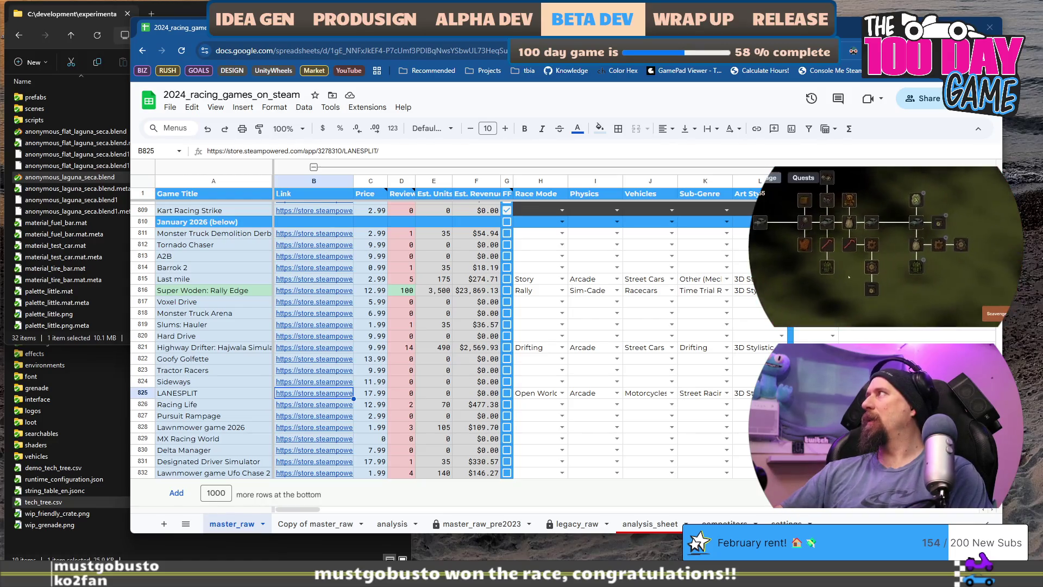
# Step: Google 'SPGrand Prix game', open the SPGP Steam store page, then bring up the Steam library
pyautogui.hotkey('ctrl', 't')
pyautogui.write('SP')
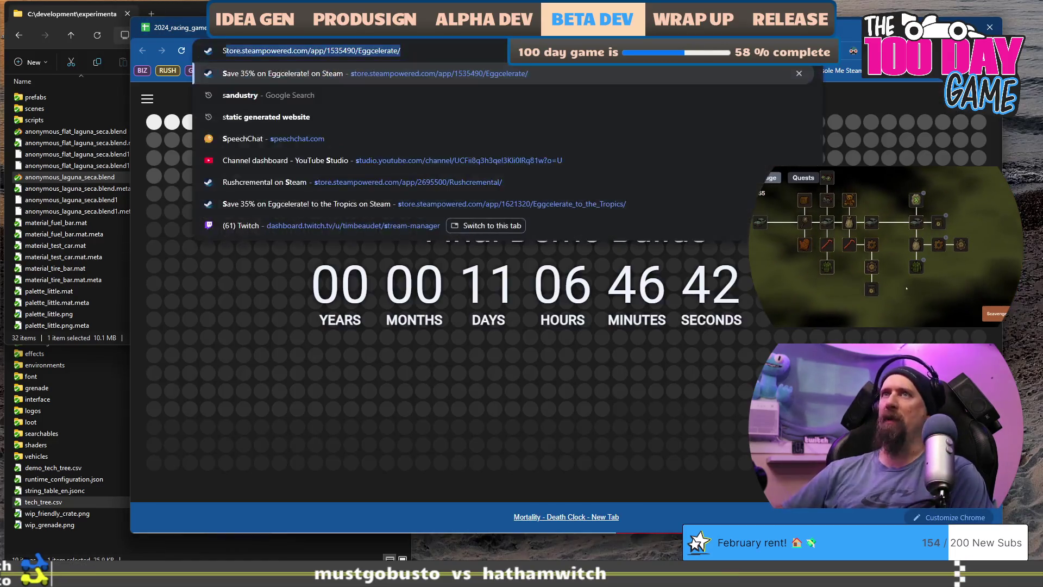
pyautogui.write('Gran')
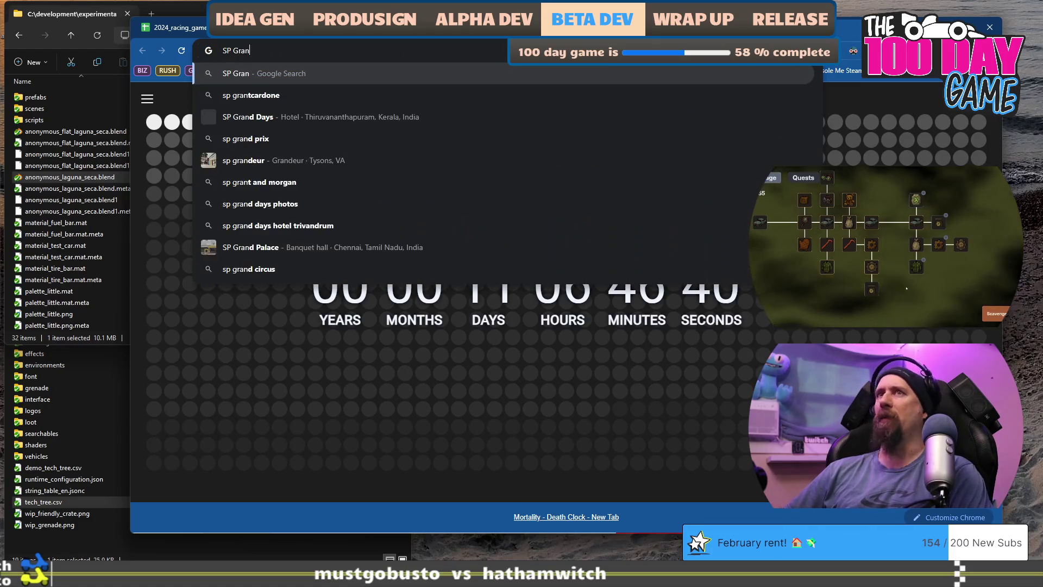
pyautogui.write('d Prix game')
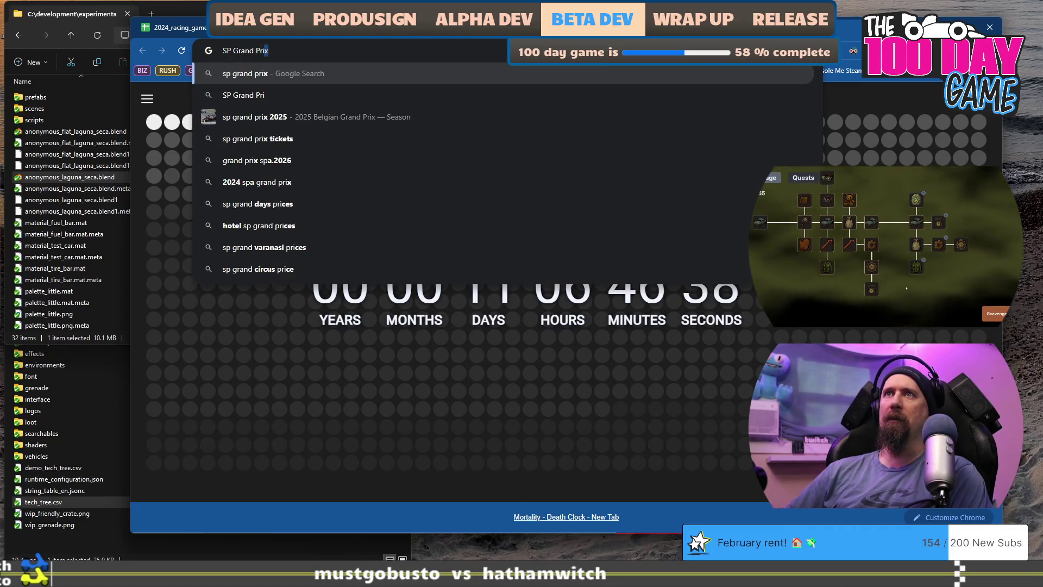
pyautogui.press('Return')
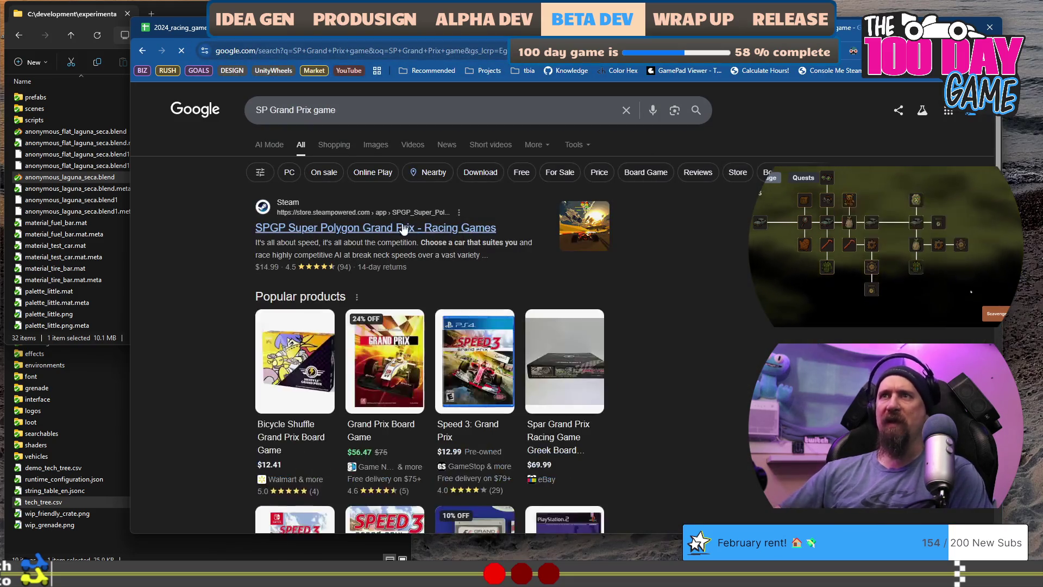
pyautogui.click(414, 236)
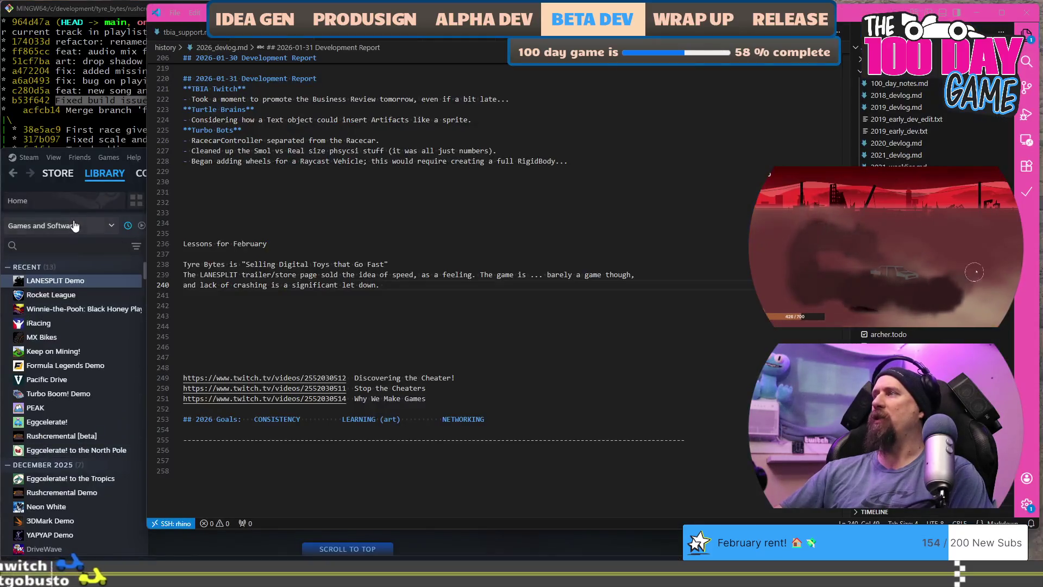
pyautogui.click(73, 226)
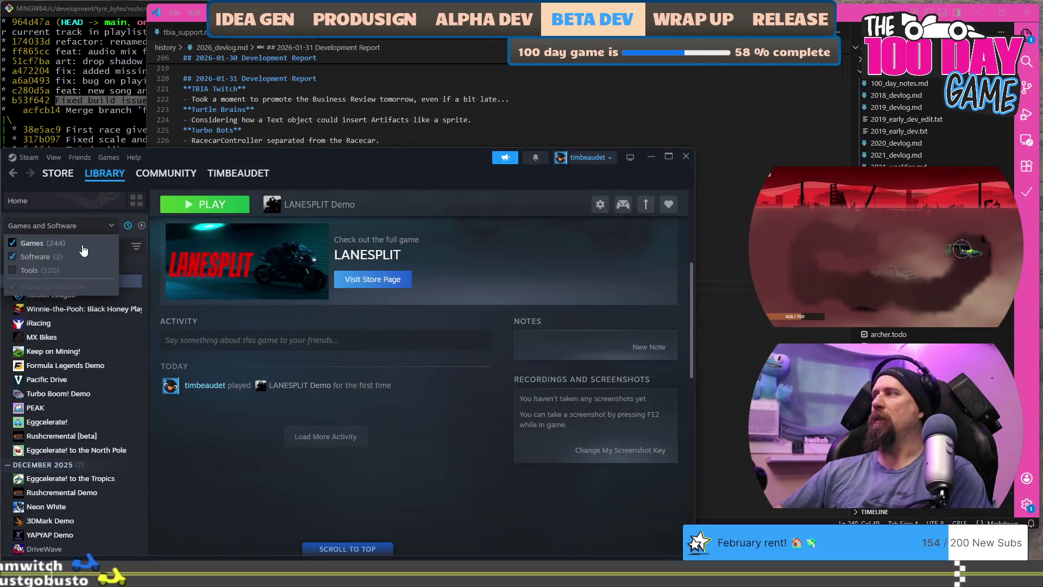
# Step: Search the Steam library for 'sup' and 'sp g', view Superstar Racing, then return to Chrome
pyautogui.click(78, 244)
pyautogui.write('sup')
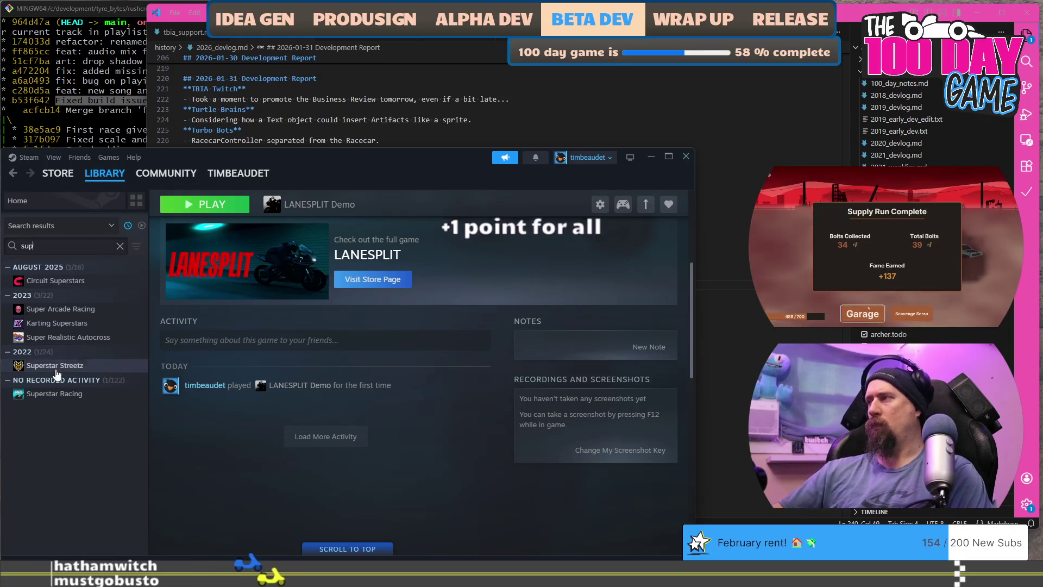
pyautogui.click(56, 394)
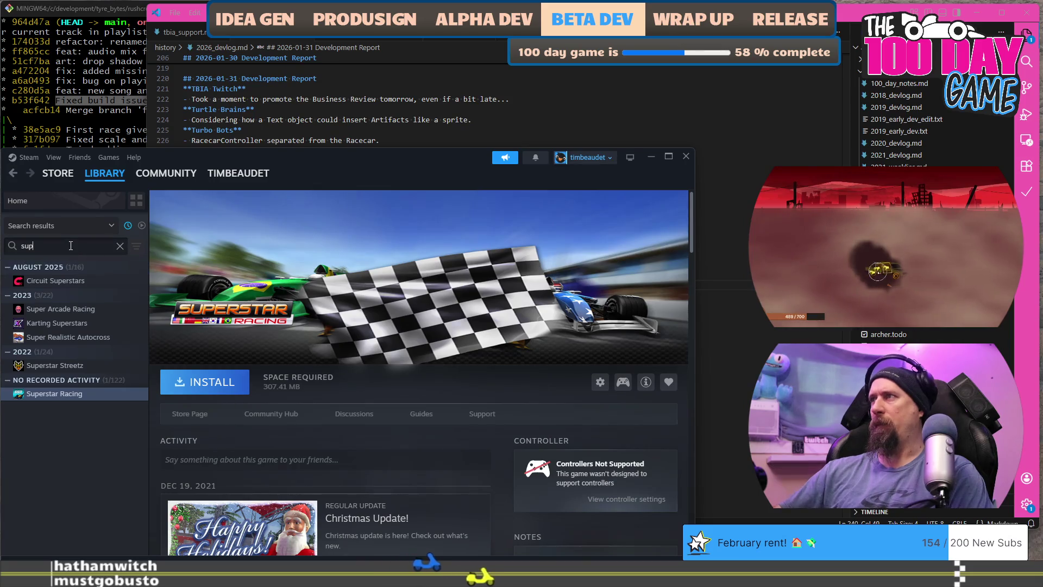
pyautogui.press('BackSpace')
pyautogui.press('BackSpace')
pyautogui.write('p')
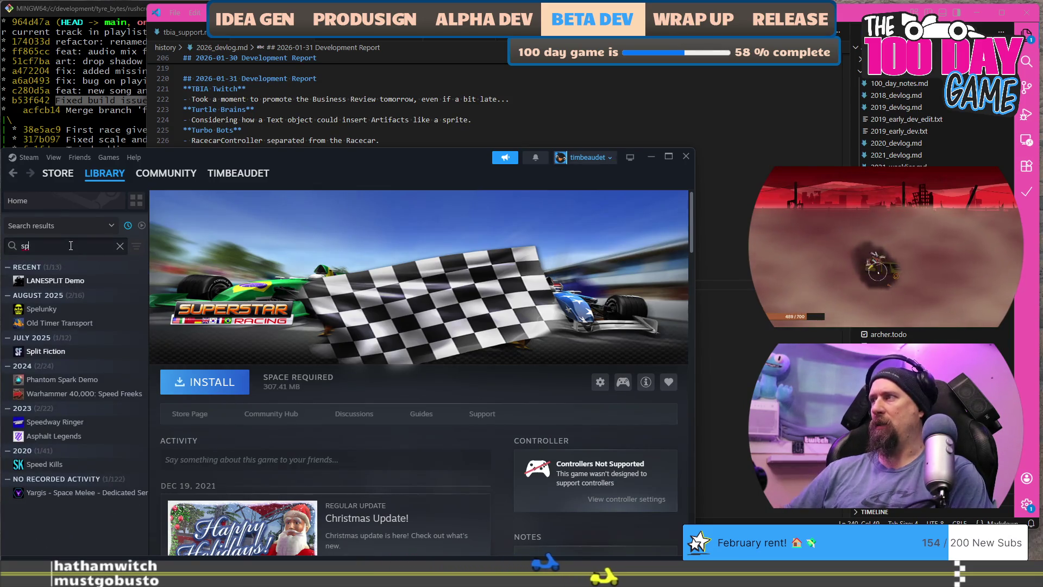
pyautogui.write(' gp')
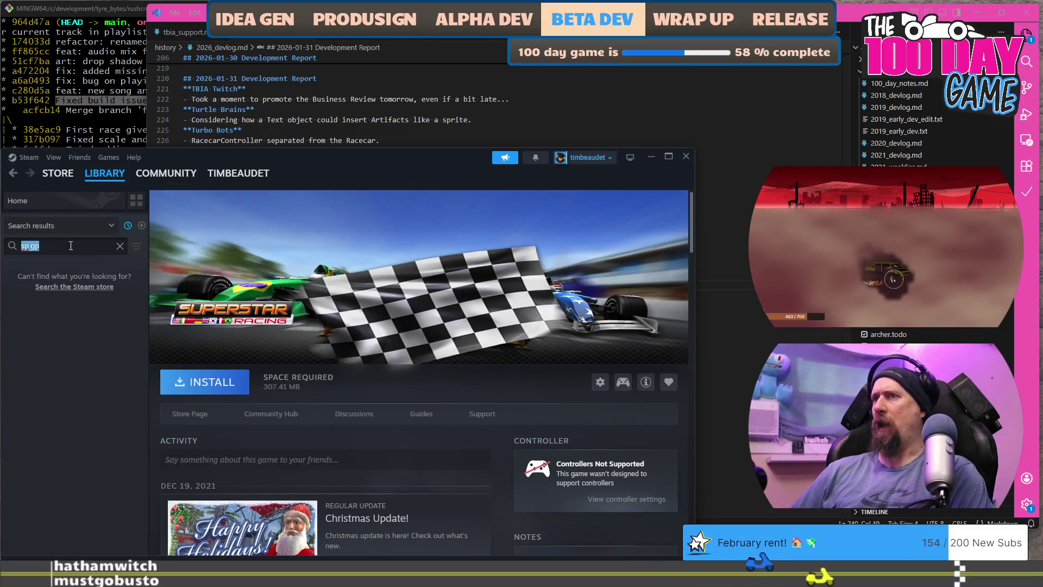
pyautogui.press('BackSpace')
pyautogui.hotkey('alt', 'Tab')
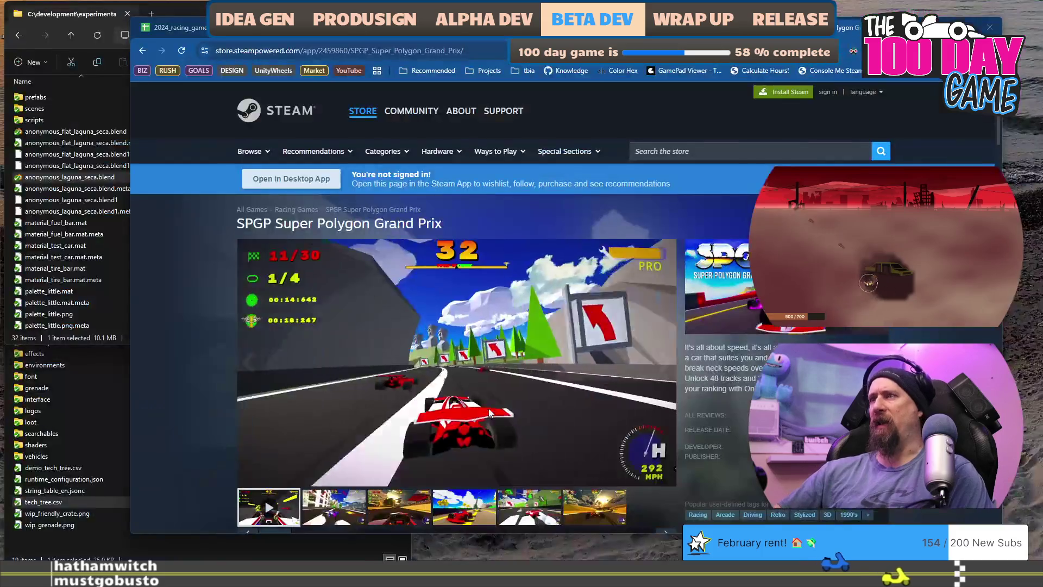
# Step: Scroll the SPGP store page to its Early Access notes, then switch to the racing-games spreadsheet
pyautogui.scroll(-3, 580, 365)
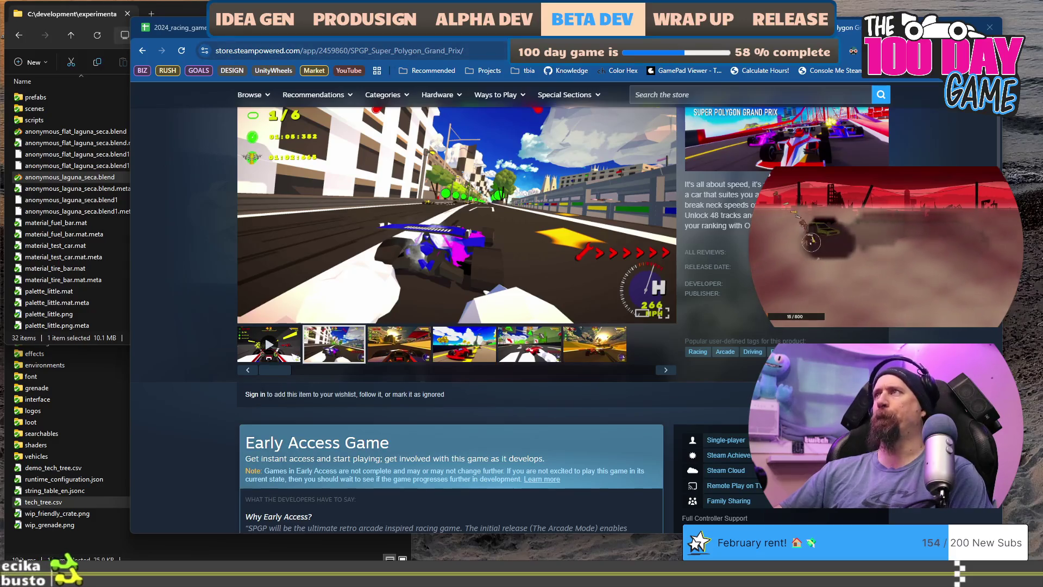
pyautogui.click(172, 27)
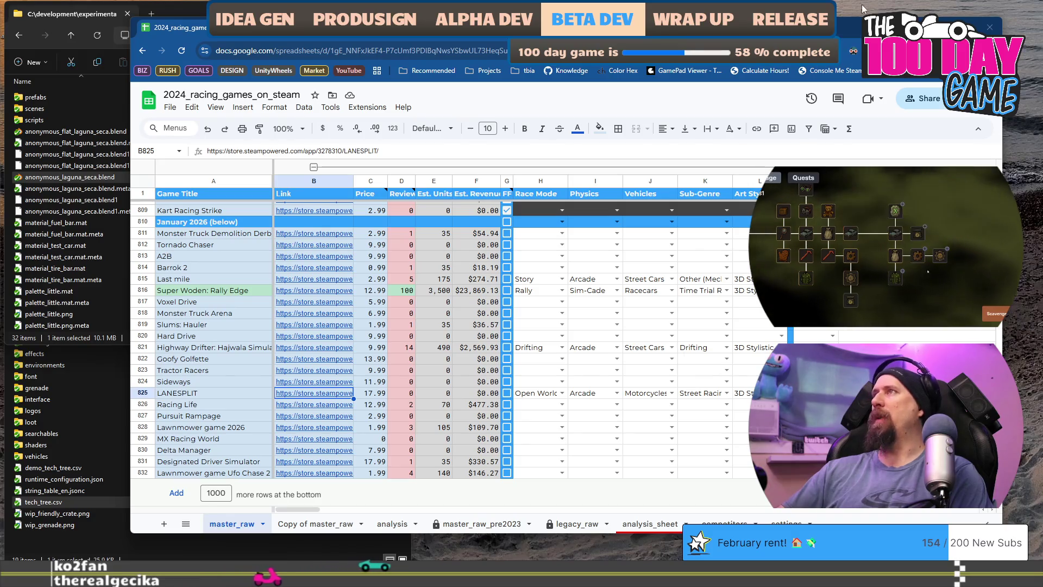
pyautogui.hotkey('ctrl', 't')
# Step: Search Google for 'mini motor rac' and browse the Mini Motor Racing X Steam page
pyautogui.write('mini')
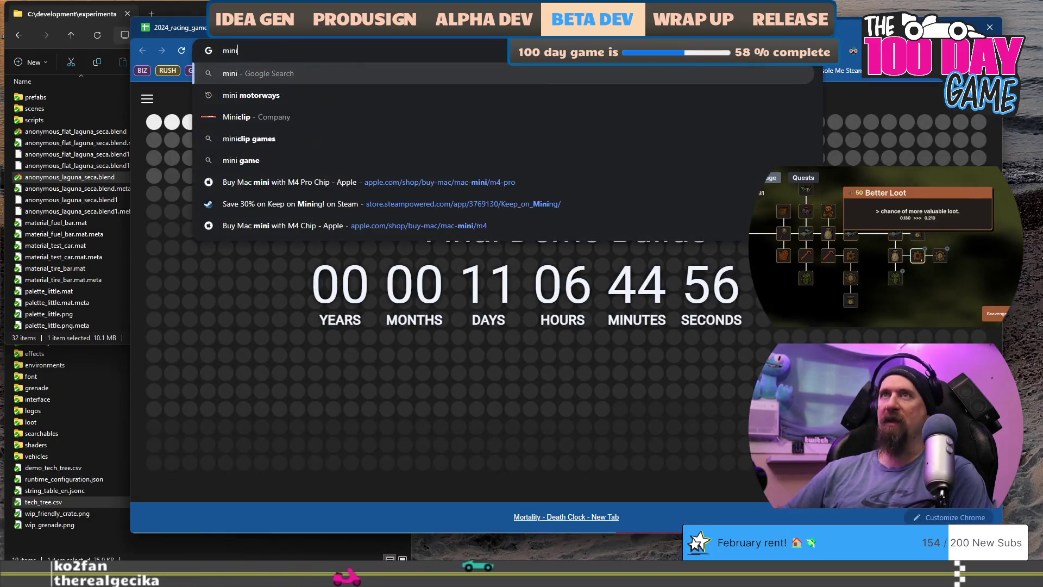
pyautogui.write(' motor rac')
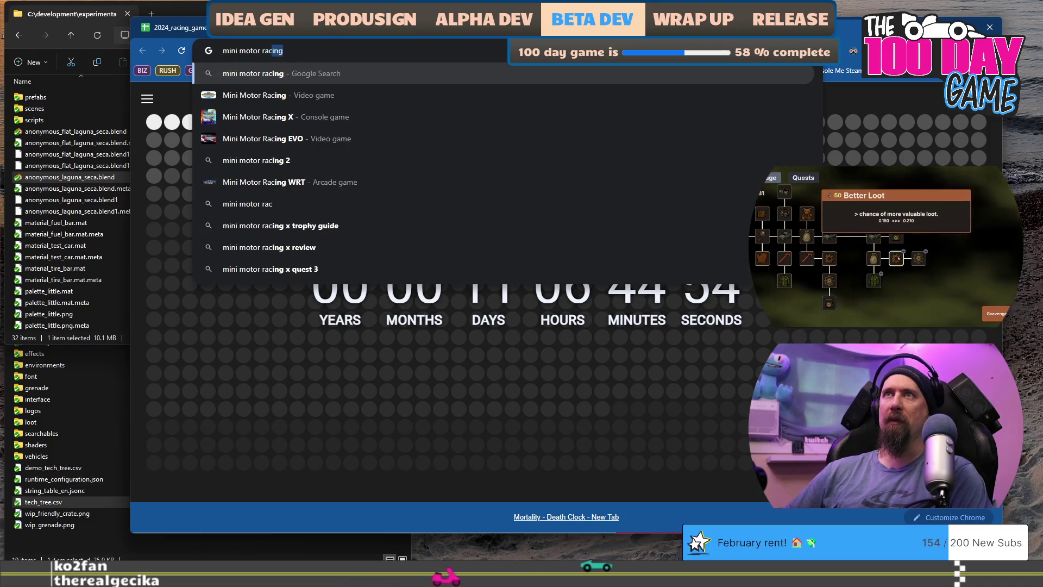
pyautogui.press('Return')
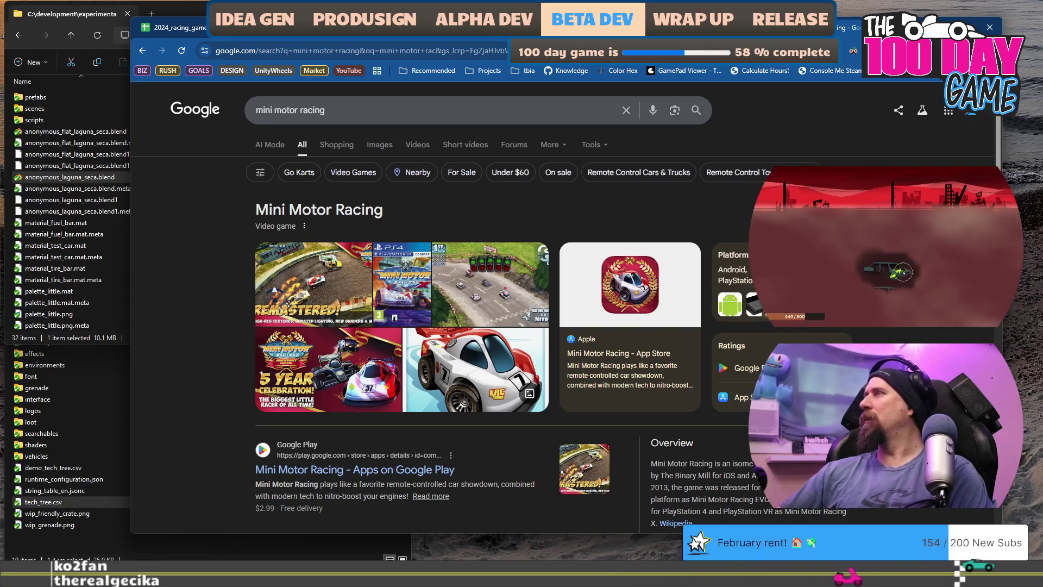
pyautogui.scroll(-3, 329, 350)
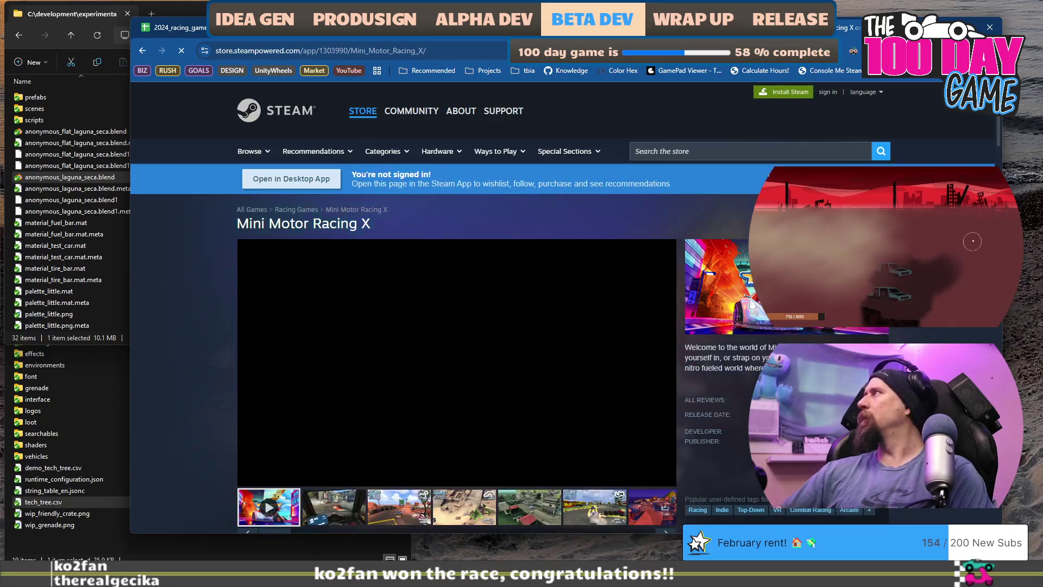
pyautogui.scroll(-3, 289, 368)
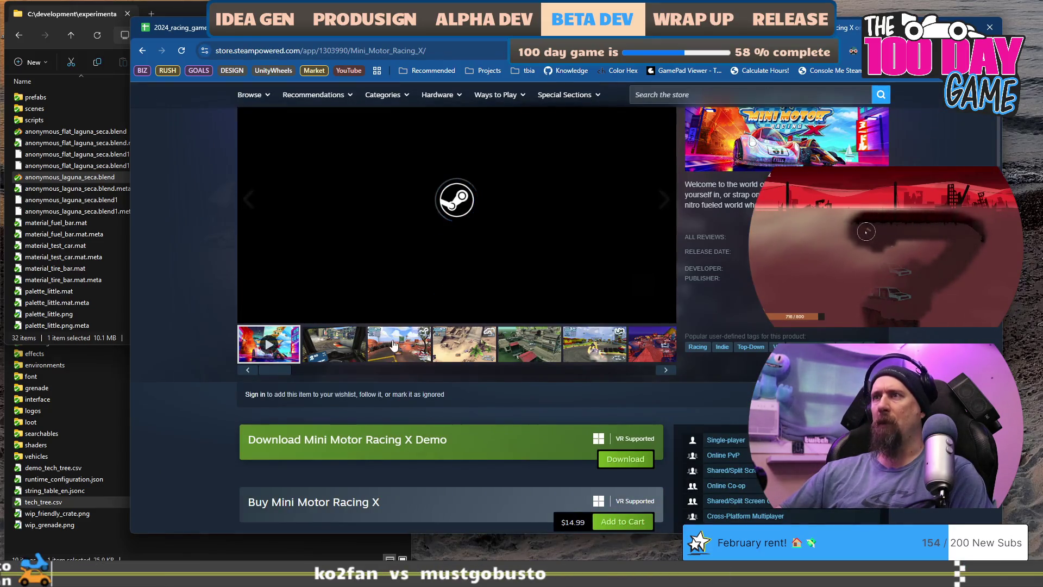
pyautogui.scroll(2, 414, 327)
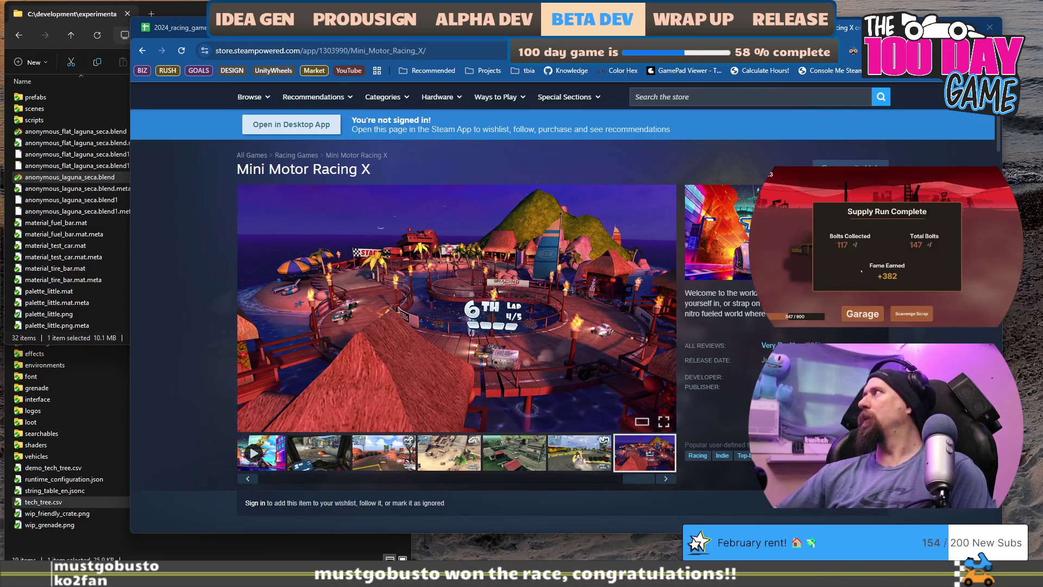
# Step: Search the Steam store for 'generally' and open the GeneRally 2 page
pyautogui.click(793, 97)
pyautogui.write('gen')
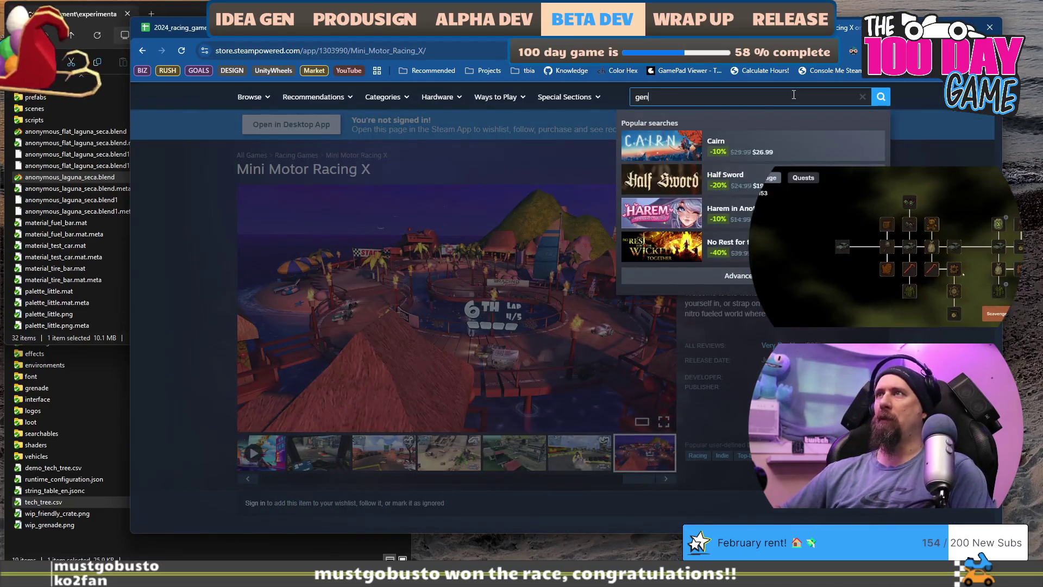
pyautogui.write('erally')
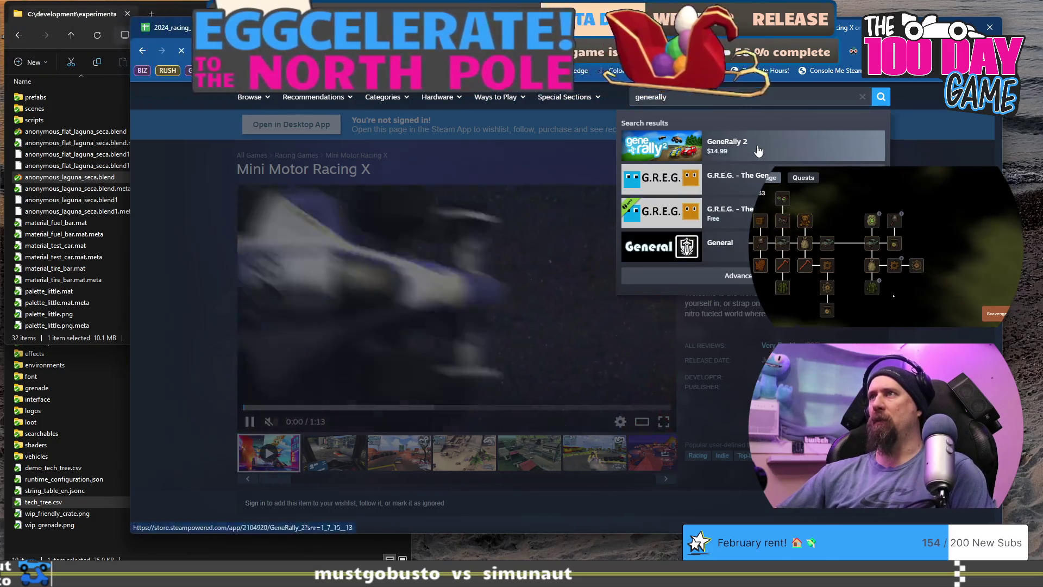
pyautogui.click(757, 145)
pyautogui.scroll(-7, 401, 334)
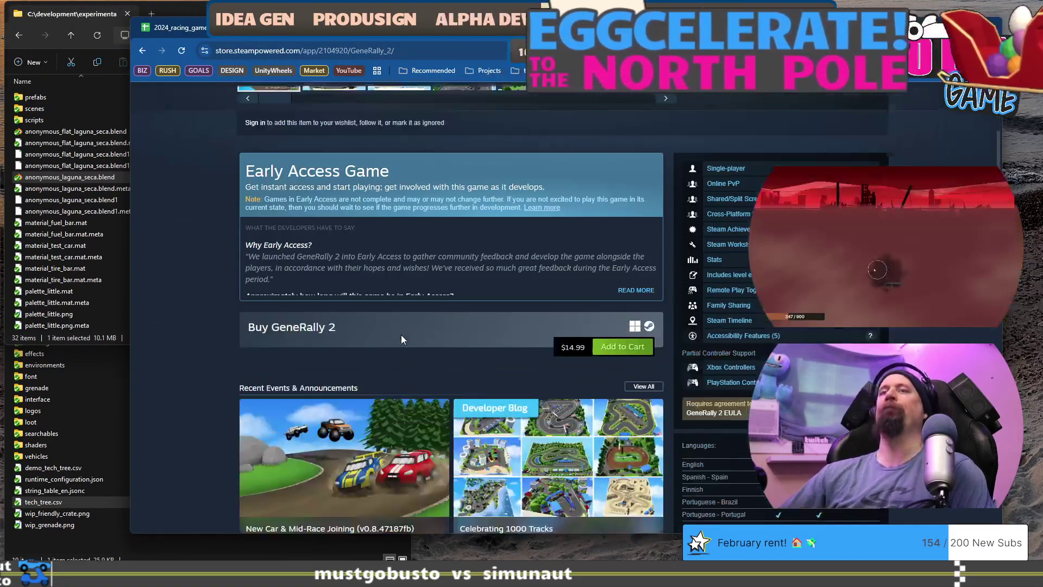
pyautogui.scroll(6, 401, 334)
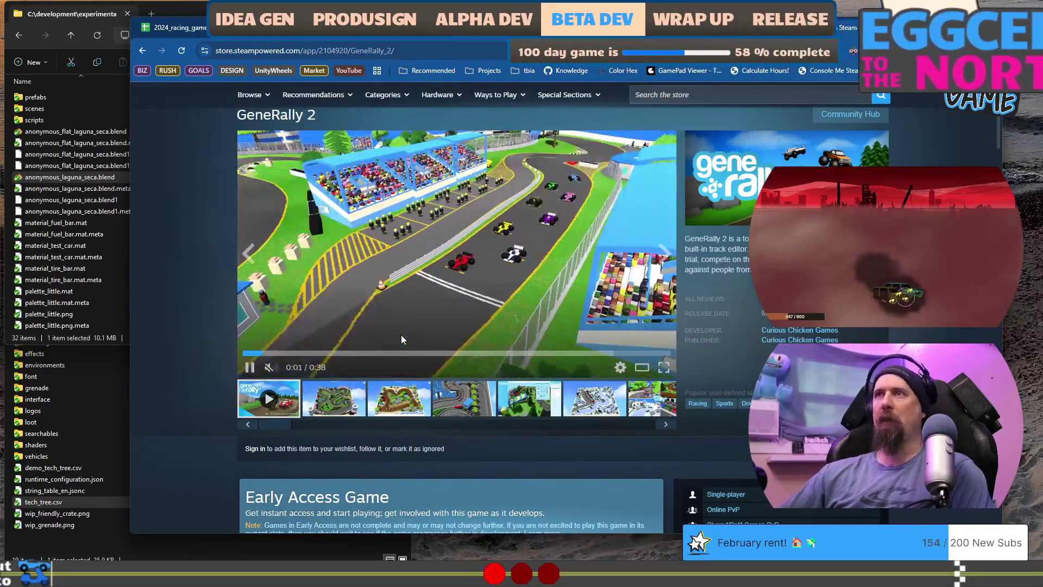
pyautogui.scroll(-4, 401, 335)
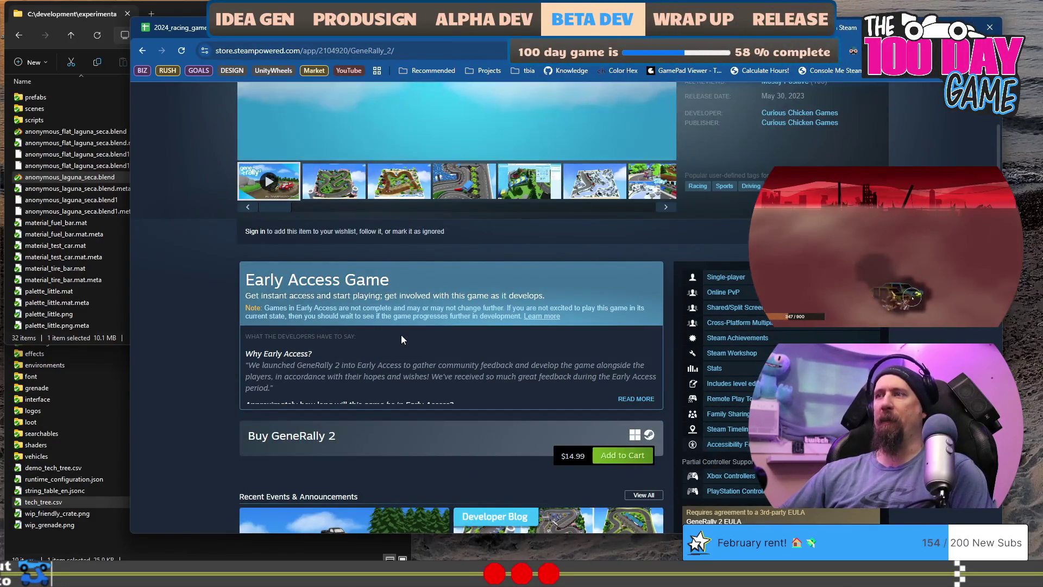
# Step: Look over GeneRally 2's screenshots and description, then return to the racing-games spreadsheet
pyautogui.scroll(-7, 402, 340)
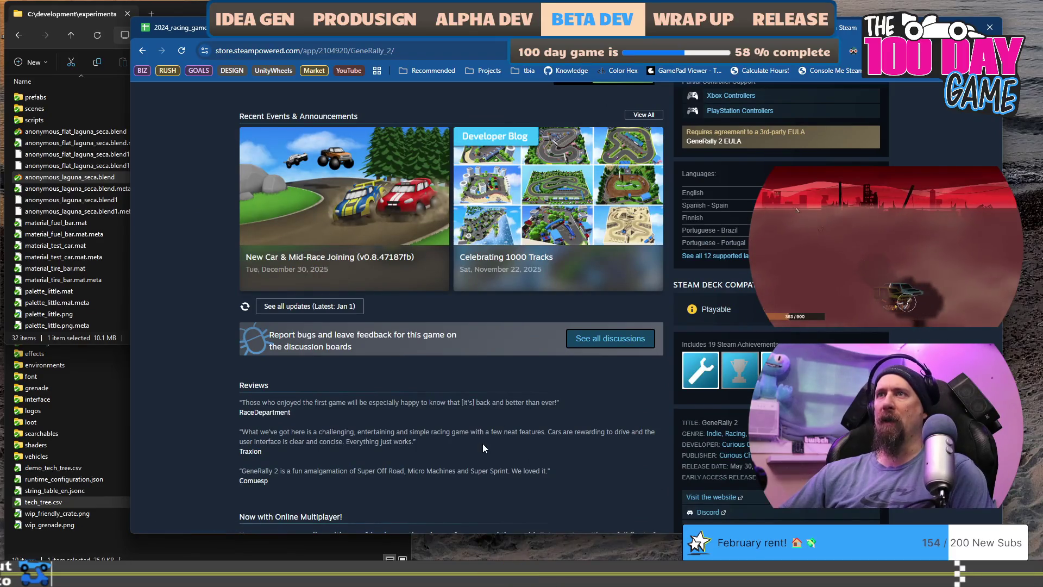
pyautogui.scroll(12, 483, 445)
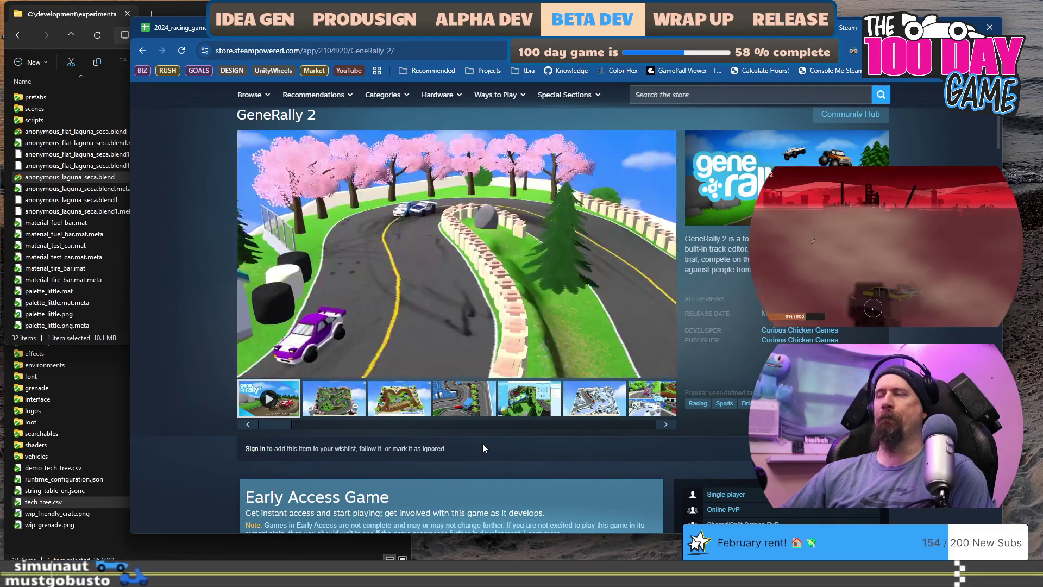
pyautogui.scroll(-2, 483, 447)
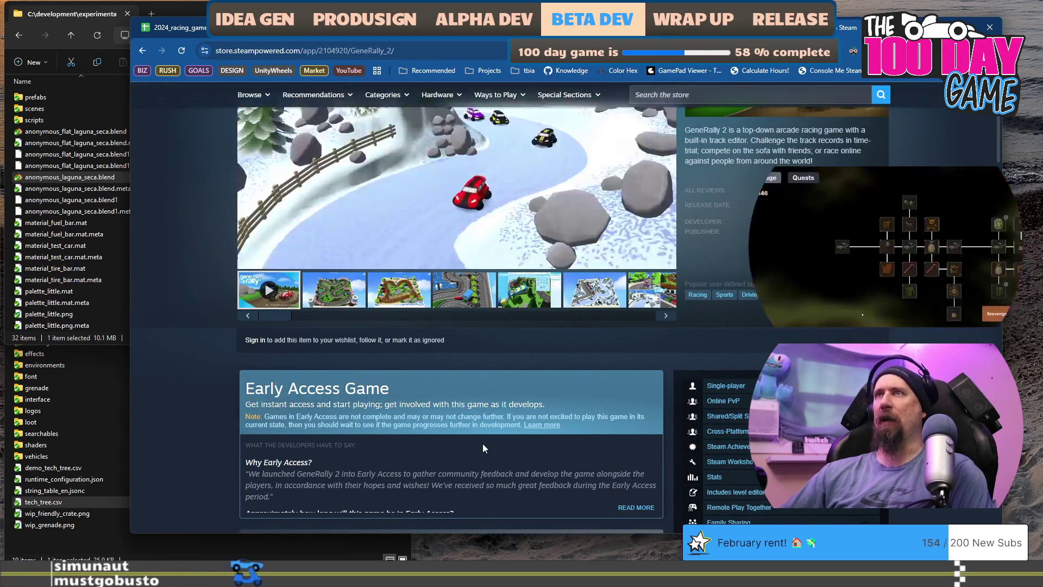
pyautogui.scroll(-15, 482, 443)
pyautogui.scroll(-5, 384, 435)
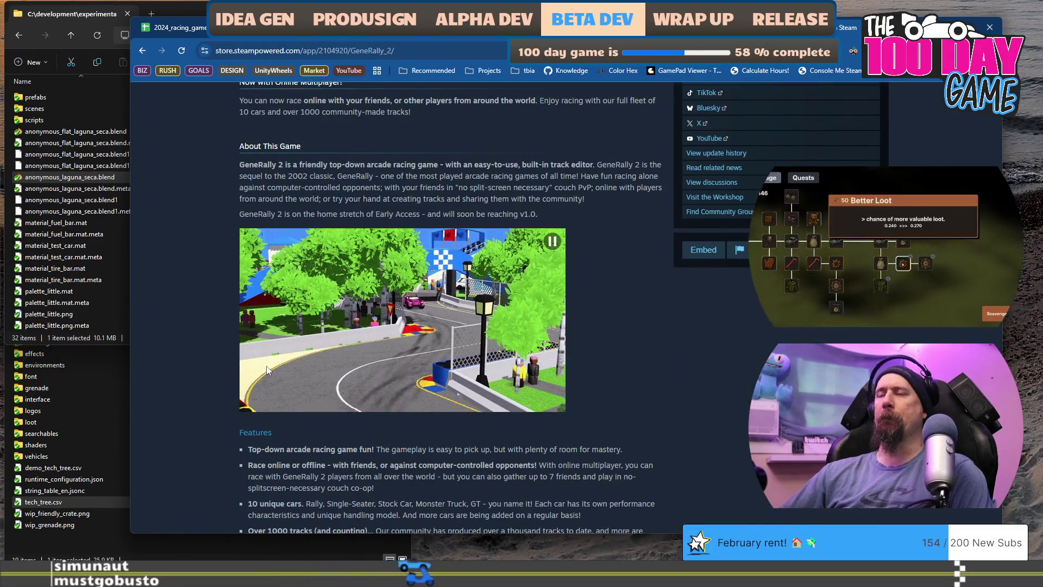
pyautogui.scroll(2, 266, 369)
pyautogui.scroll(8, 266, 370)
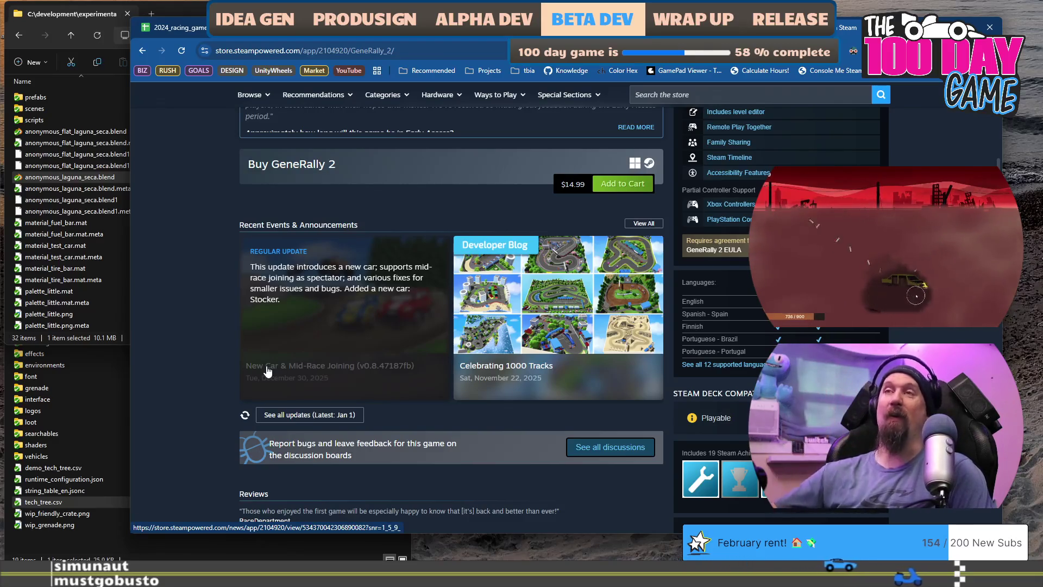
pyautogui.scroll(10, 266, 369)
pyautogui.scroll(1, 266, 366)
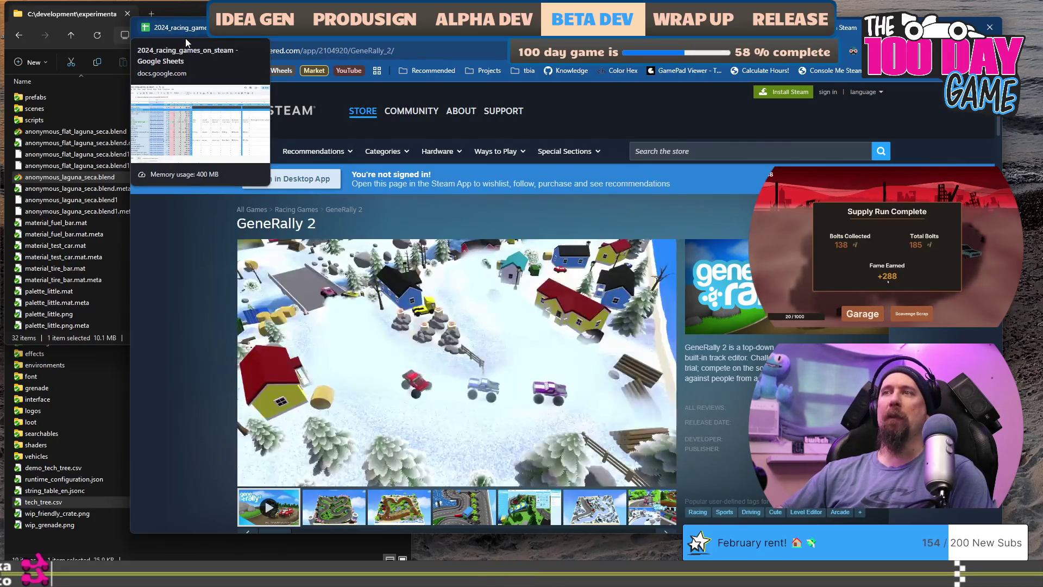
pyautogui.click(185, 38)
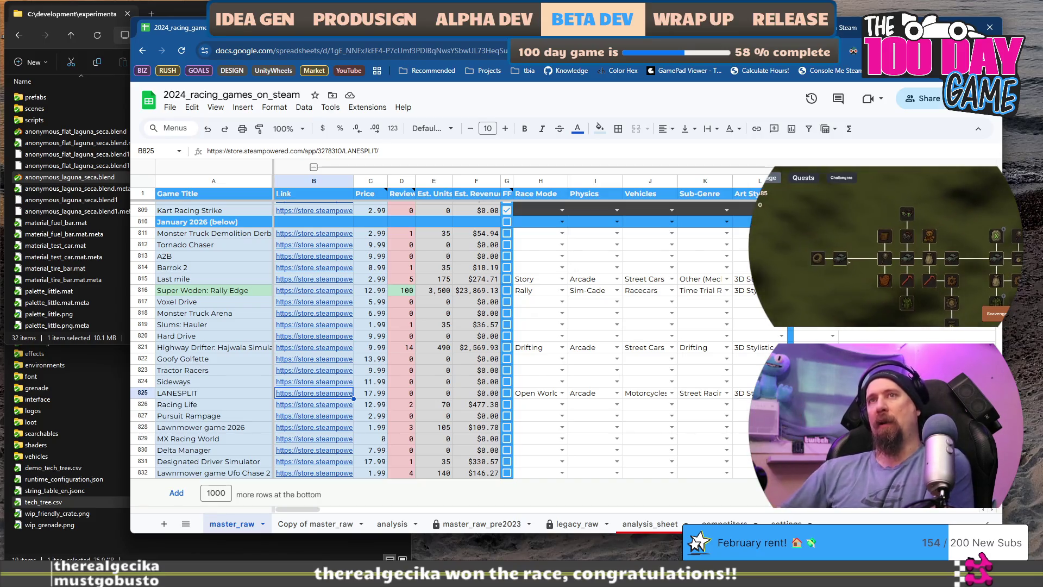
# Step: Scroll the racing-games sheet up to around row 799, among the January 2026 entries
pyautogui.moveTo(300, 427)
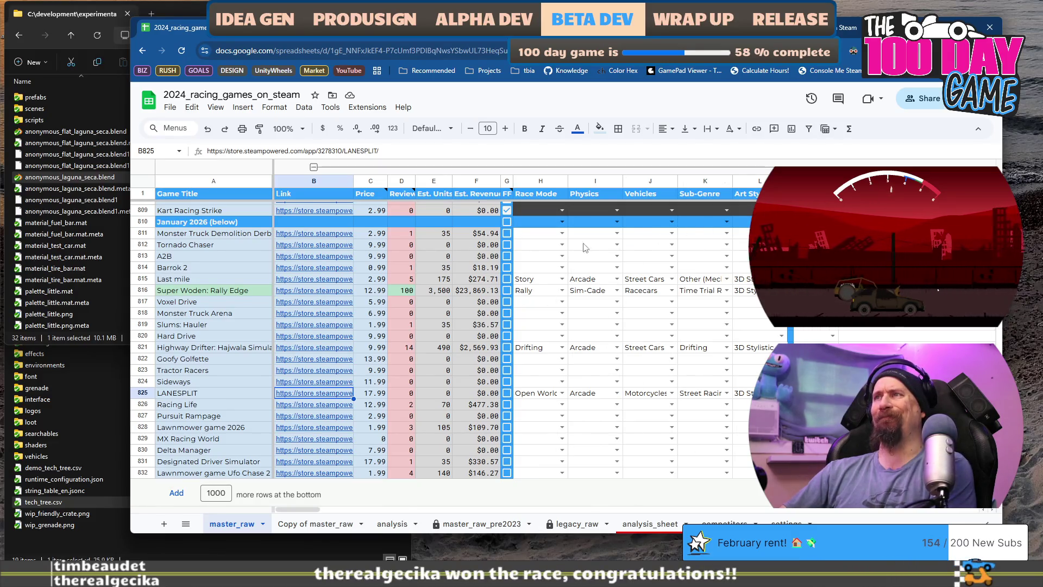
pyautogui.scroll(3, 715, 346)
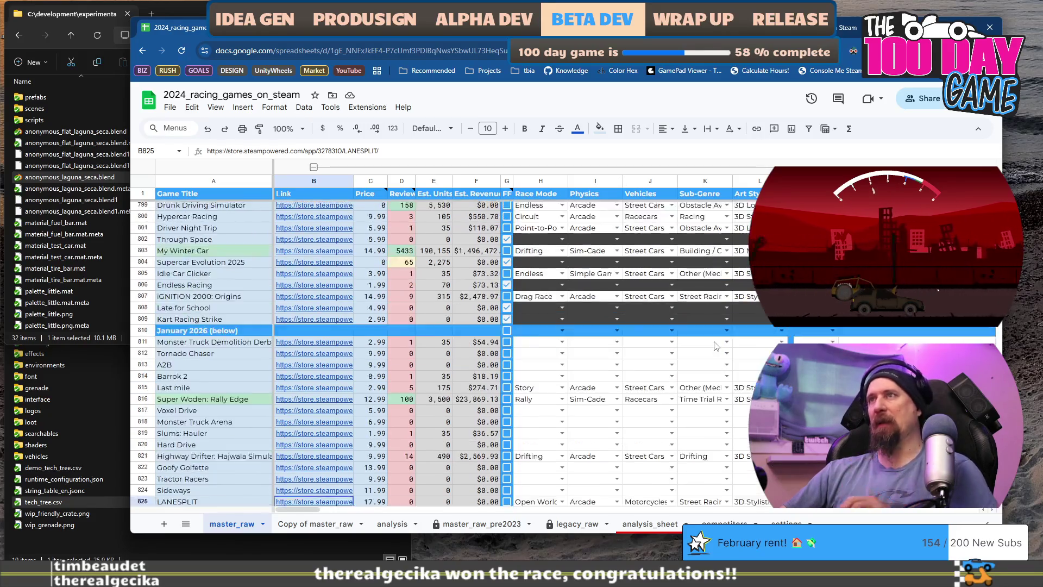
# Step: Toggle Kart Racing Strike's FF checkbox in G809 on and off, returning to cell H809
pyautogui.click(530, 317)
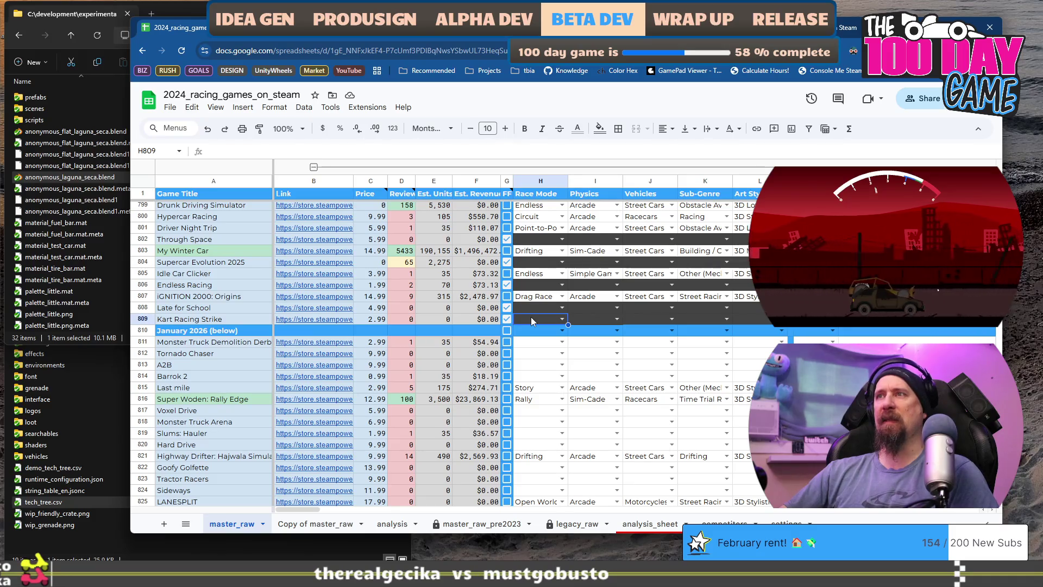
pyautogui.click(507, 321)
pyautogui.click(506, 321)
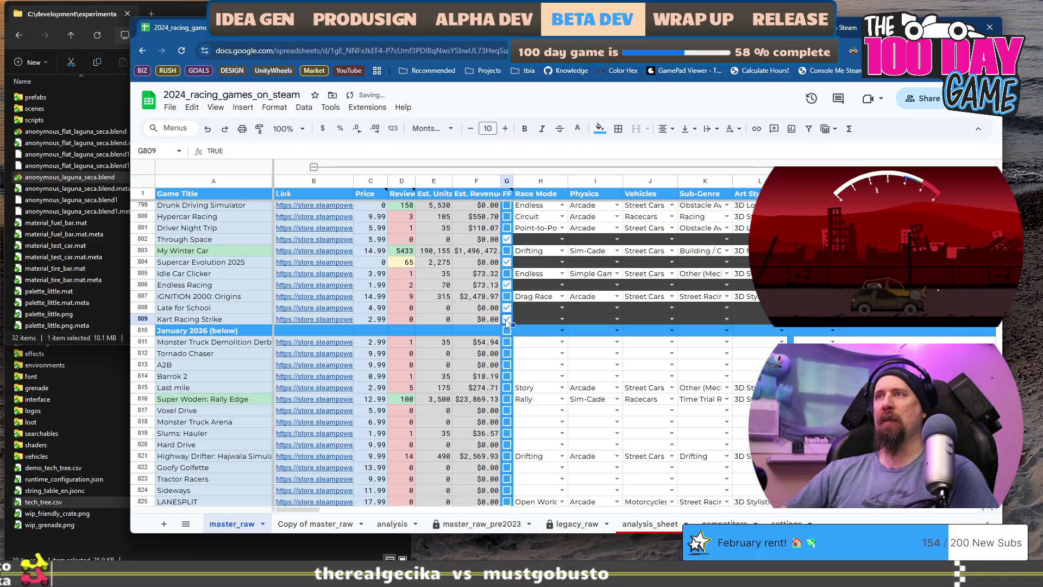
pyautogui.click(533, 319)
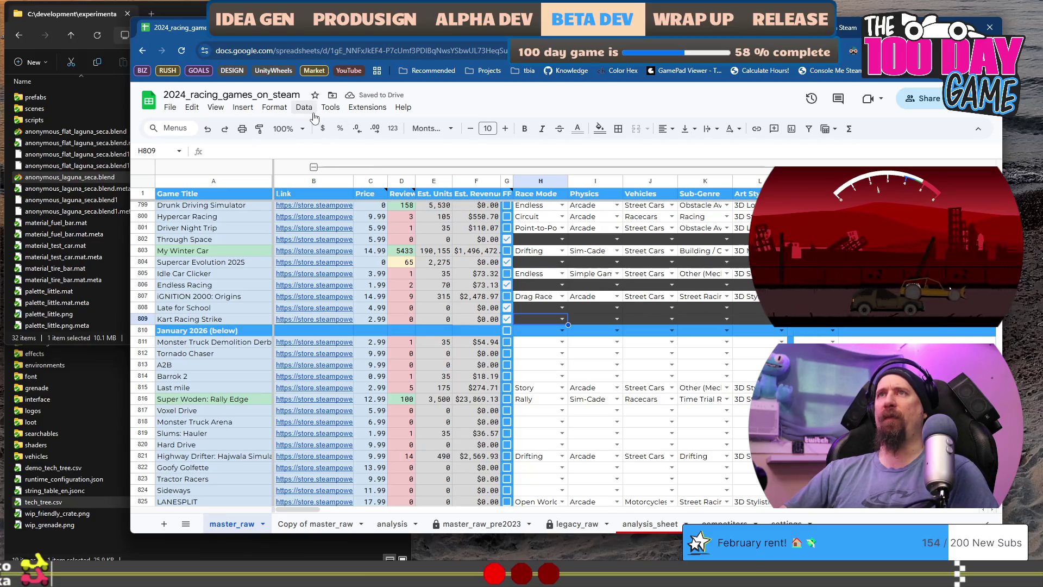
# Step: Open Format > Conditional formatting and start editing a custom formula rule
pyautogui.click(275, 107)
pyautogui.click(369, 328)
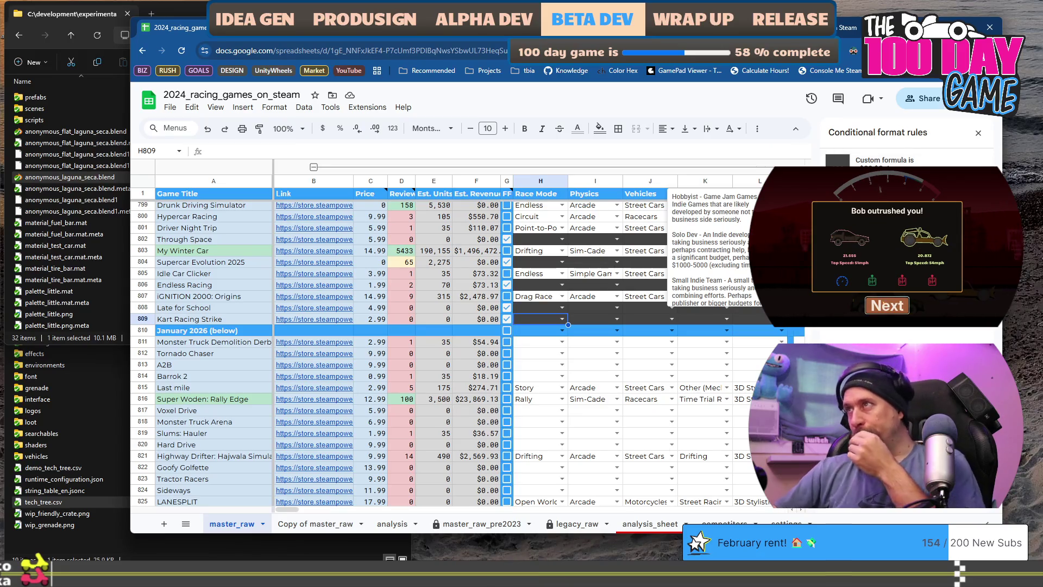
pyautogui.click(939, 294)
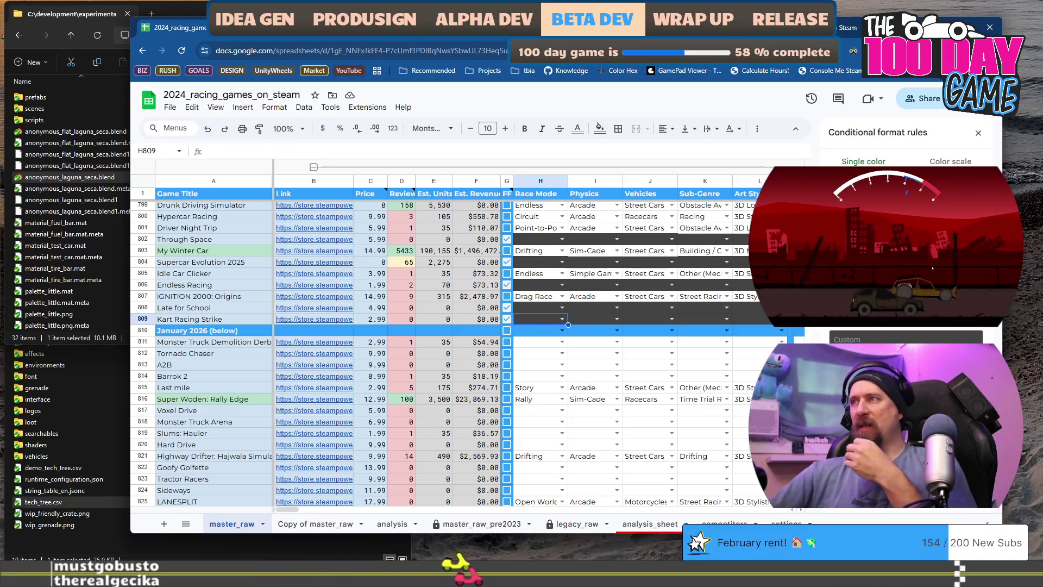
# Step: Review the rule's condition choices, move to cell H811, and close the conditional format rules panel
pyautogui.click(932, 268)
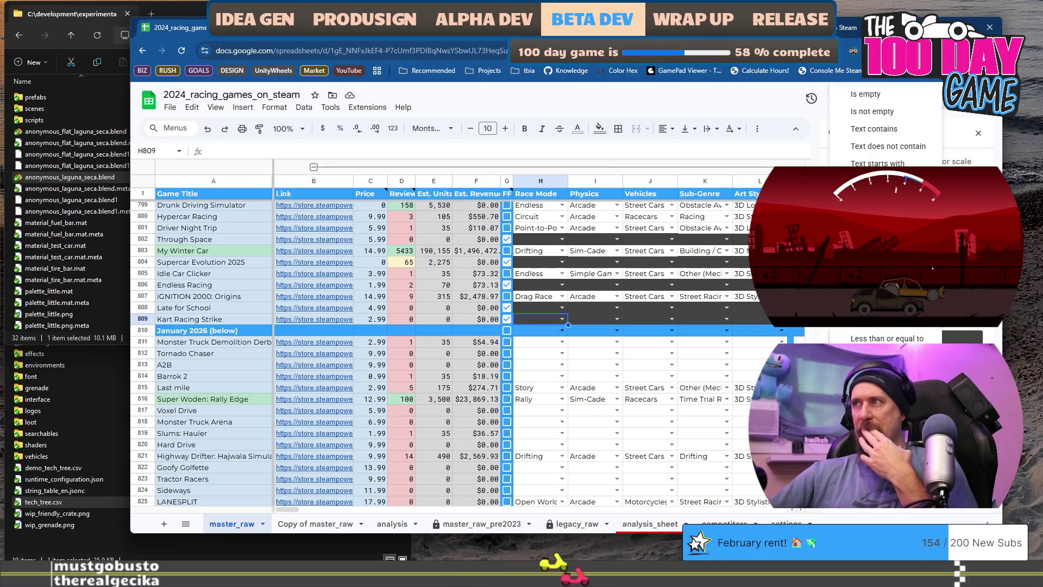
pyautogui.click(932, 267)
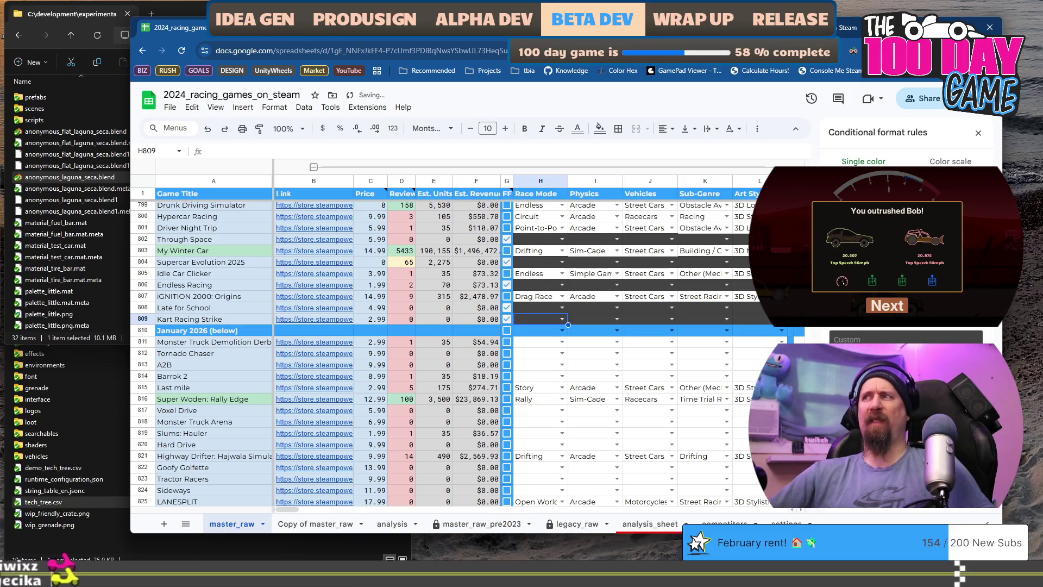
pyautogui.press('Down')
pyautogui.press('Down')
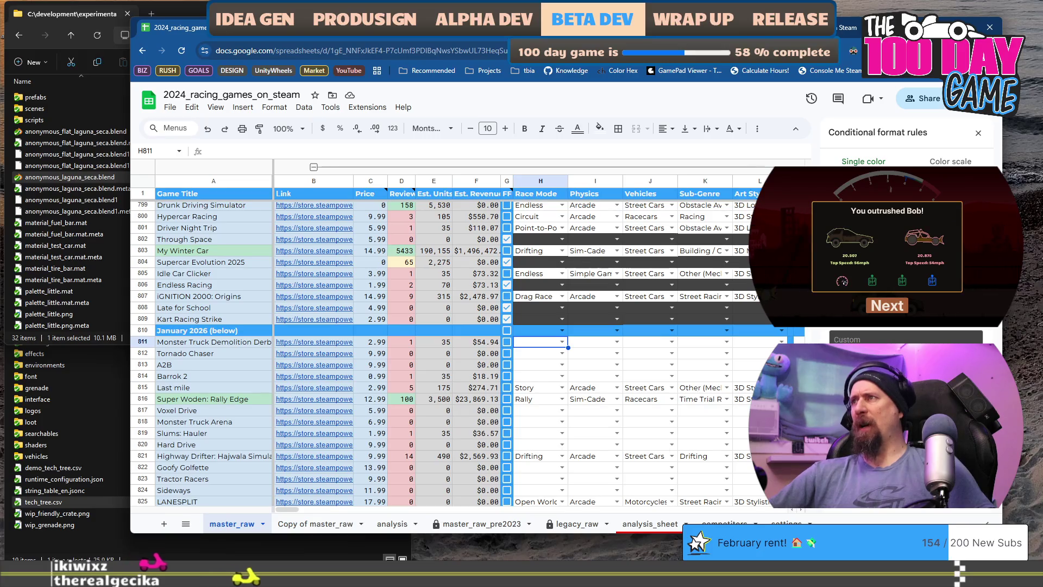
pyautogui.click(904, 253)
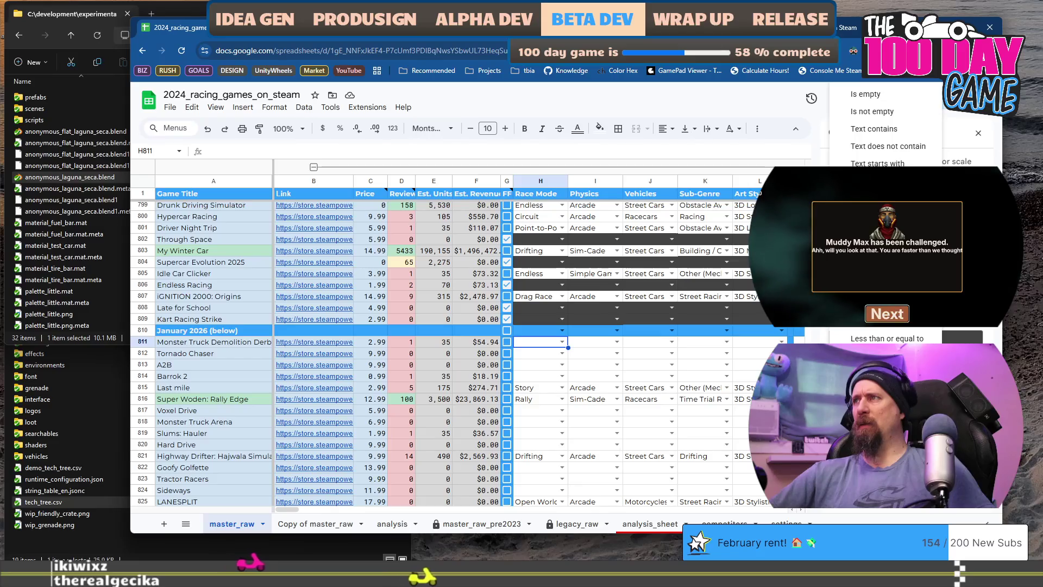
pyautogui.click(979, 131)
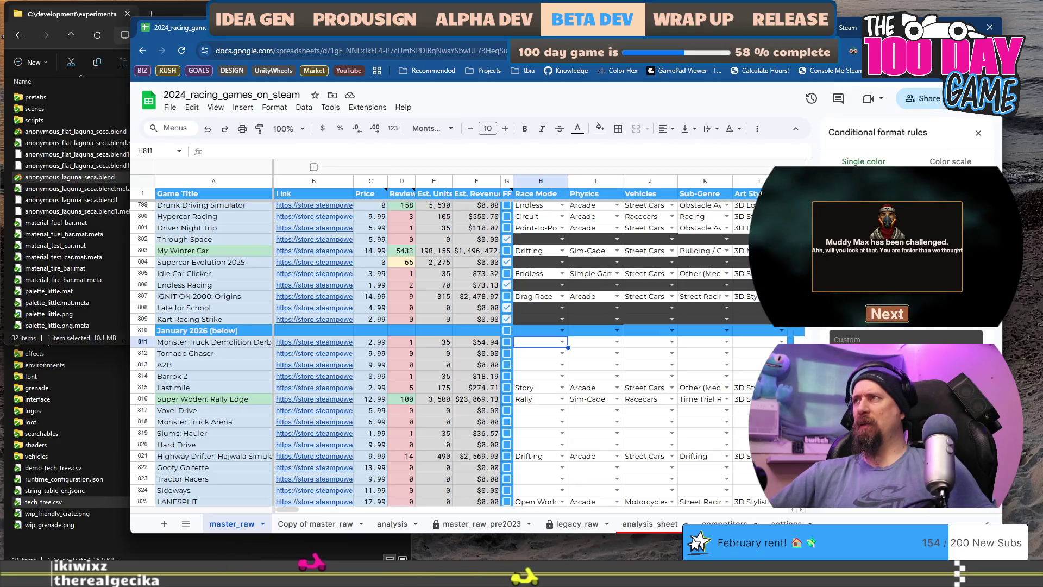
pyautogui.click(980, 131)
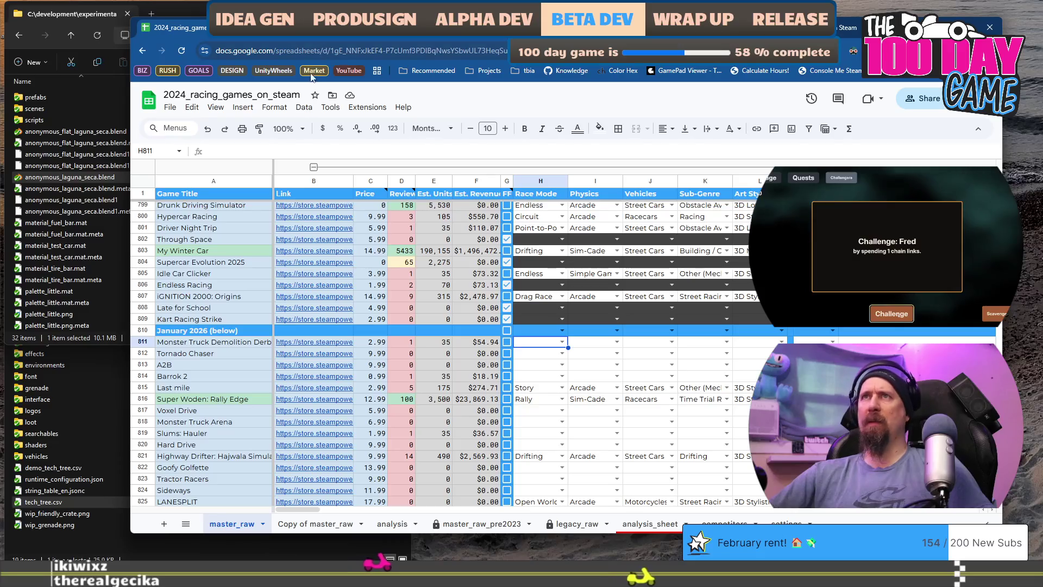
pyautogui.click(274, 107)
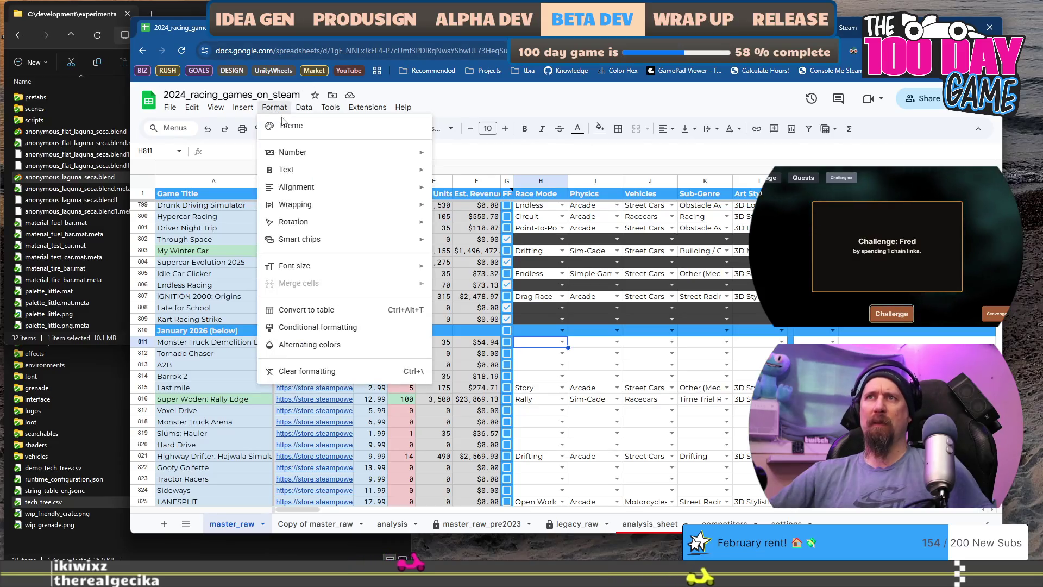
# Step: Reopen the conditional format rules and shift the browser window left, making it narrower
pyautogui.click(348, 329)
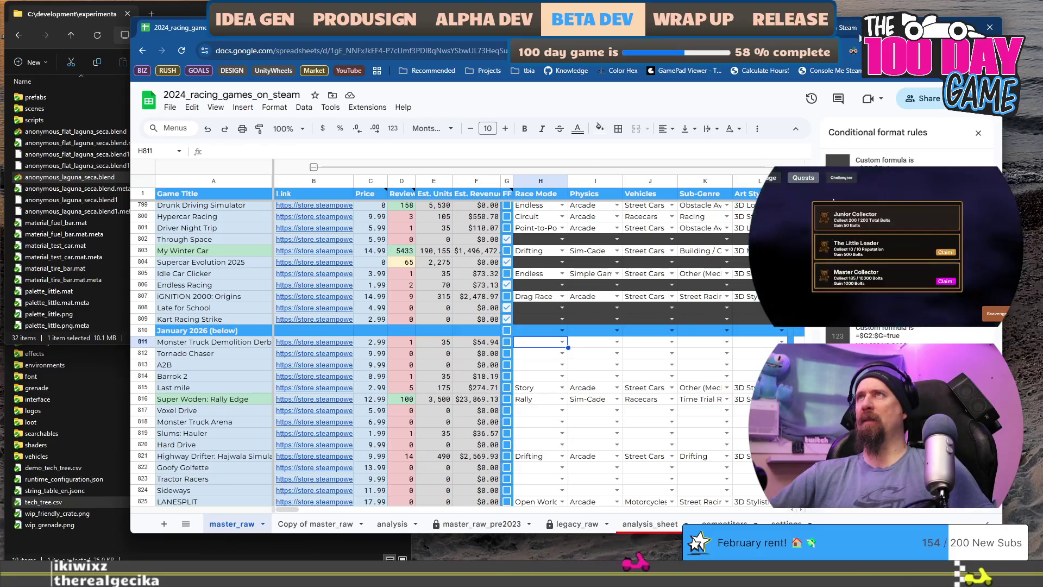
pyautogui.moveTo(380, 26); pyautogui.dragTo(255, 28)
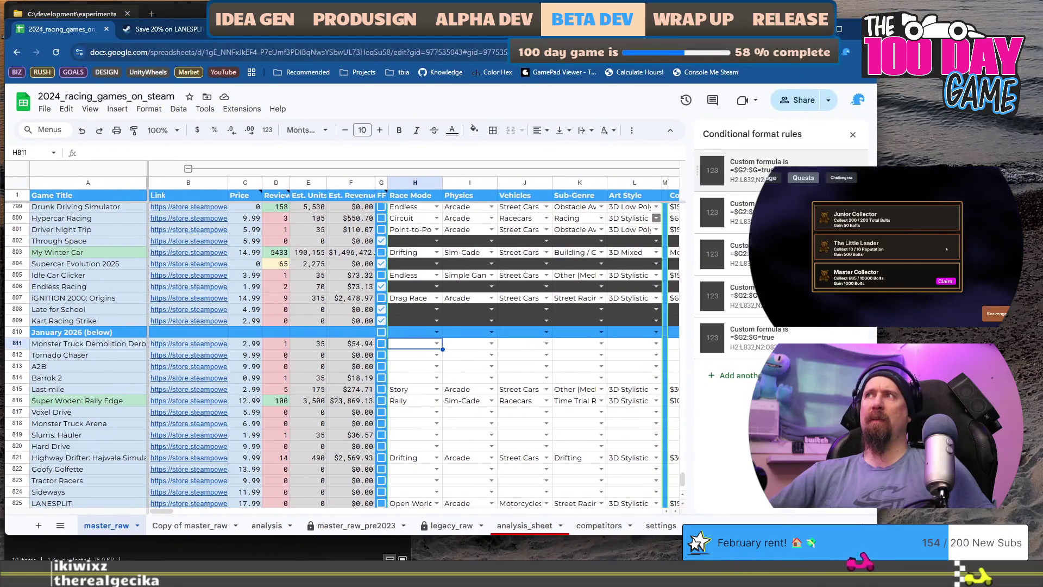
pyautogui.moveTo(876, 196)
pyautogui.mouseDown()
pyautogui.moveTo(687, 196)
pyautogui.moveTo(760, 200)
pyautogui.mouseUp()
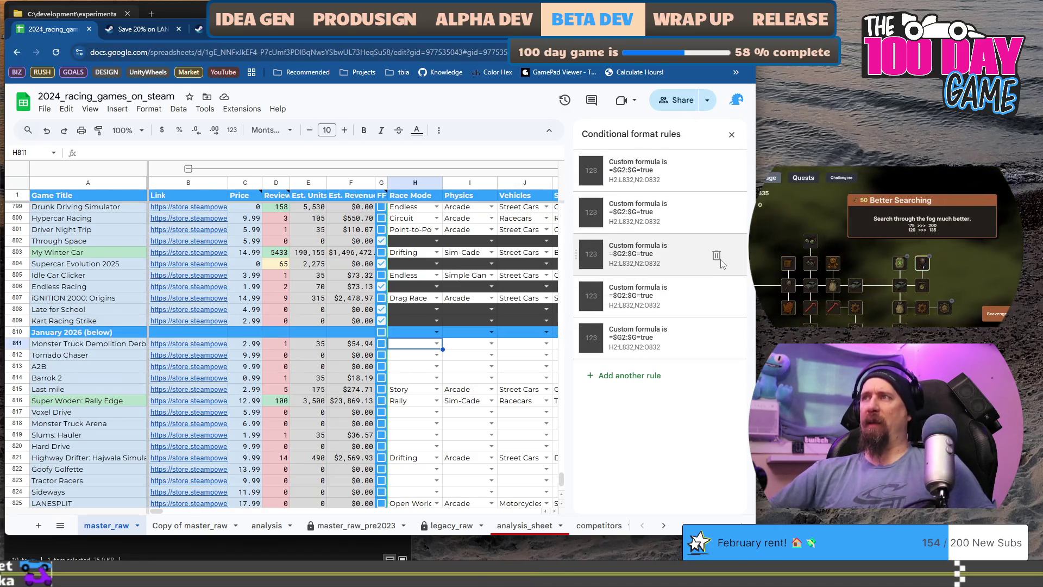
# Step: Delete three duplicate =$G2:$G=true rules and open the second remaining rule
pyautogui.click(715, 255)
pyautogui.click(716, 255)
pyautogui.click(716, 255)
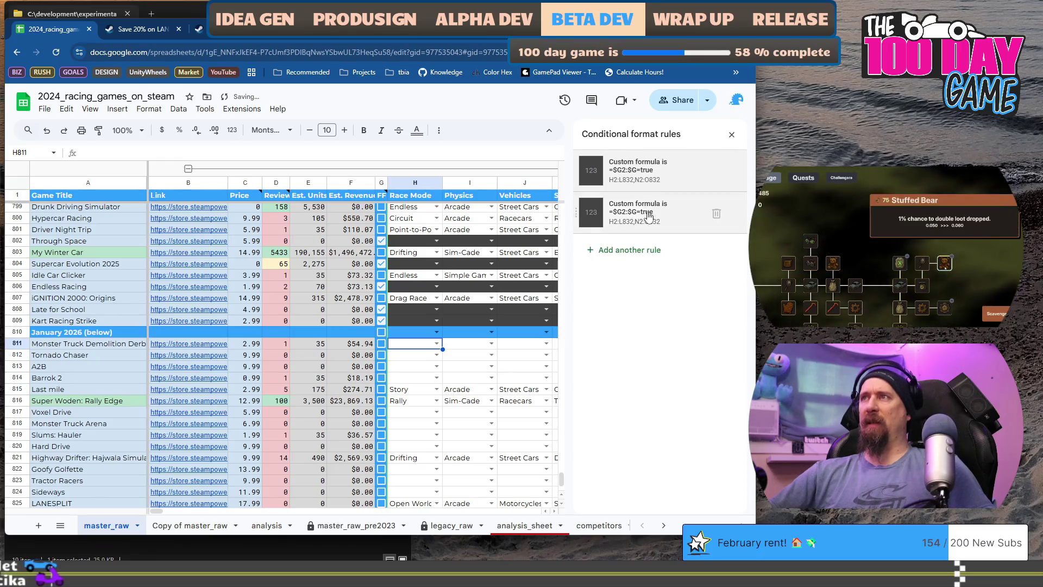
pyautogui.click(642, 212)
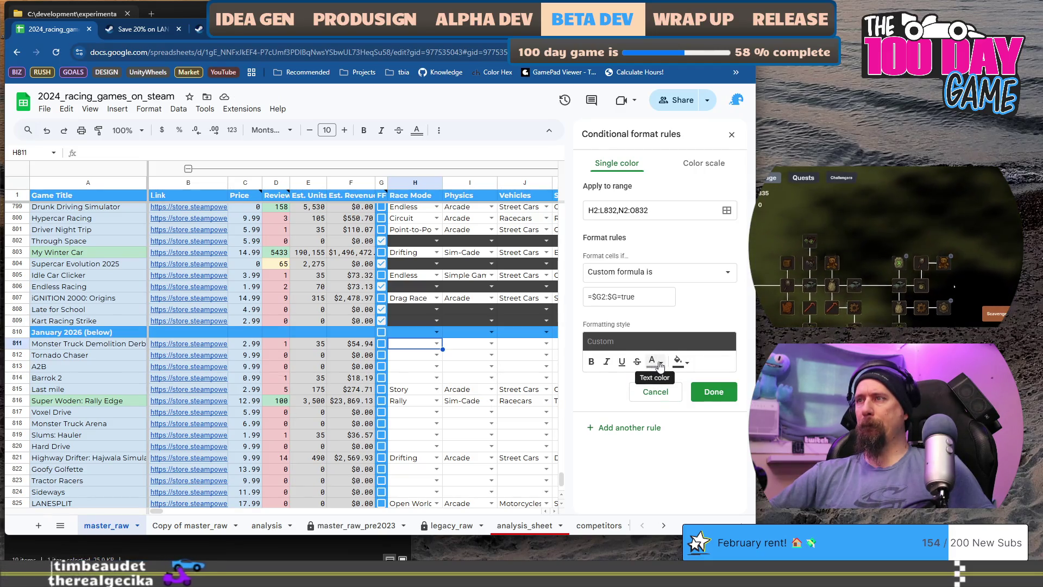
# Step: Give the rule a light grey fill and try a Less than or equal to '<25' condition
pyautogui.click(679, 362)
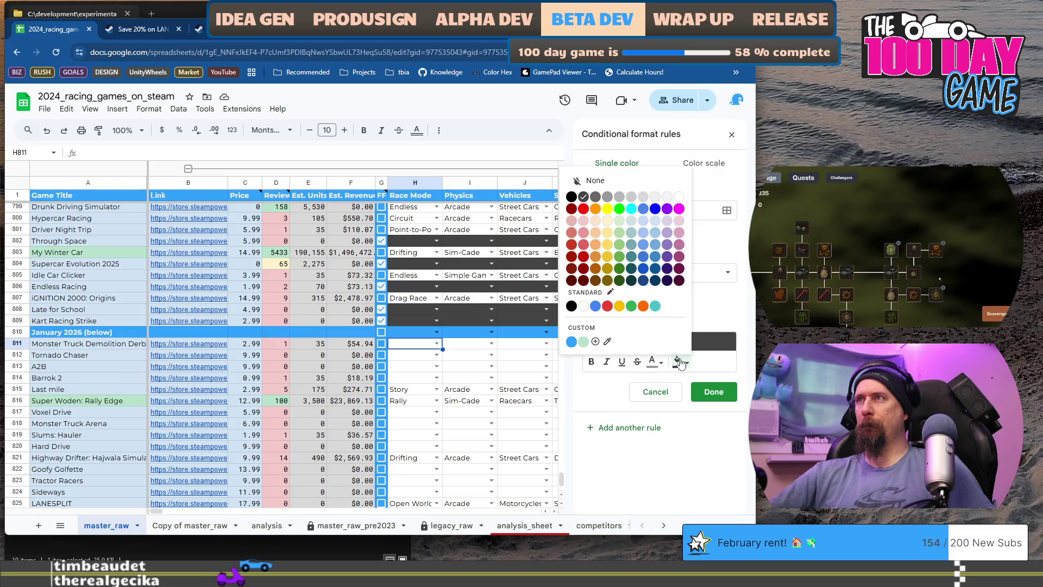
pyautogui.click(621, 196)
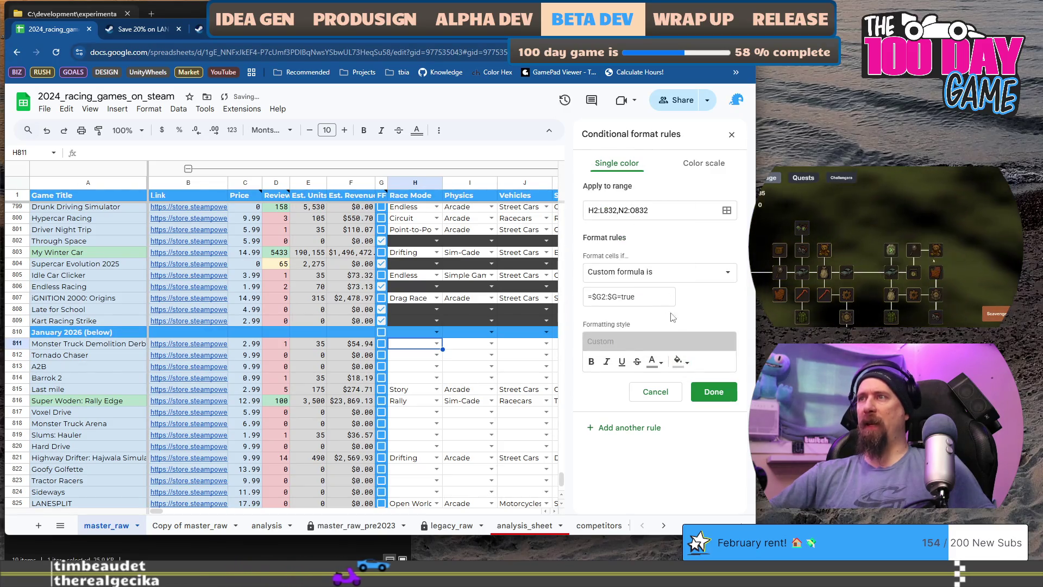
pyautogui.click(684, 277)
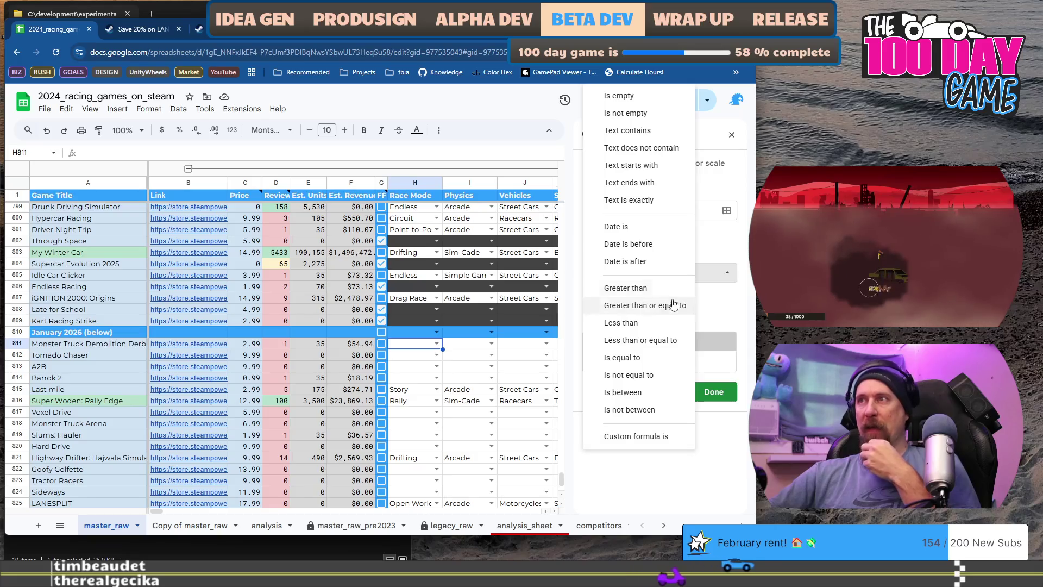
pyautogui.click(667, 343)
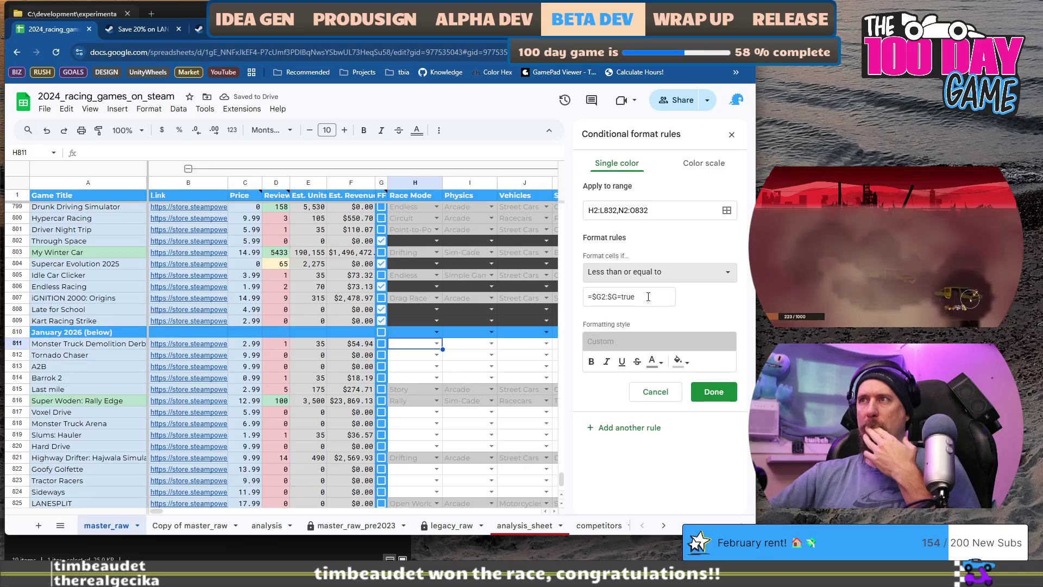
pyautogui.click(598, 296)
pyautogui.write('D')
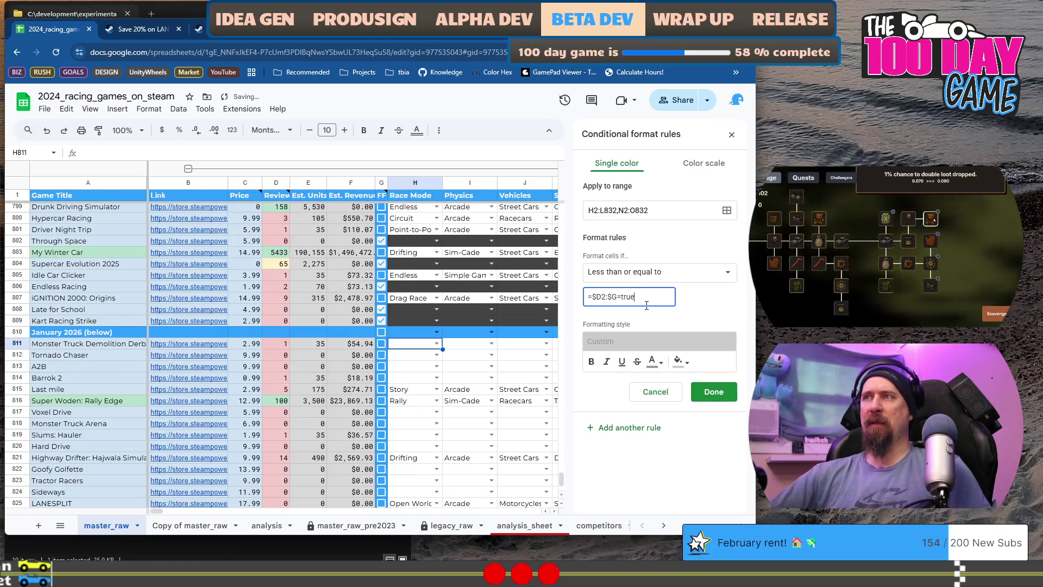
pyautogui.press('BackSpace')
pyautogui.press('BackSpace')
pyautogui.press('BackSpace')
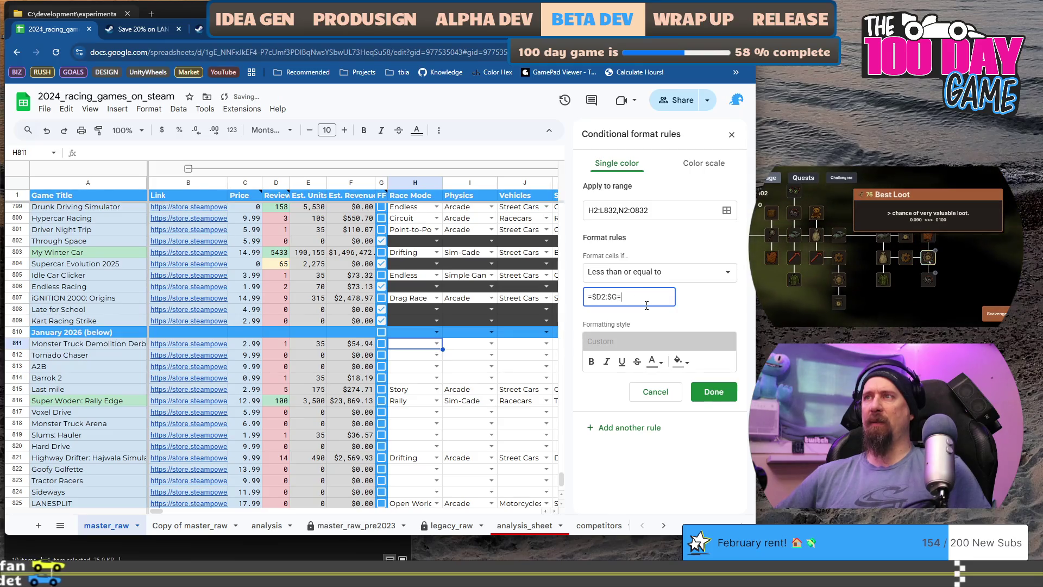
pyautogui.press('BackSpace')
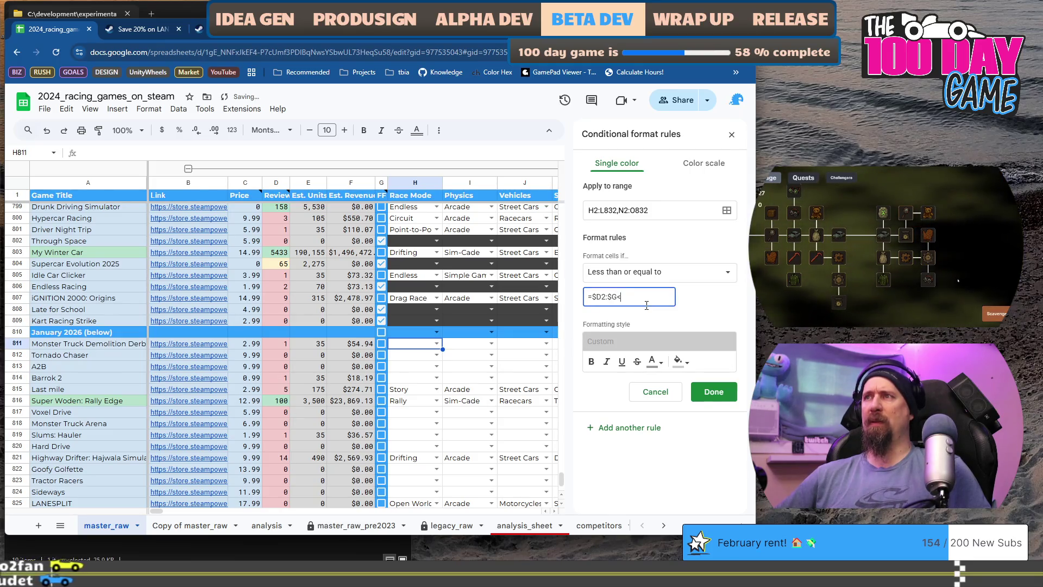
pyautogui.write('<=')
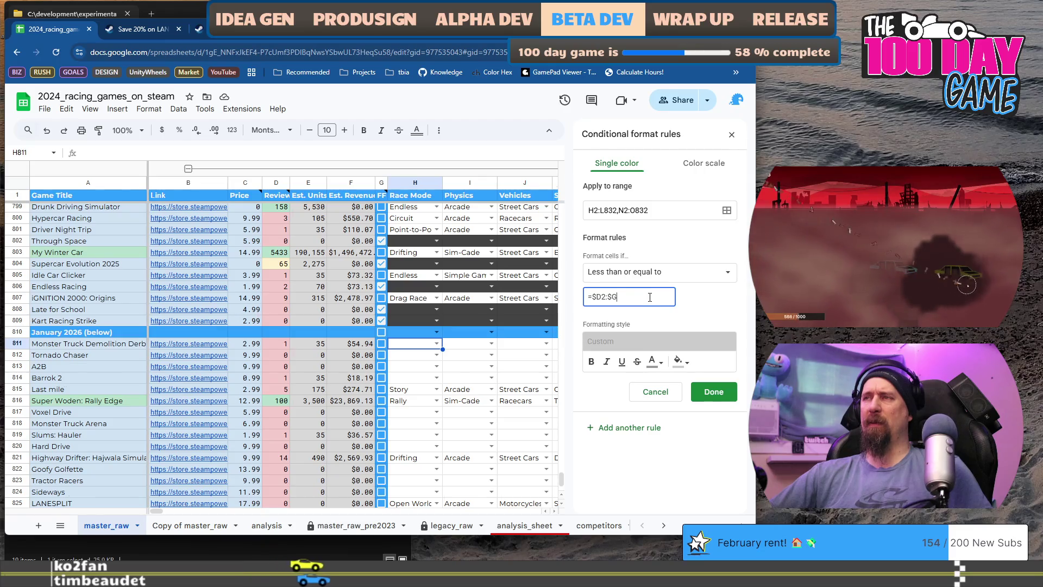
pyautogui.write('<')
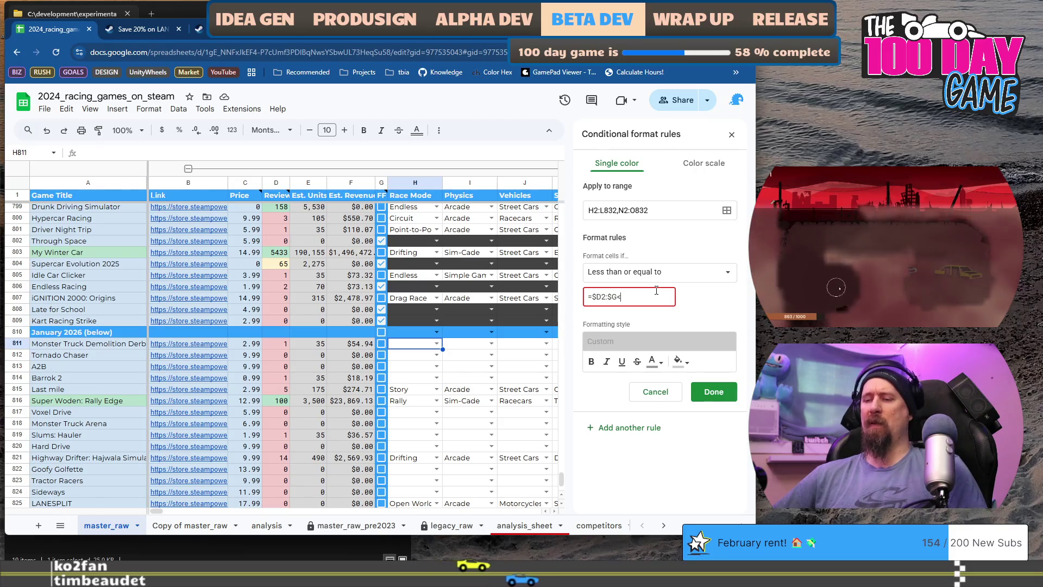
pyautogui.write('25')
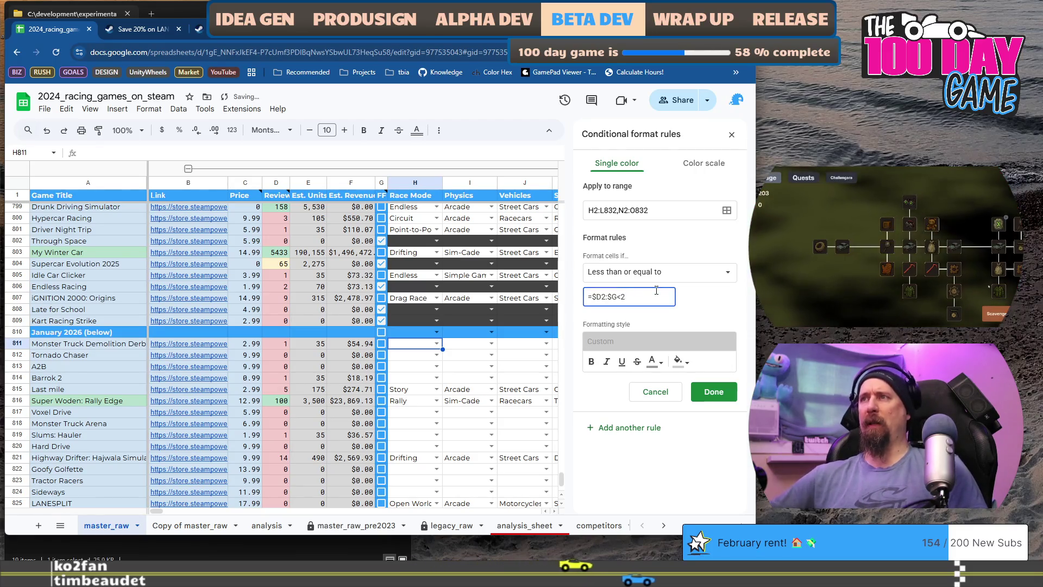
# Step: Switch the condition to Custom formula is, correct it to =$D2:$D<20, and save
pyautogui.click(651, 272)
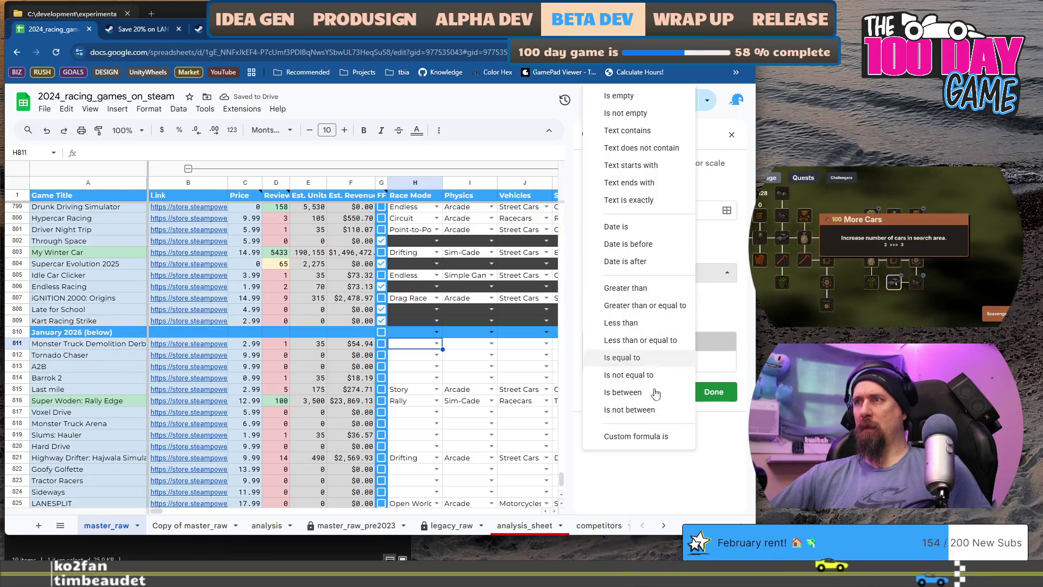
pyautogui.click(651, 436)
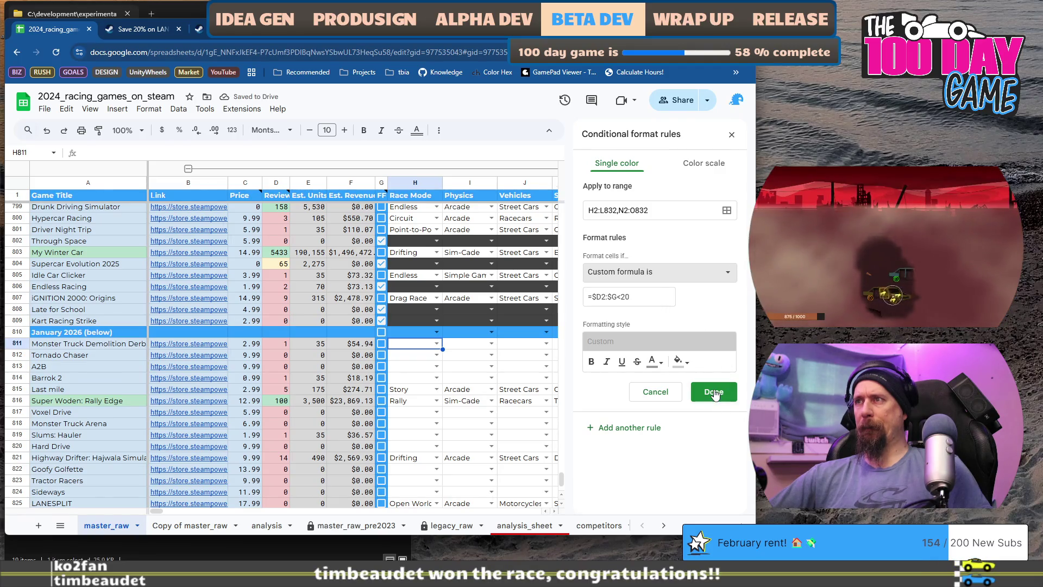
pyautogui.click(615, 296)
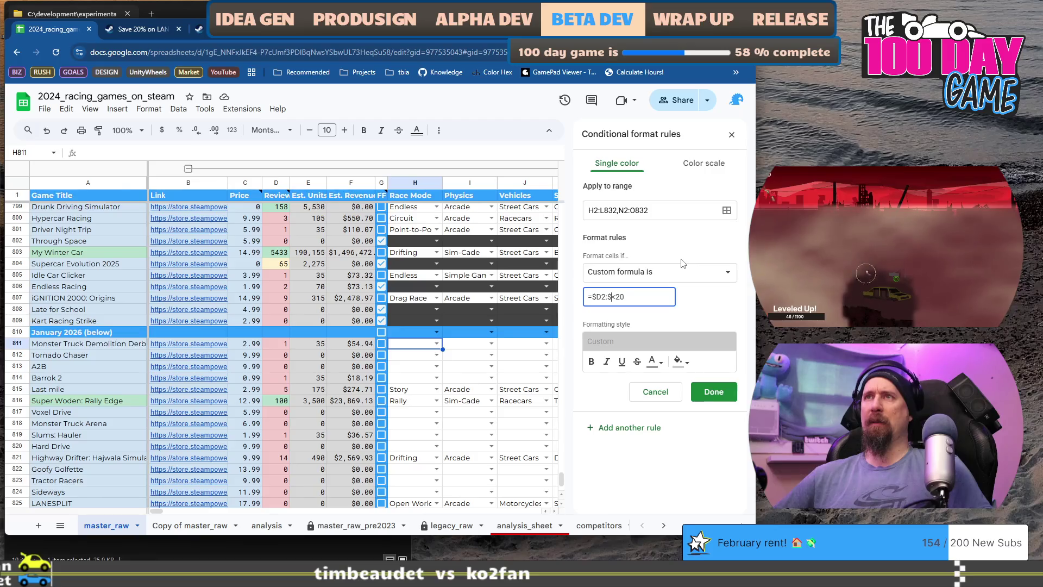
pyautogui.press('BackSpace')
pyautogui.write('D')
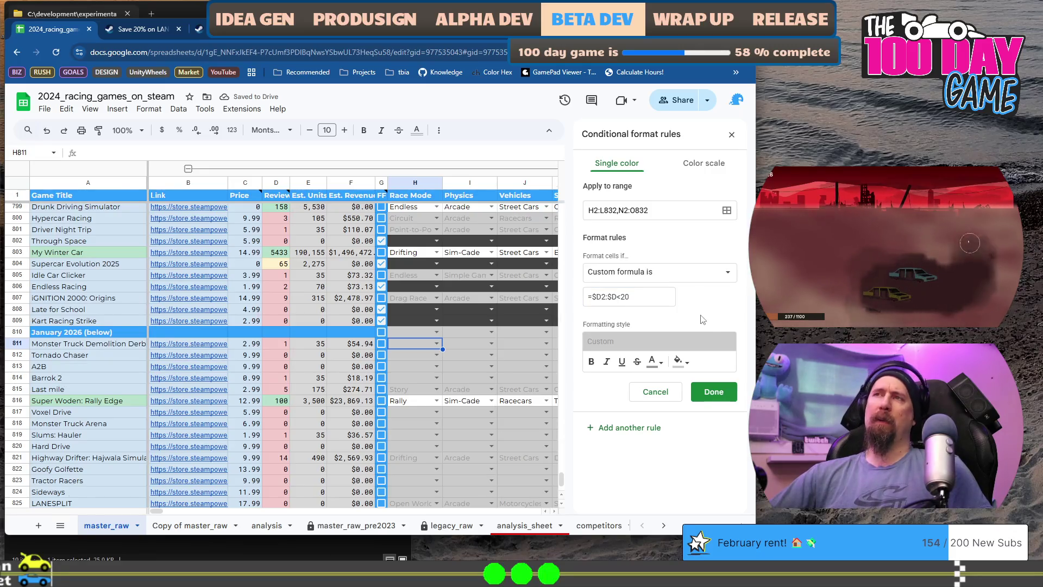
pyautogui.click(713, 391)
pyautogui.scroll(-3, 353, 375)
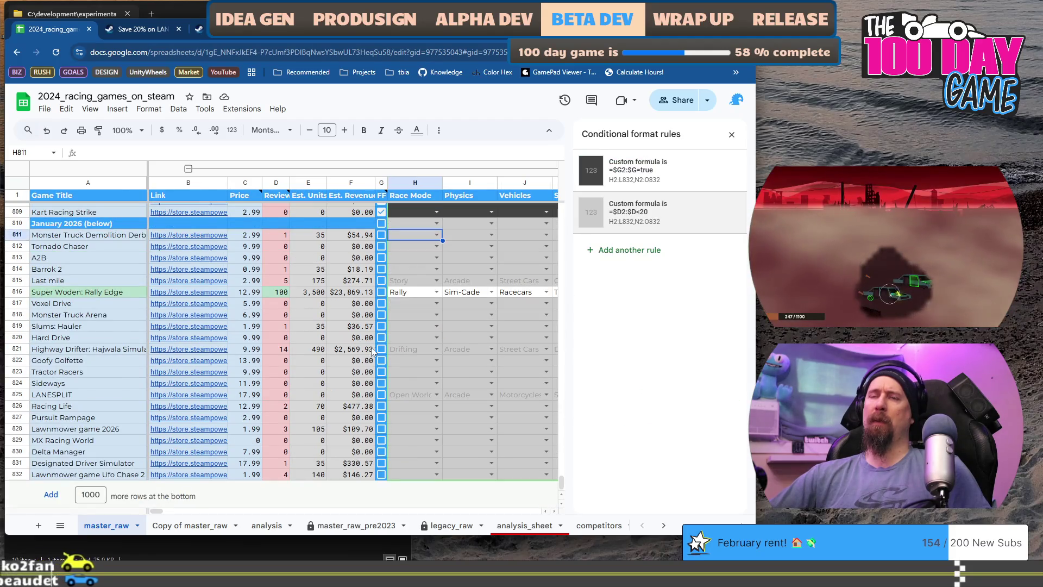
# Step: Inspect the review column's colour rules and open the rule for reviews above 99
pyautogui.scroll(8, 353, 375)
pyautogui.scroll(20, 352, 374)
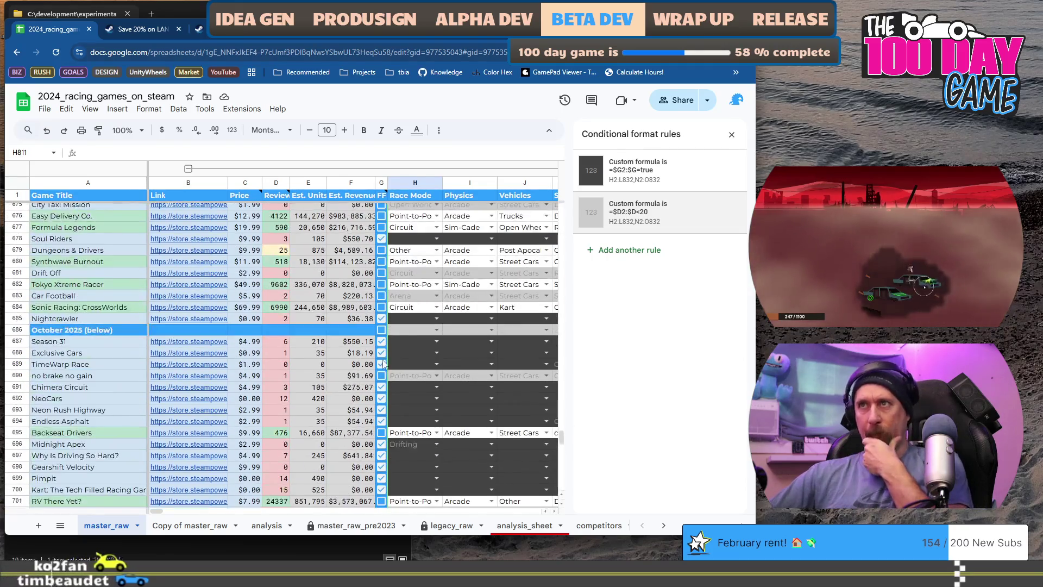
pyautogui.scroll(-20, 419, 341)
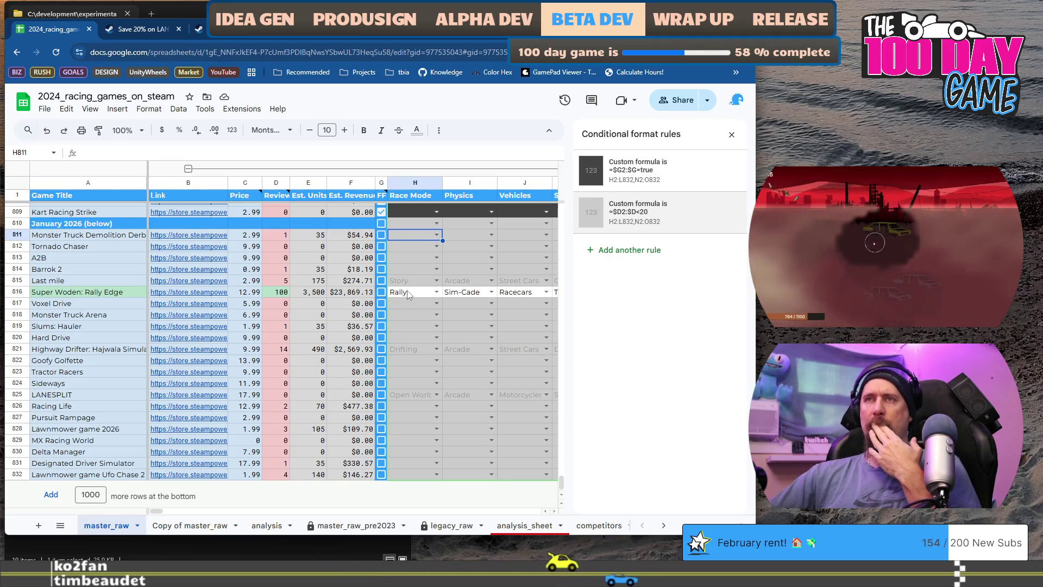
pyautogui.click(277, 296)
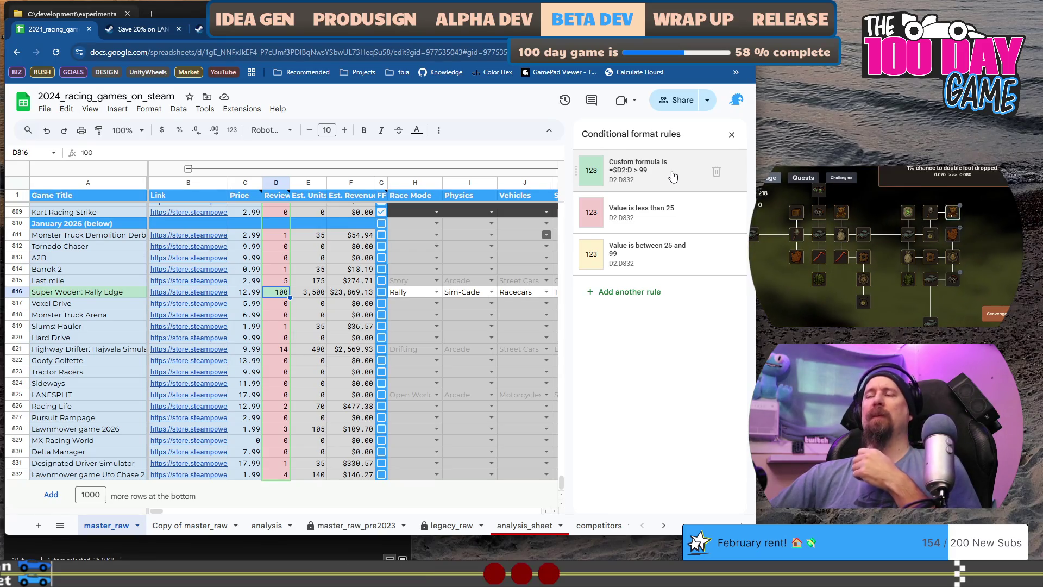
pyautogui.click(673, 175)
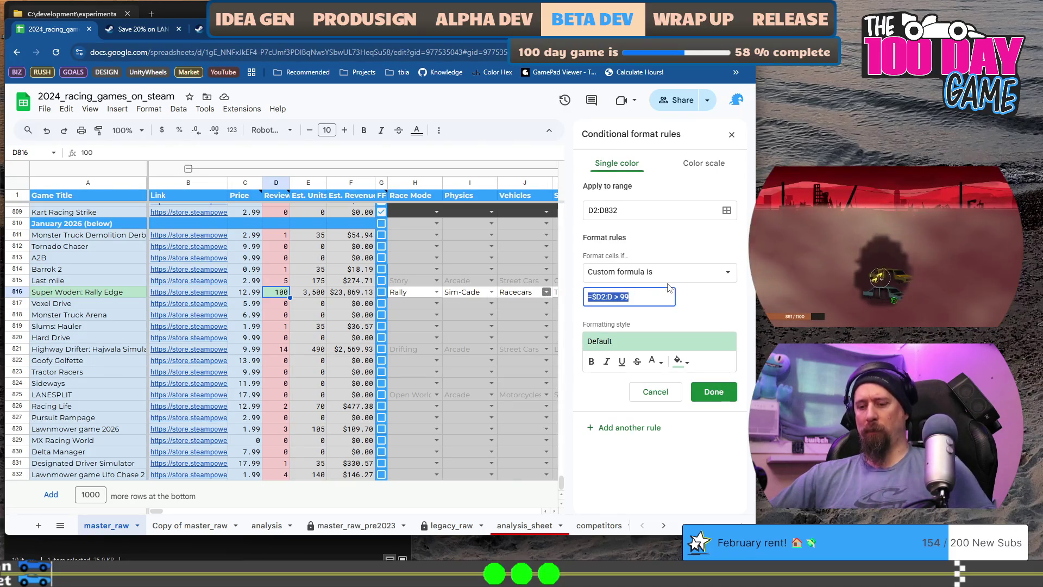
# Step: Select Race Mode cells H816 and H818, close the rules sidebar, and move to H817
pyautogui.click(411, 296)
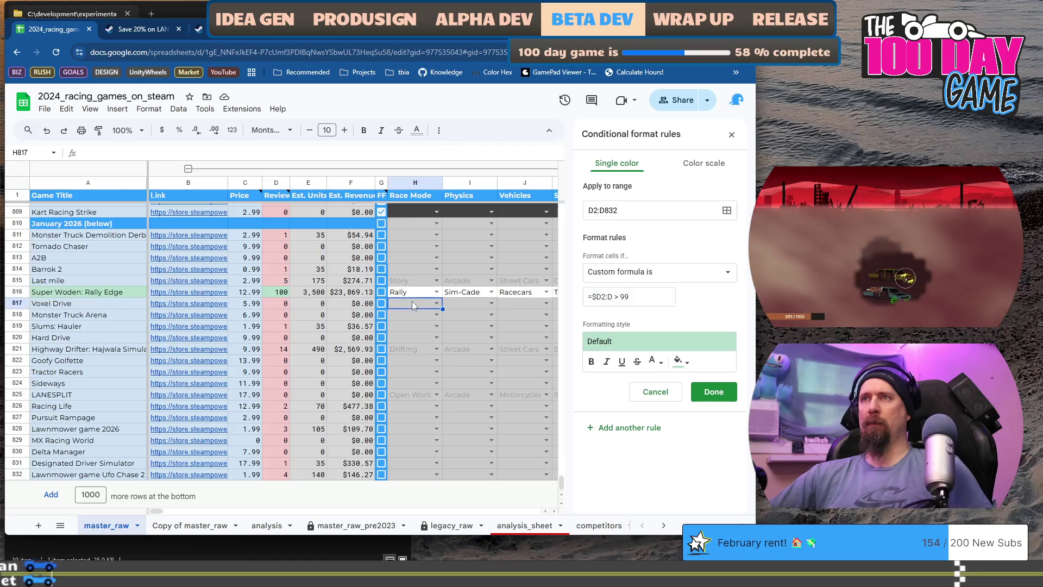
pyautogui.click(414, 316)
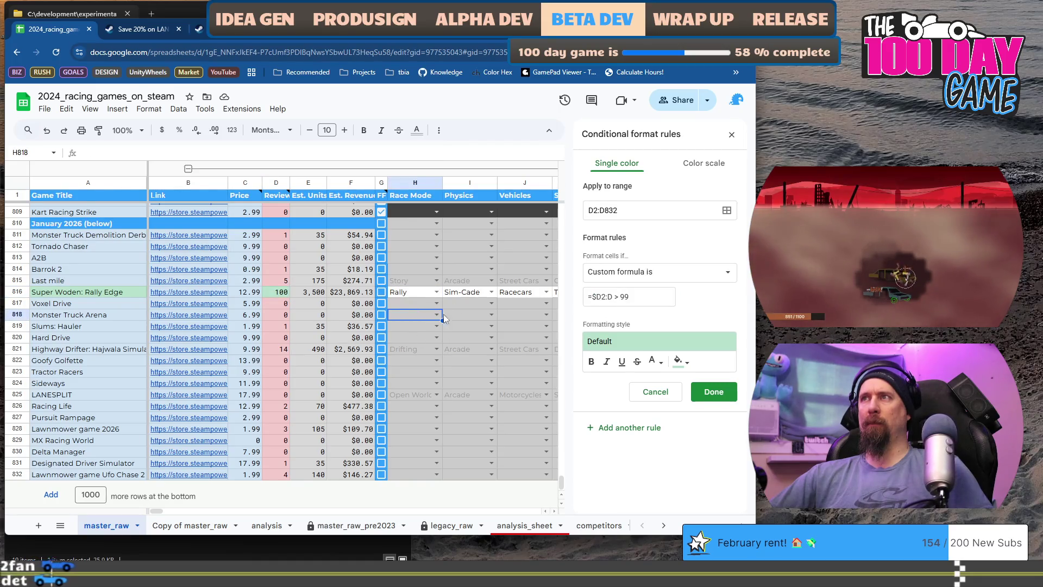
pyautogui.click(729, 135)
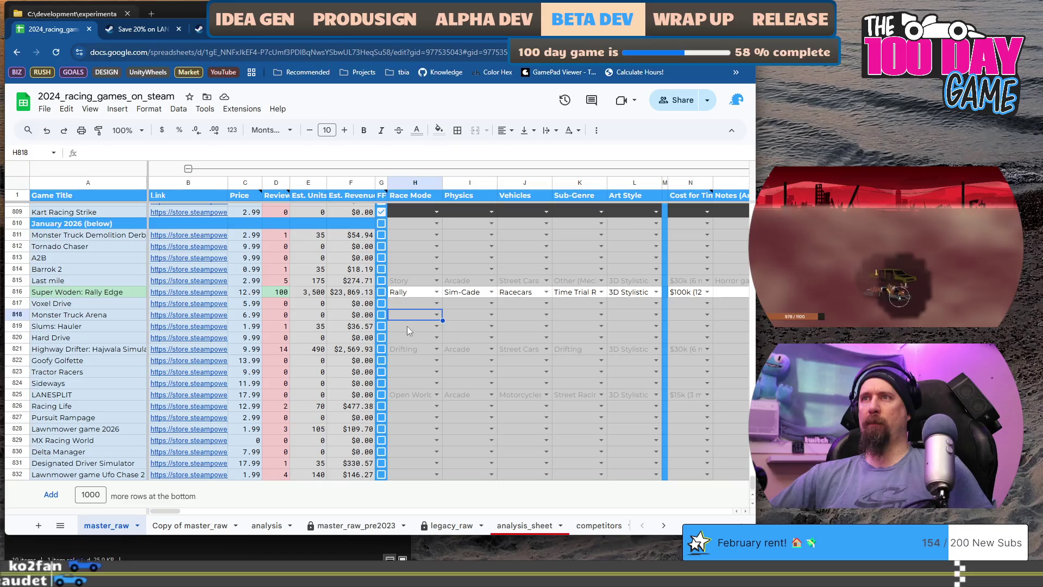
pyautogui.press('Up')
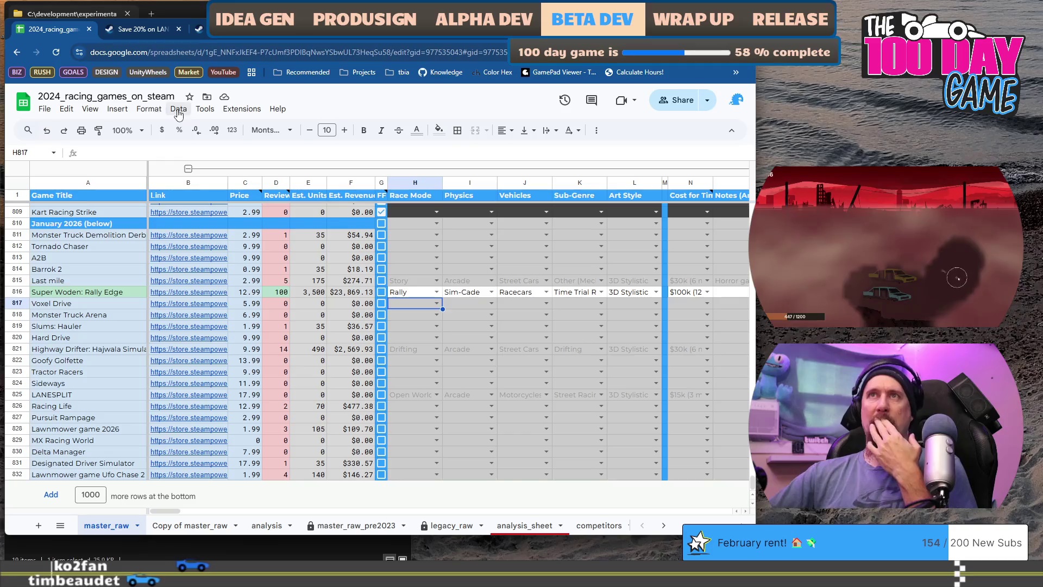
pyautogui.click(148, 109)
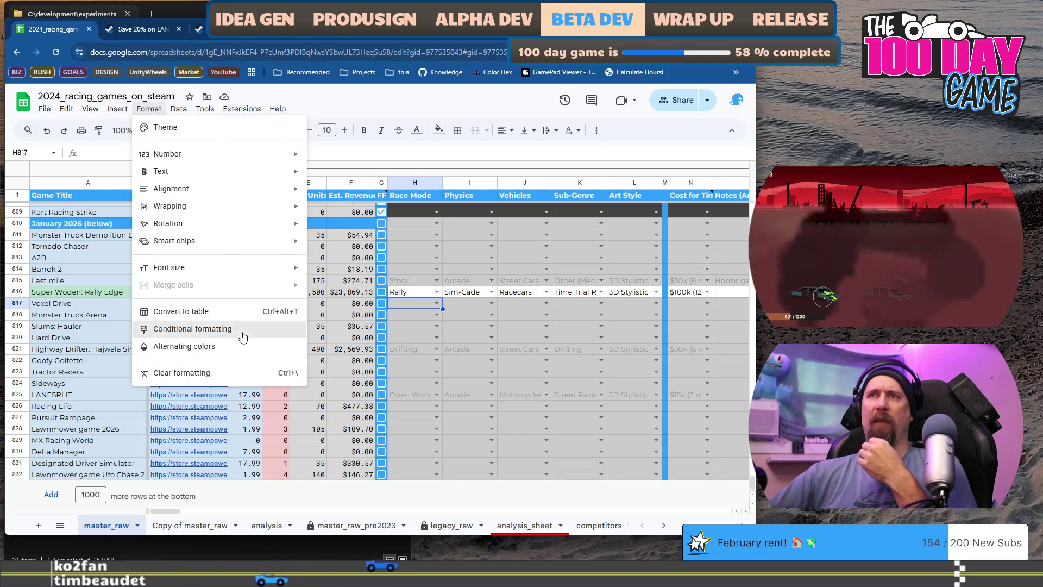
# Step: Reopen the conditional format rules, discard an empty new rule, and open the =$G2:$G=true rule
pyautogui.click(242, 332)
pyautogui.click(629, 251)
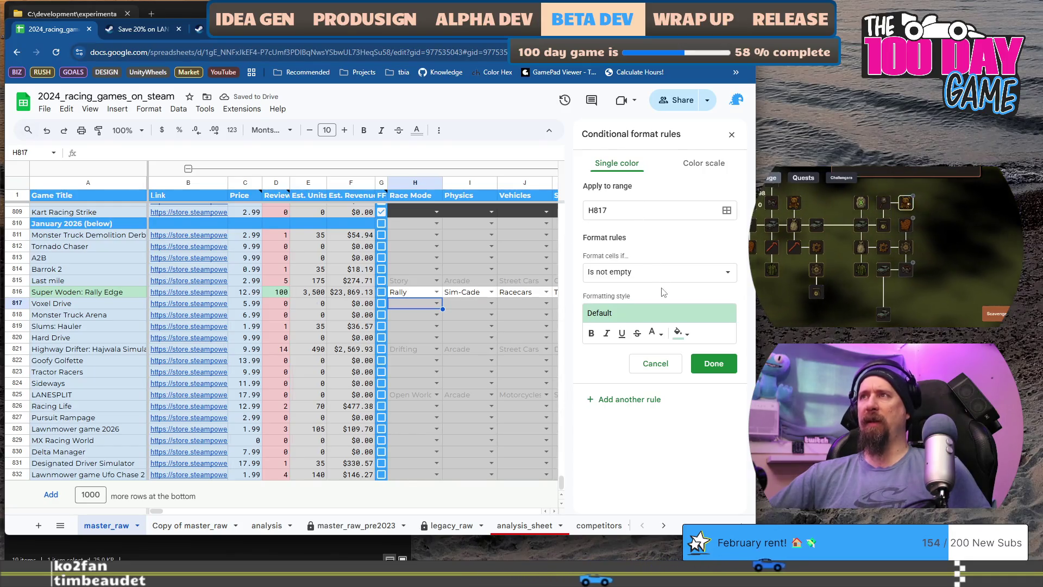
pyautogui.click(655, 363)
pyautogui.click(661, 183)
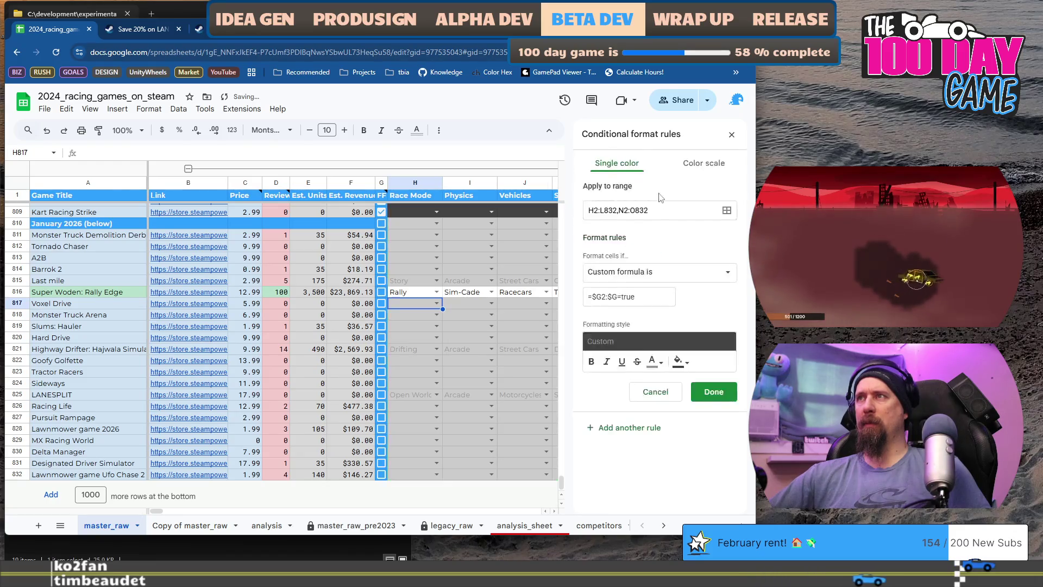
# Step: Confirm the rule still covers H2:L832,N2:O832, cancel stray selections, and leave the editor unchanged
pyautogui.click(726, 210)
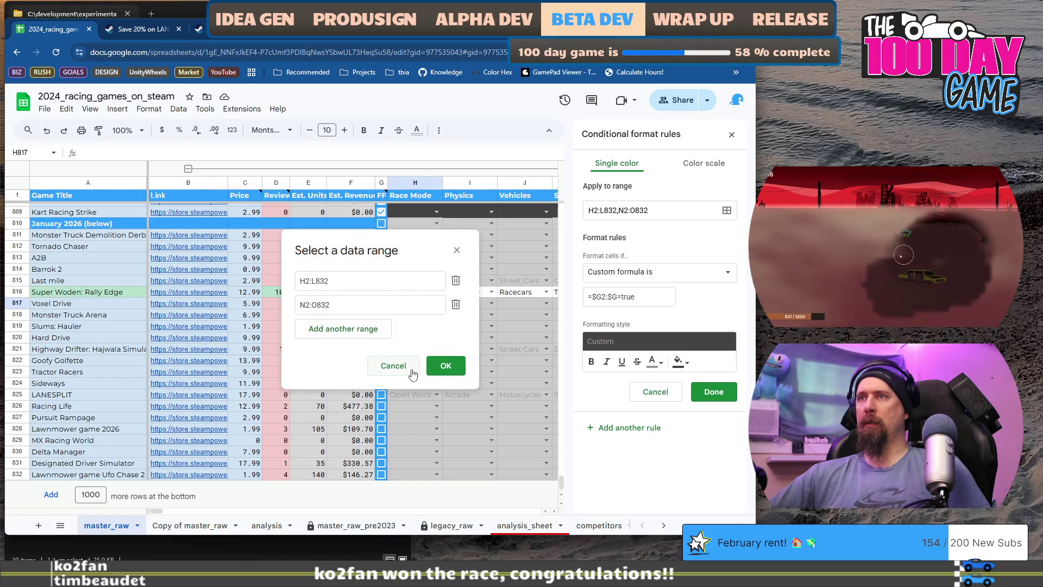
pyautogui.click(444, 365)
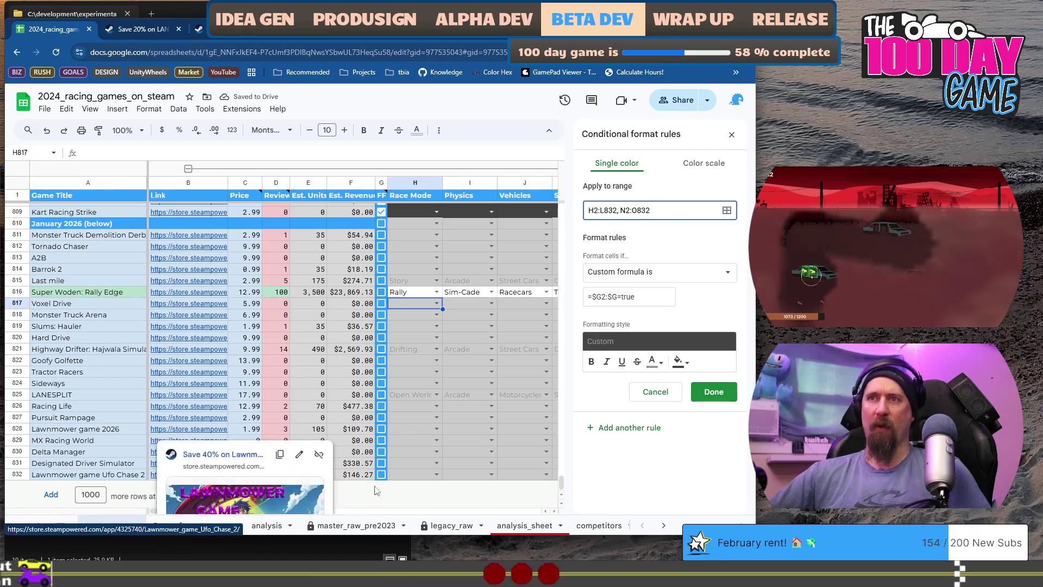
pyautogui.click(427, 452)
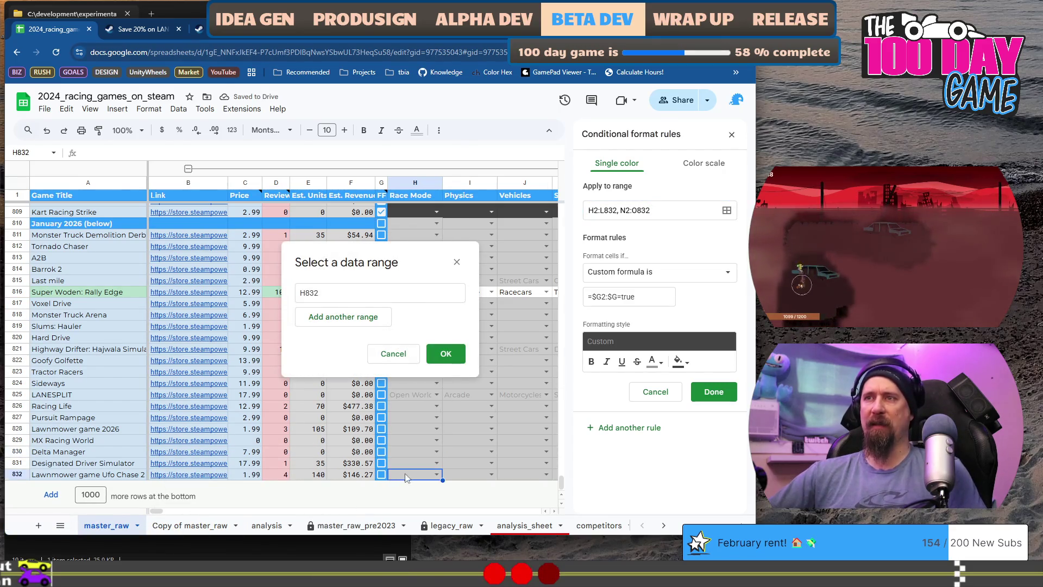
pyautogui.moveTo(157, 511); pyautogui.dragTo(169, 511)
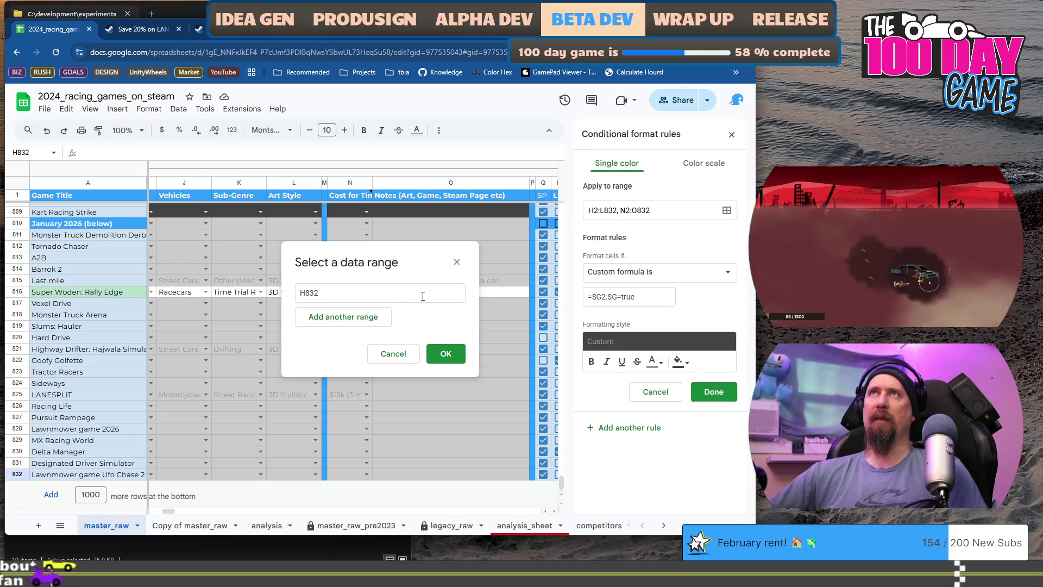
pyautogui.click(392, 354)
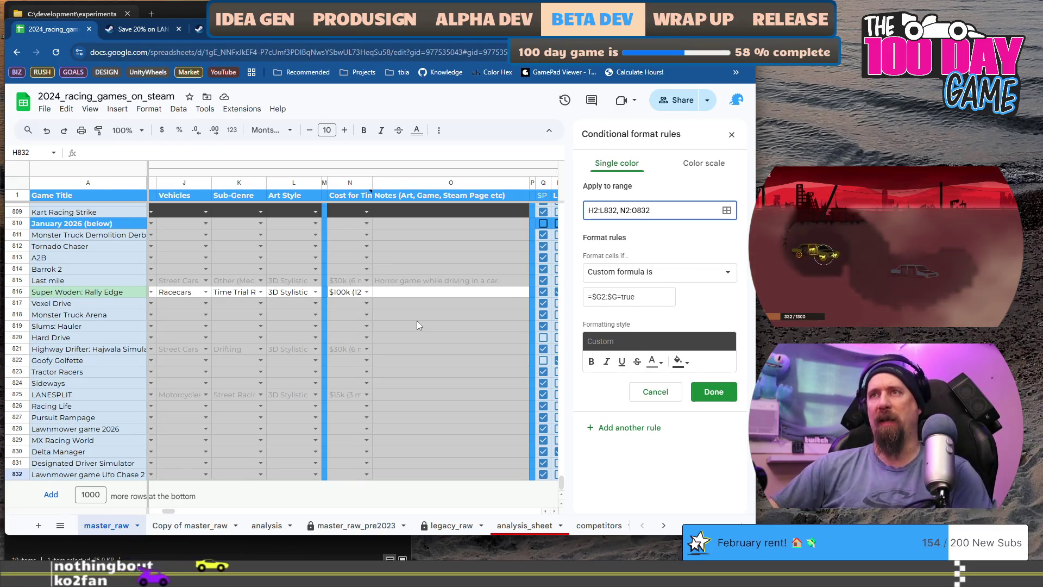
pyautogui.click(439, 309)
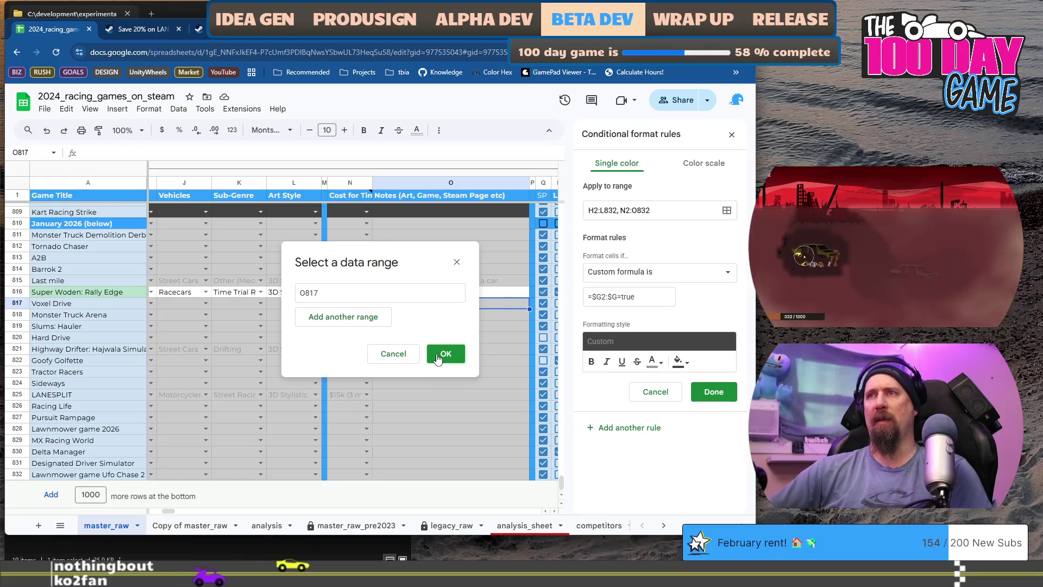
pyautogui.click(384, 358)
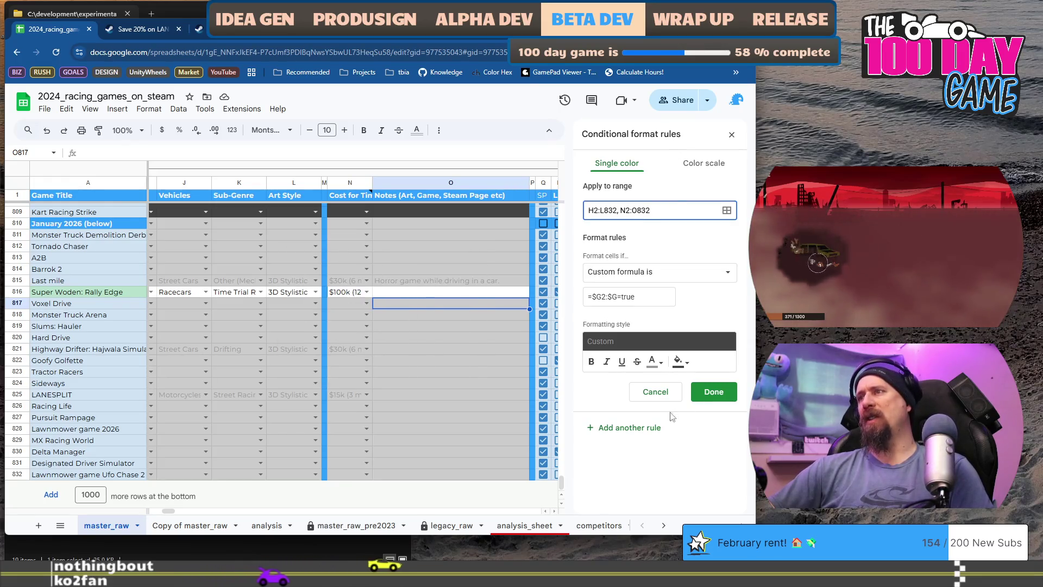
pyautogui.click(657, 391)
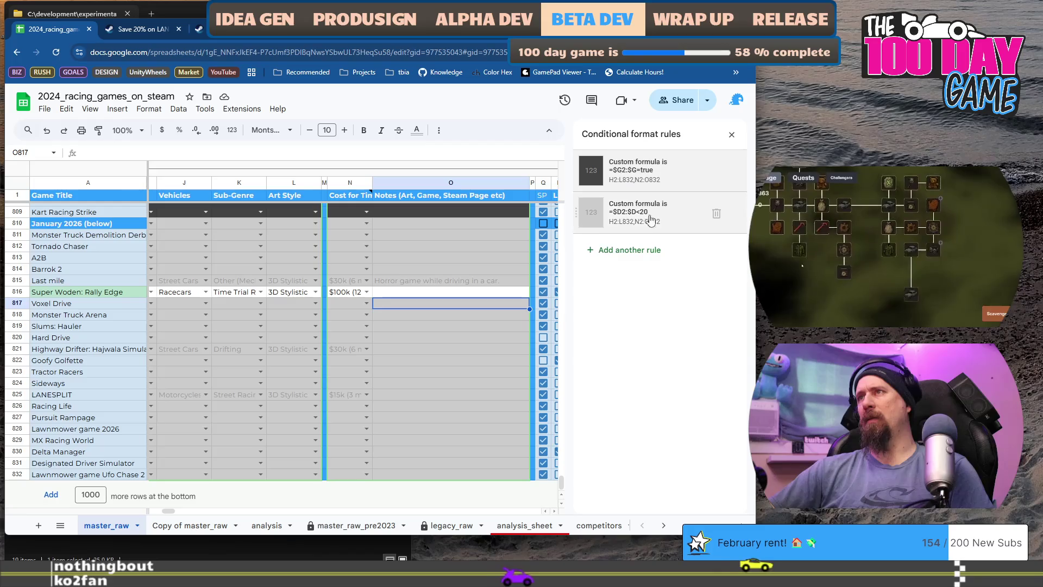
# Step: Review the =$D2:$D<20 rule, then check the formatting on row 821's Drifting cell H821
pyautogui.click(650, 218)
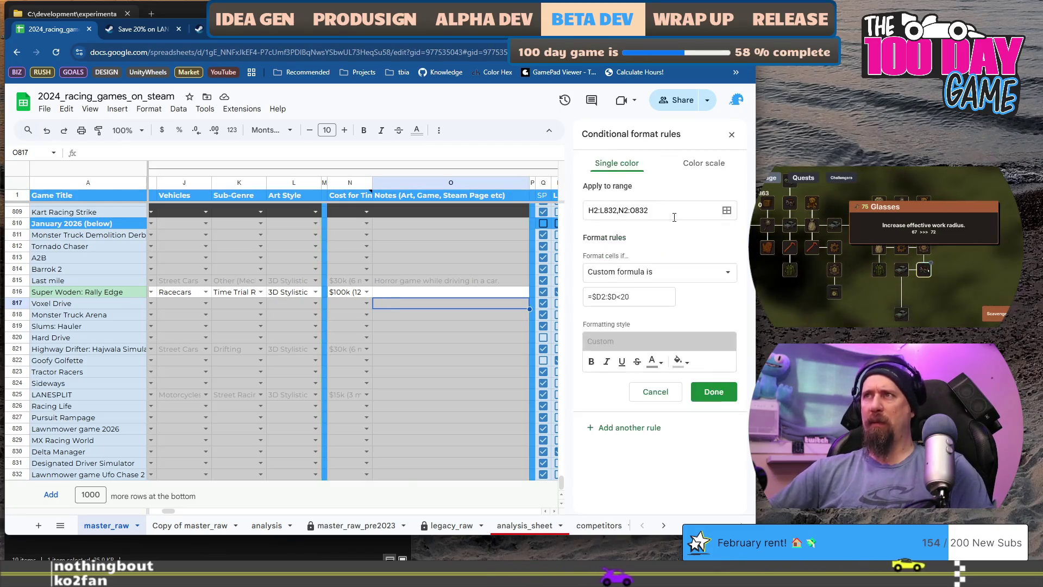
pyautogui.click(714, 391)
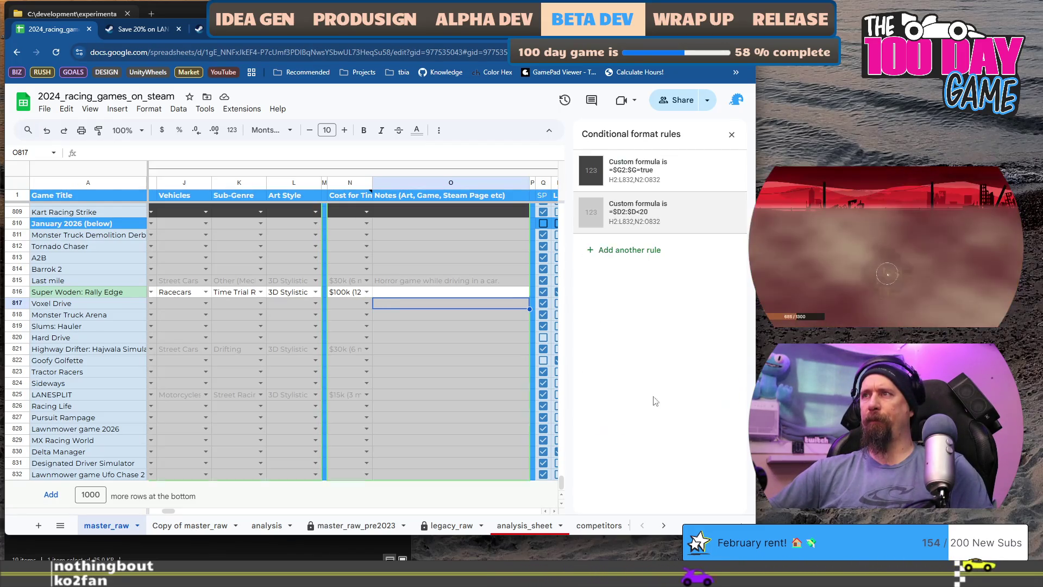
pyautogui.click(622, 255)
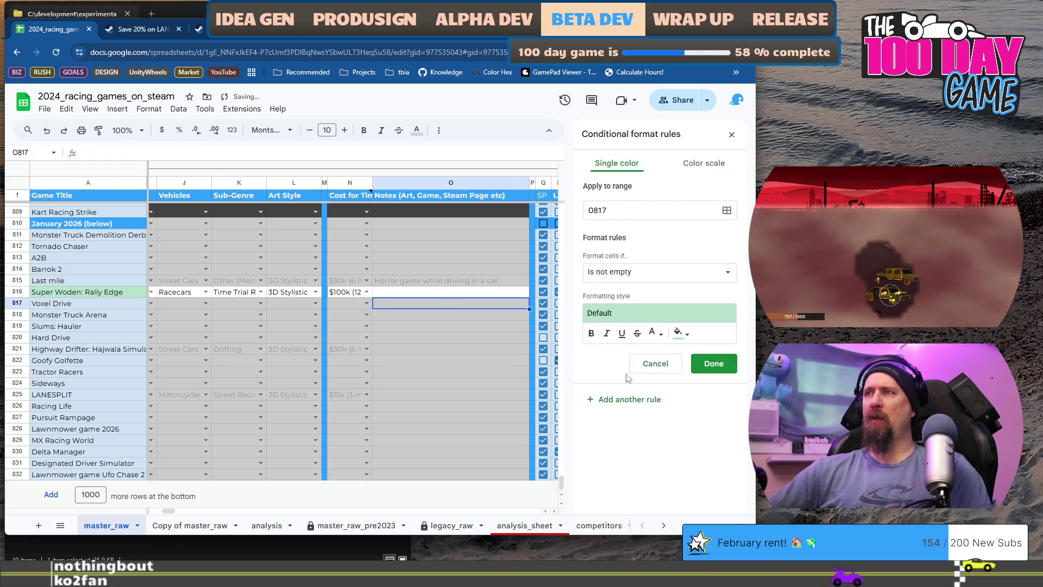
pyautogui.click(667, 371)
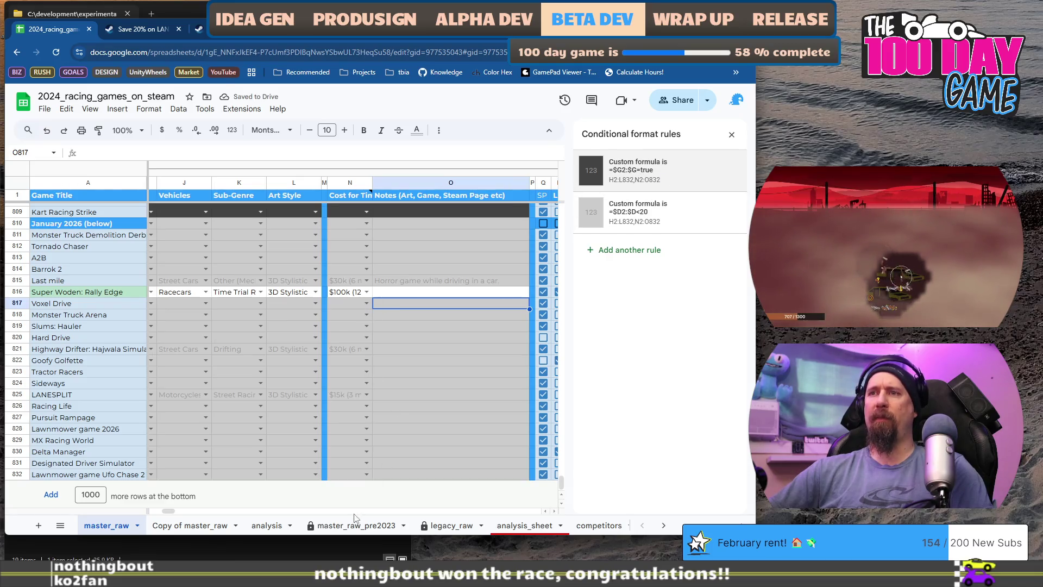
pyautogui.moveTo(173, 511); pyautogui.dragTo(150, 489)
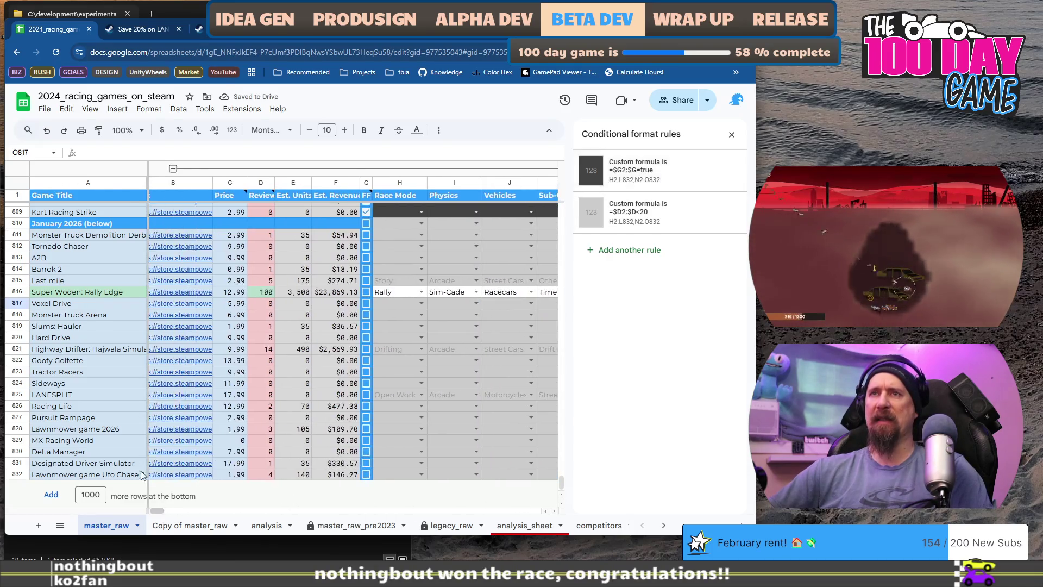
pyautogui.click(14, 349)
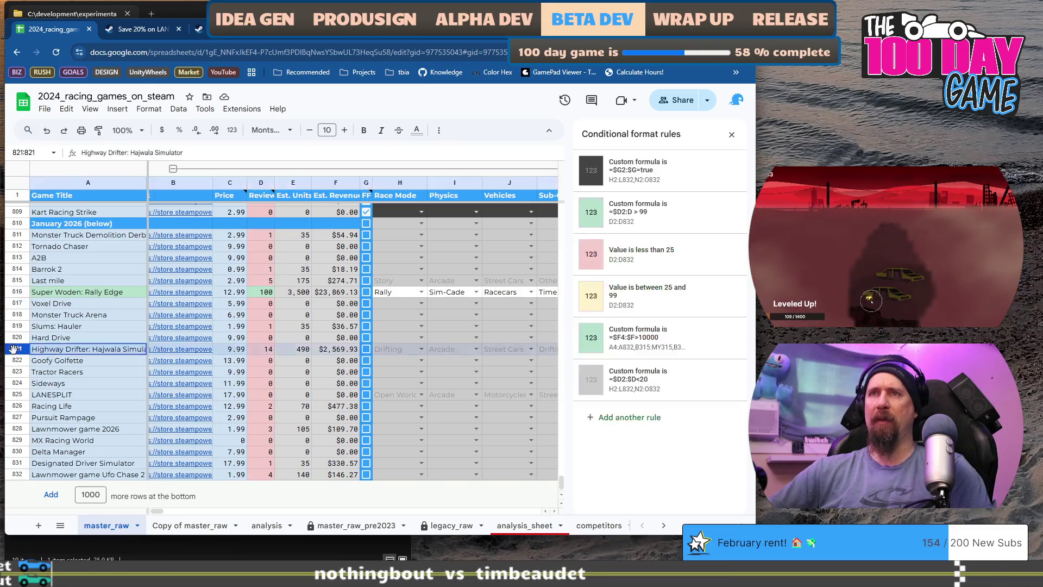
pyautogui.click(399, 350)
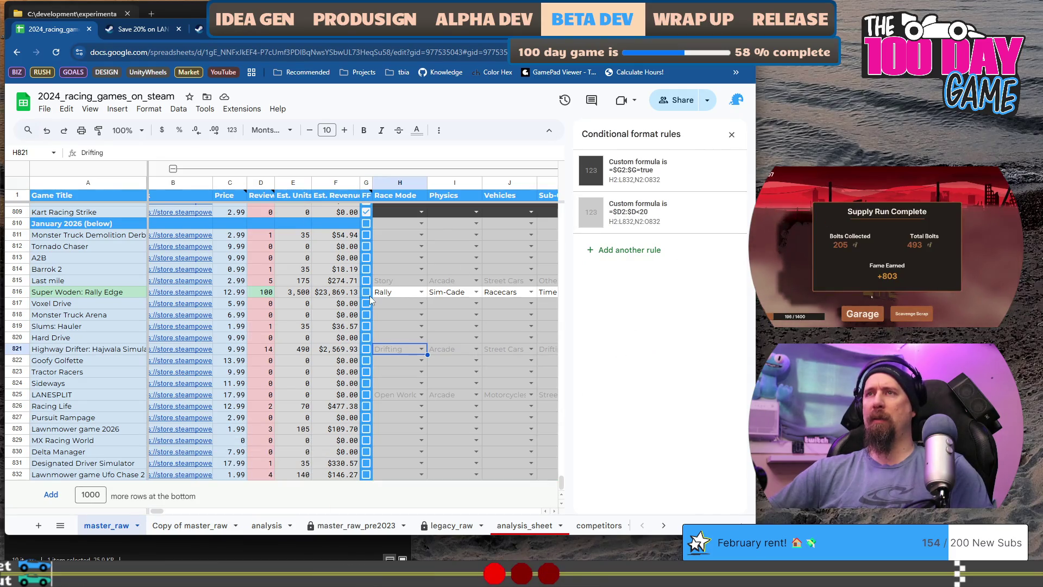
# Step: Delete the stray 'Cell is not empty' rule found on cell H817
pyautogui.click(386, 306)
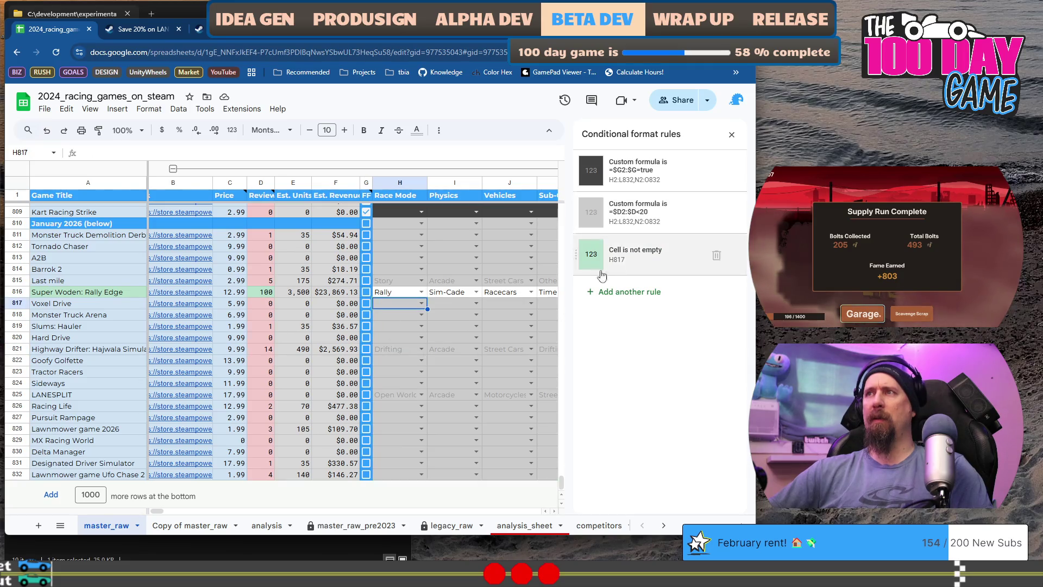
pyautogui.click(678, 255)
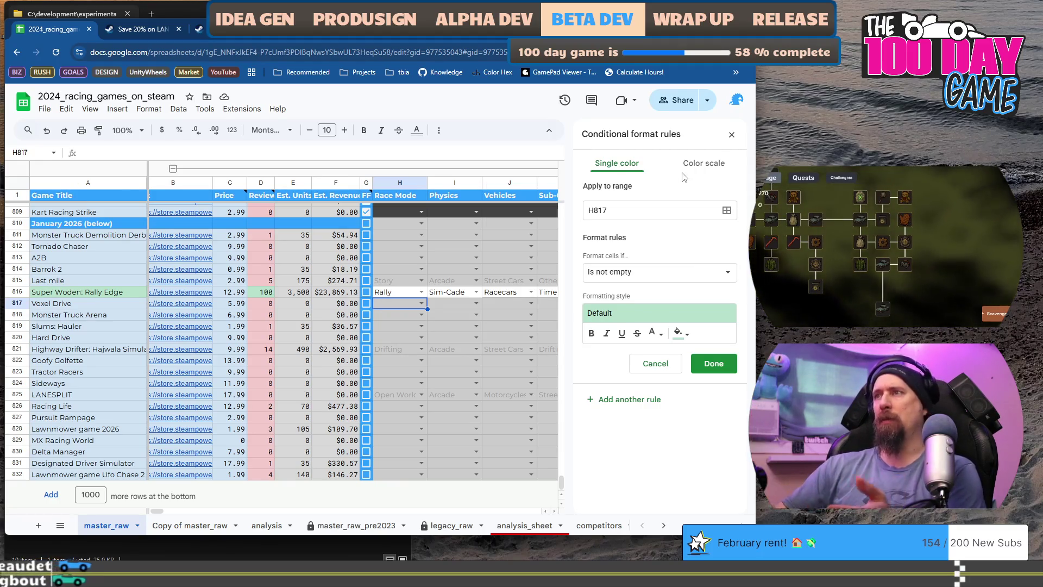
pyautogui.click(655, 363)
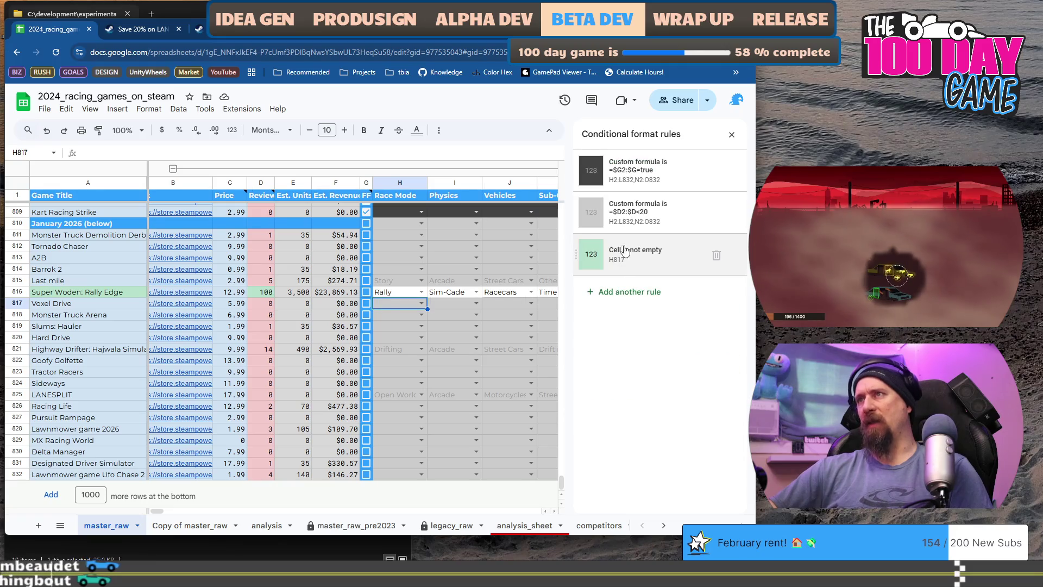
pyautogui.click(724, 255)
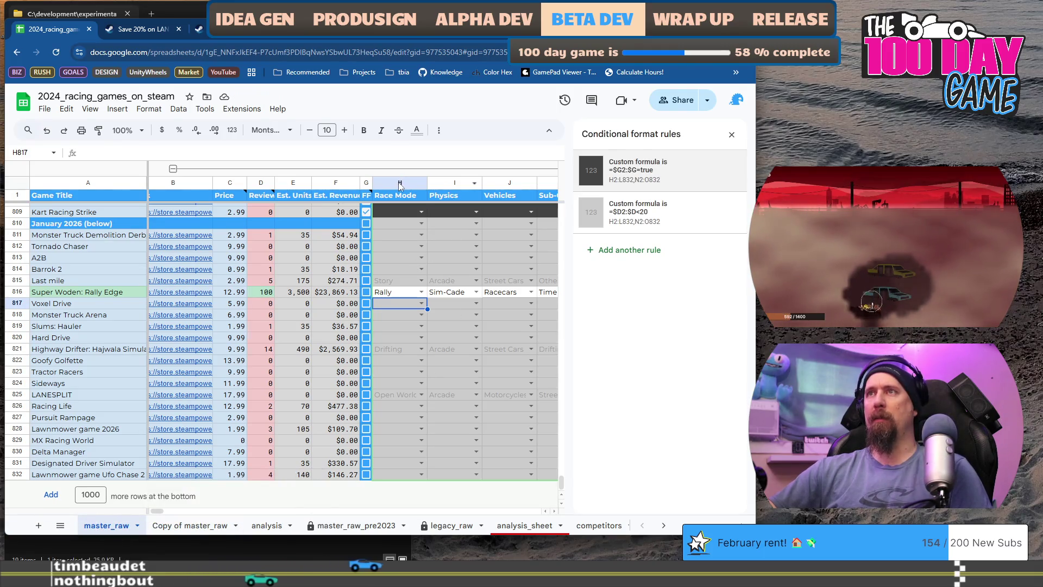
# Step: Select the Race Mode and Notes columns (H–L, N–O) and open the =$F4:$F>10000 rule
pyautogui.hotkey('ctrl', 'space')
pyautogui.moveTo(157, 511); pyautogui.dragTo(166, 513)
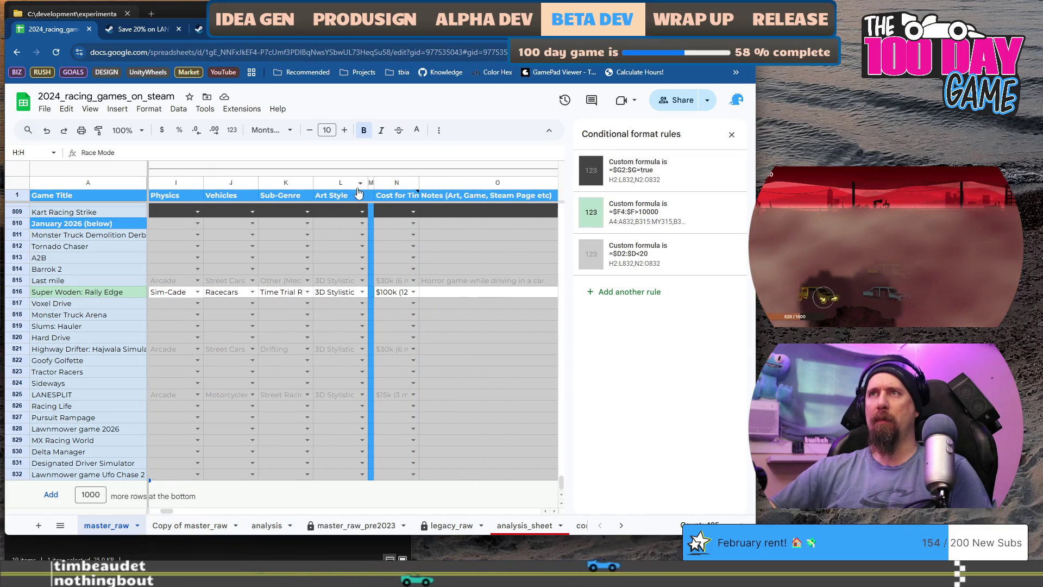
pyautogui.keyDown('shift'); pyautogui.click(347, 183); pyautogui.keyUp('shift')
pyautogui.click(396, 183)
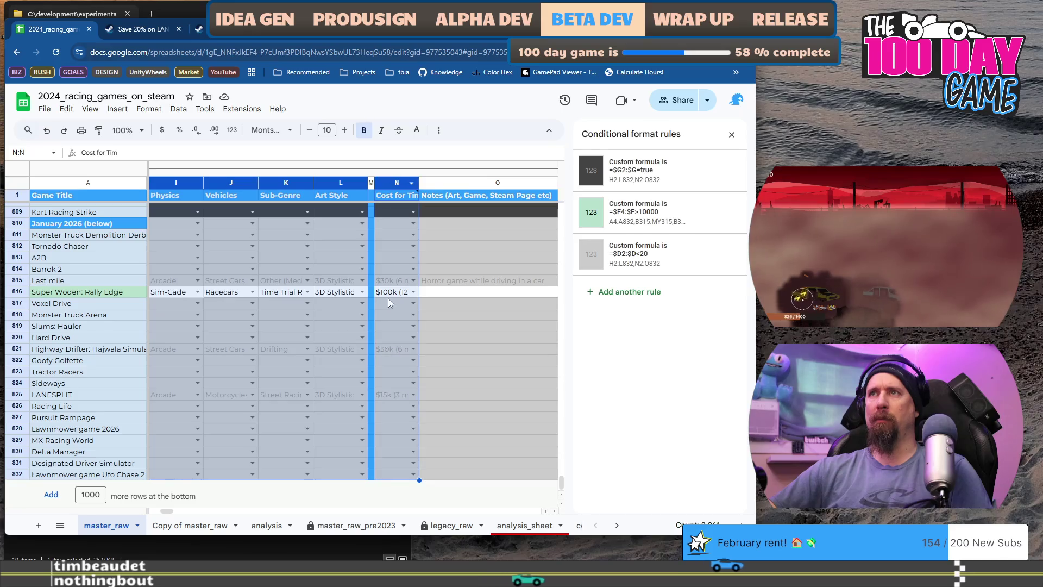
pyautogui.moveTo(167, 513); pyautogui.dragTo(175, 509)
pyautogui.hotkey('shift', 'Right')
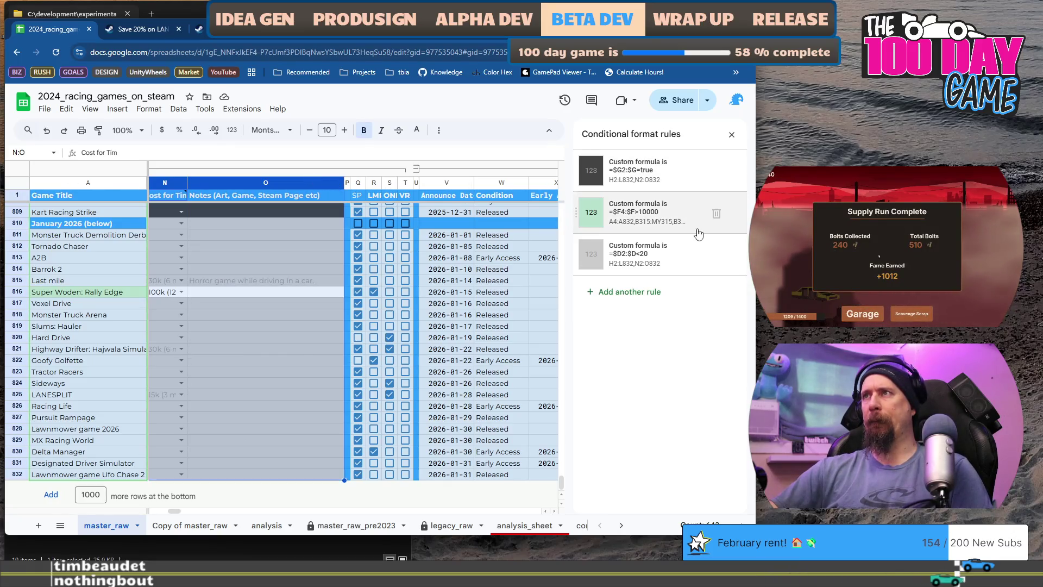
pyautogui.click(679, 225)
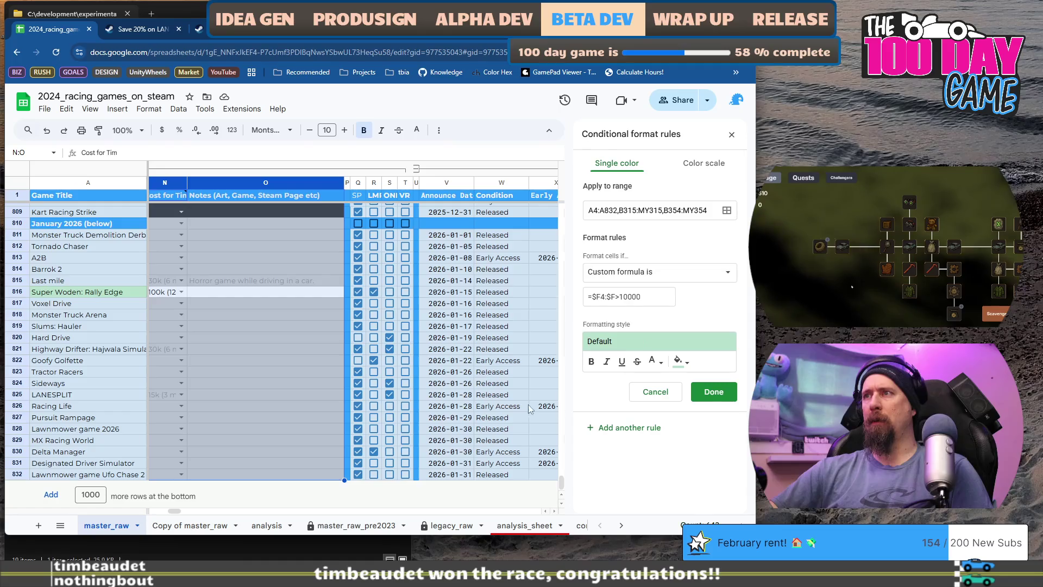
# Step: From cell H820, reopen the rules list and edit =$G2:$G=true, selecting ',N2:O832' in its range
pyautogui.click(226, 418)
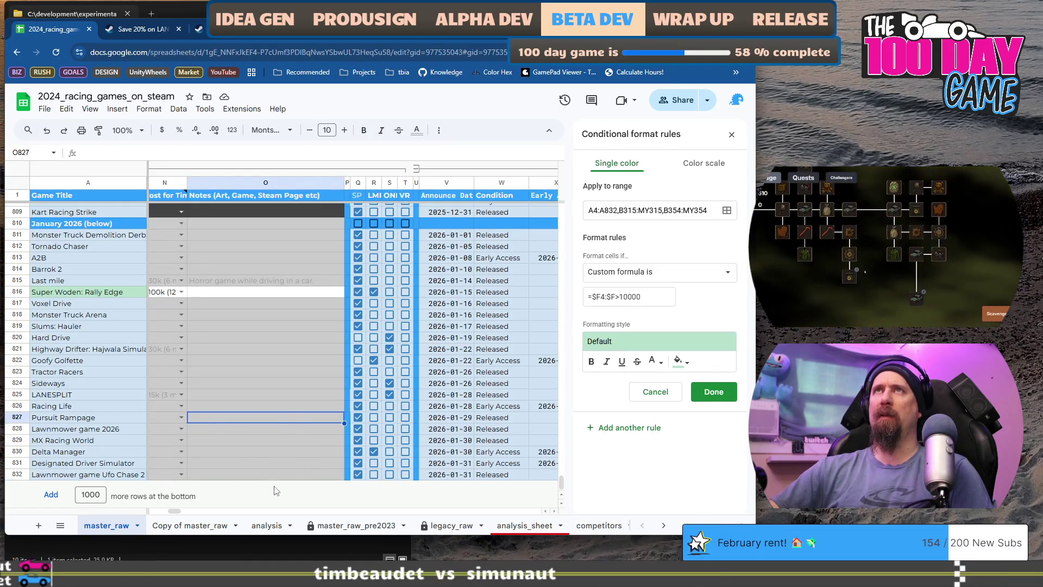
pyautogui.hscroll(-5, 243, 377)
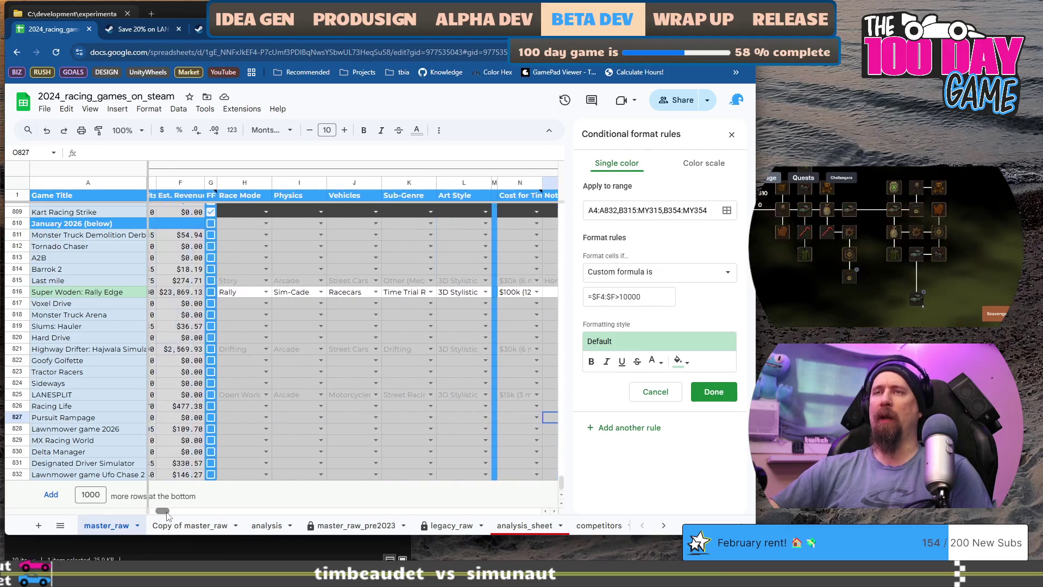
pyautogui.click(238, 334)
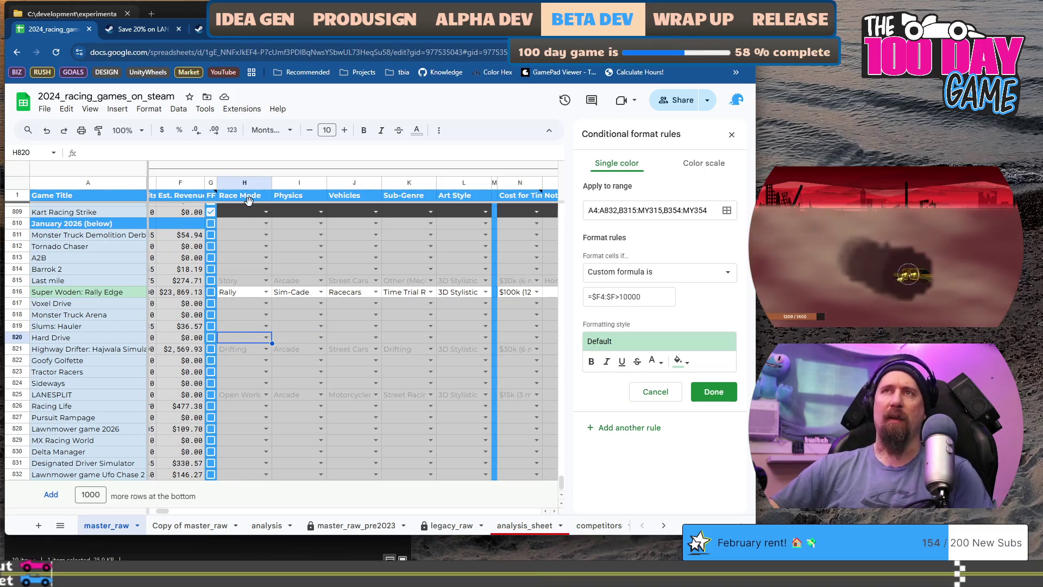
pyautogui.click(148, 108)
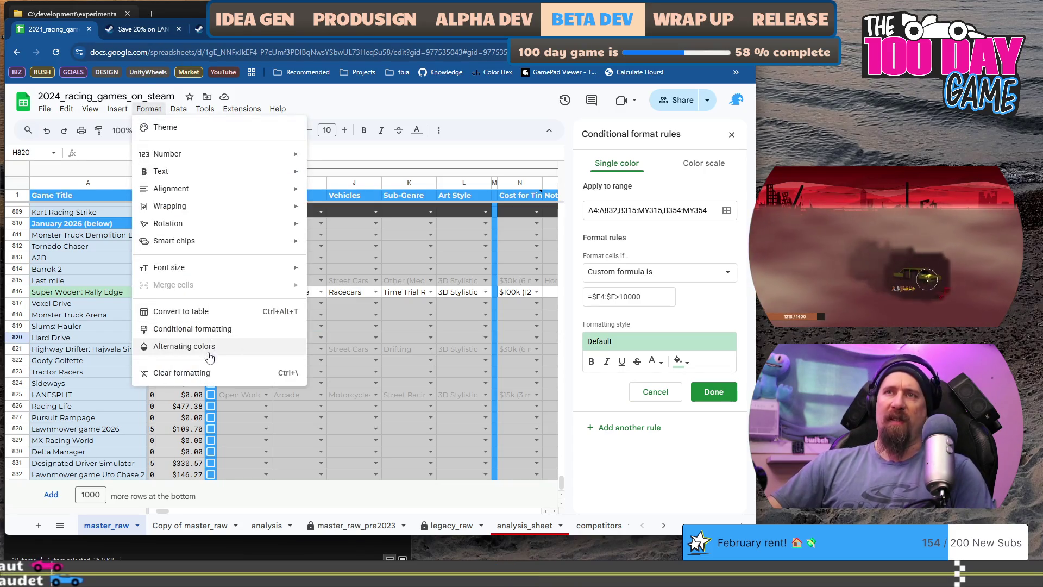
pyautogui.click(220, 329)
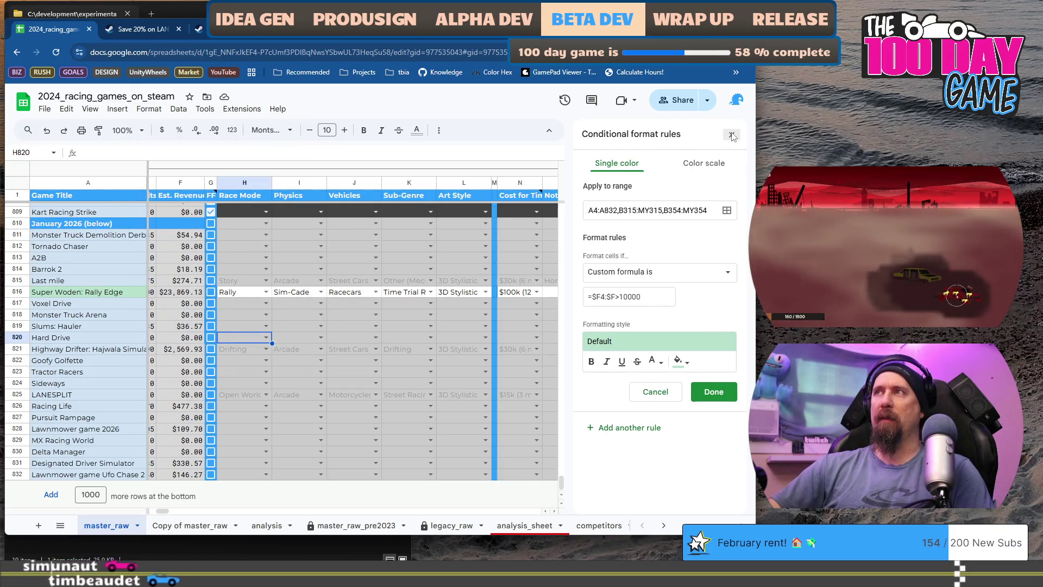
pyautogui.click(731, 135)
pyautogui.click(147, 108)
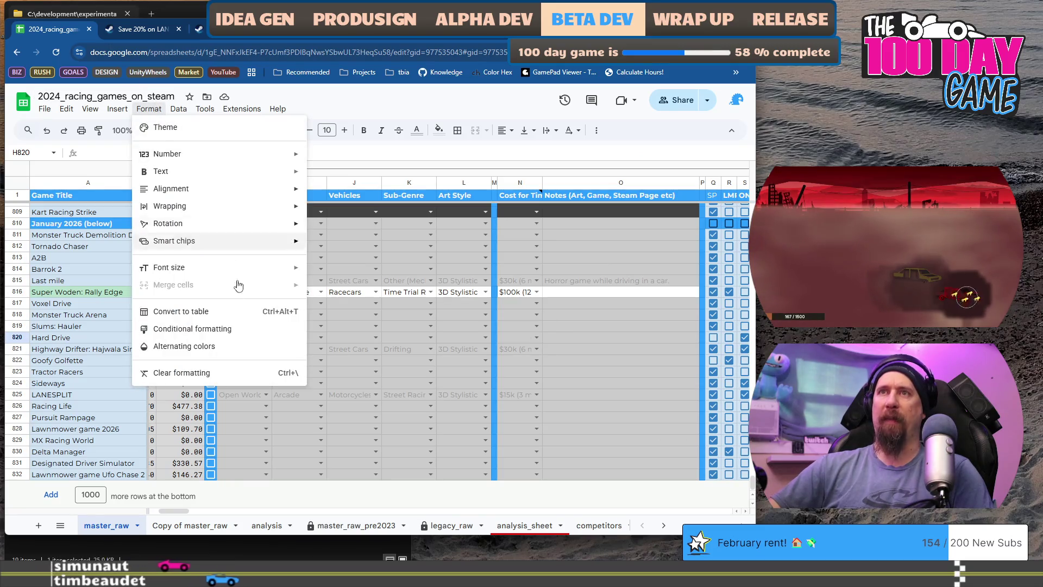
pyautogui.click(217, 335)
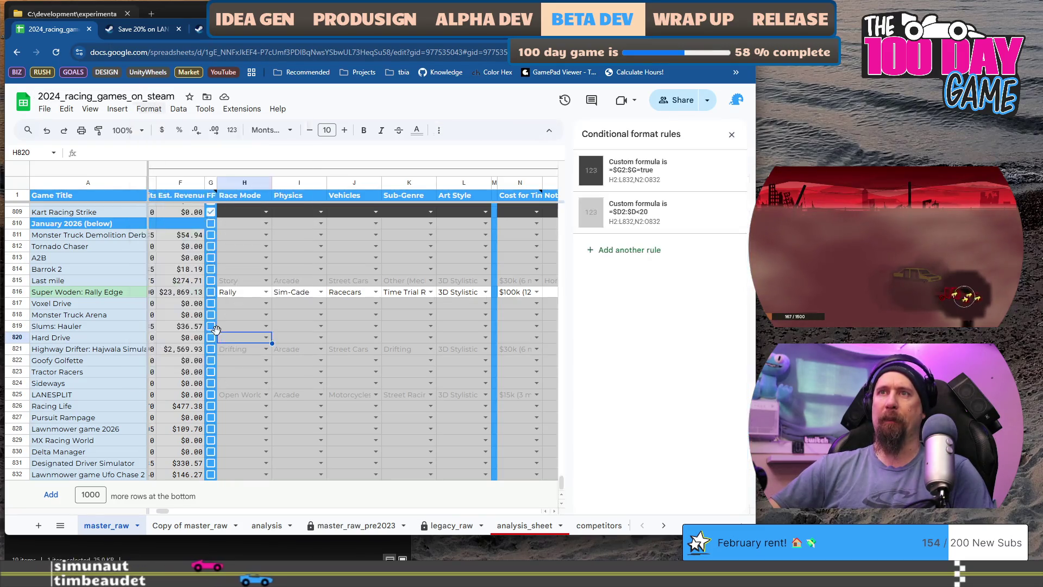
pyautogui.click(667, 179)
pyautogui.moveTo(668, 211); pyautogui.dragTo(613, 210)
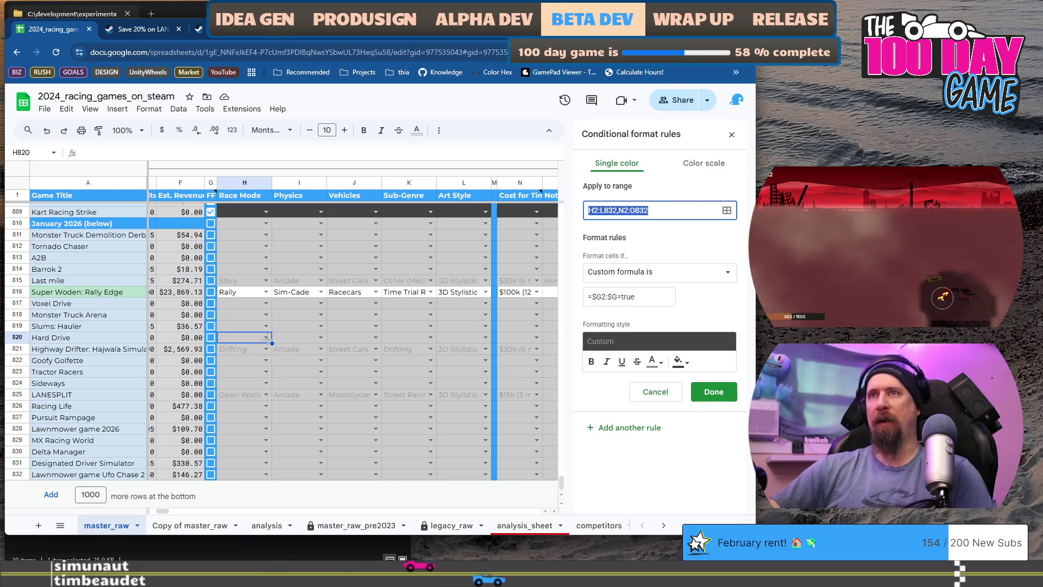
# Step: Keep the H2:L832,N2:O832 range and change the custom formula to =$D2:$D>99
pyautogui.click(238, 303)
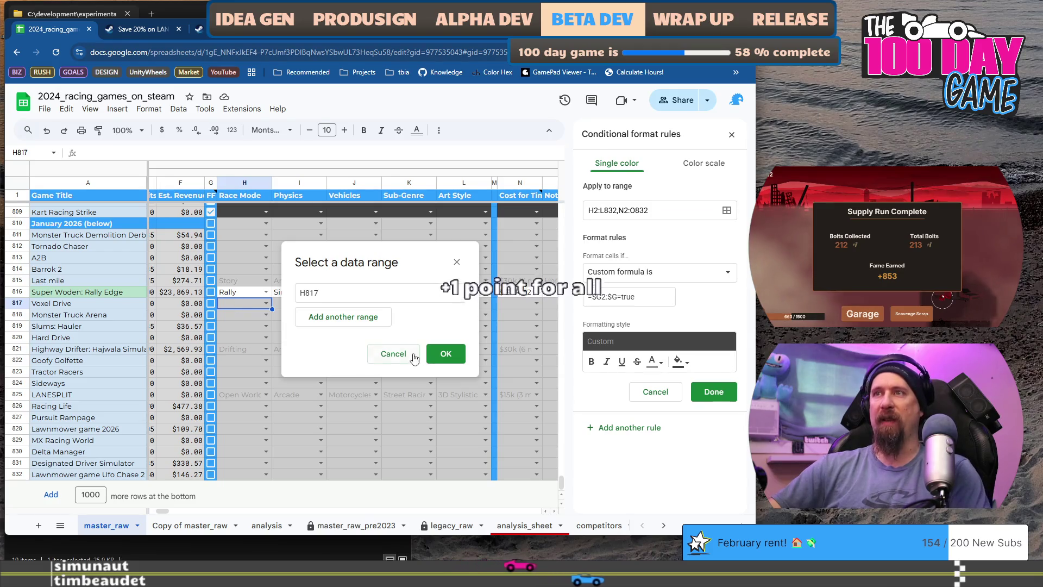
pyautogui.click(417, 358)
pyautogui.click(230, 301)
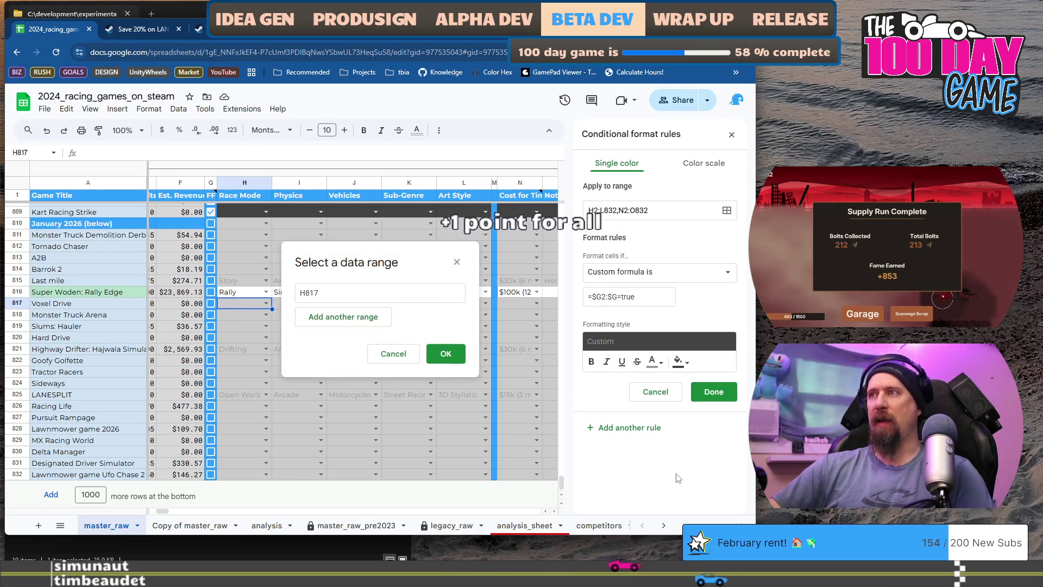
pyautogui.click(659, 207)
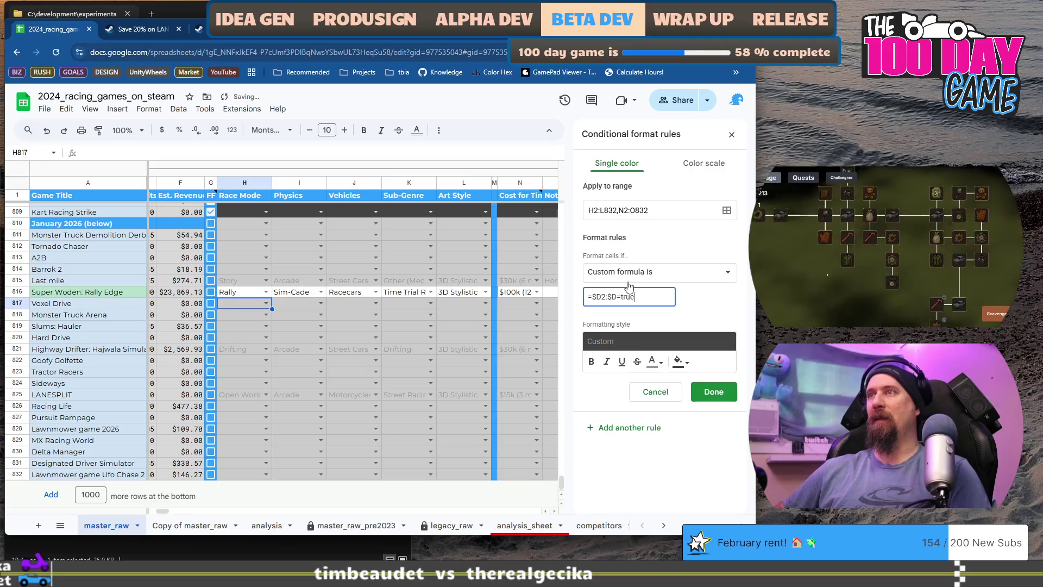
pyautogui.press('BackSpace')
pyautogui.press('Delete')
pyautogui.press('Delete')
pyautogui.press('Delete')
pyautogui.write('D>99')
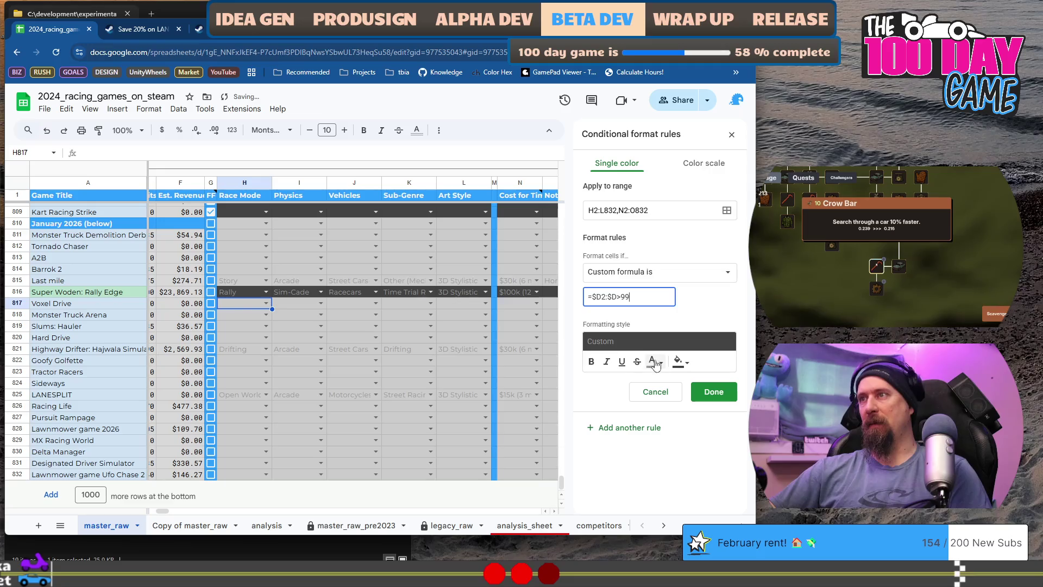
# Step: Give the >99 rule a light green fill and black text colour
pyautogui.click(686, 365)
pyautogui.click(571, 198)
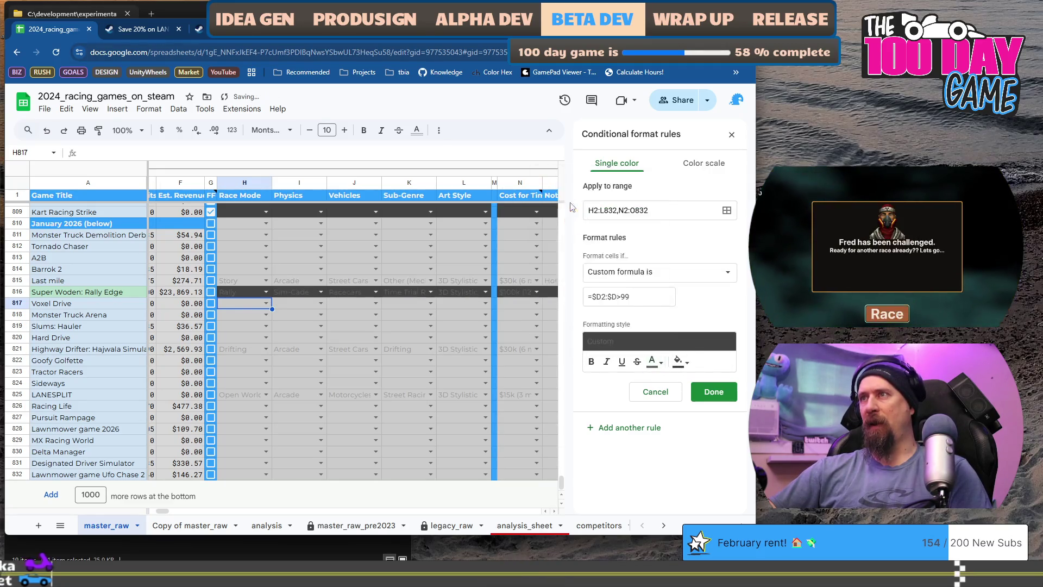
pyautogui.click(686, 364)
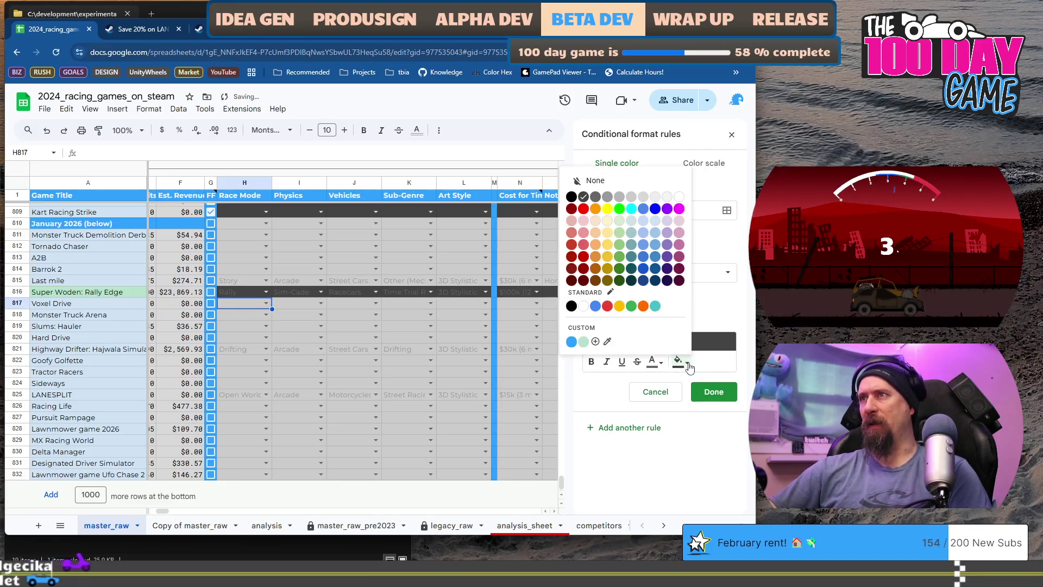
pyautogui.click(583, 341)
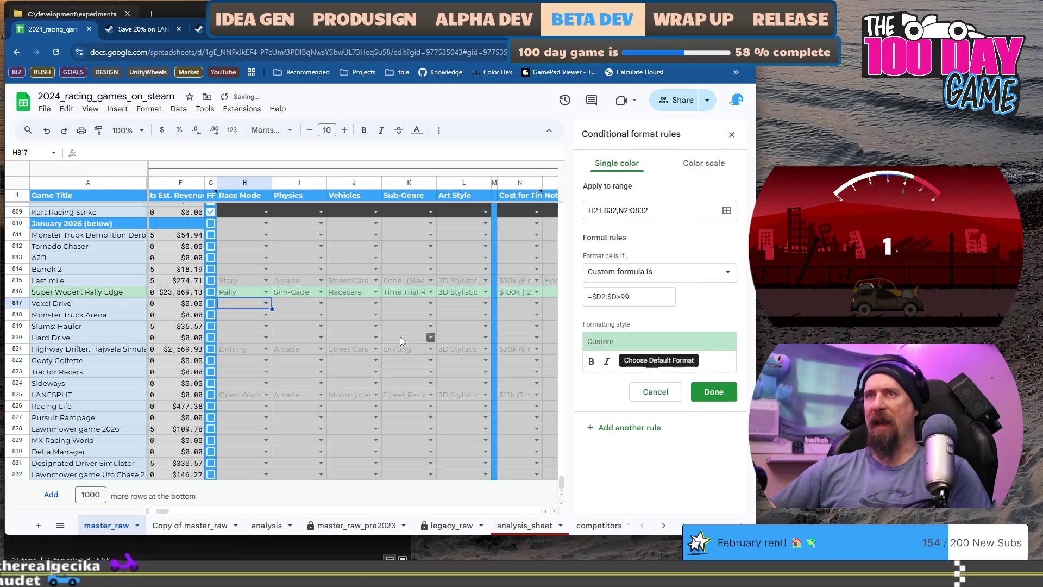
pyautogui.click(351, 323)
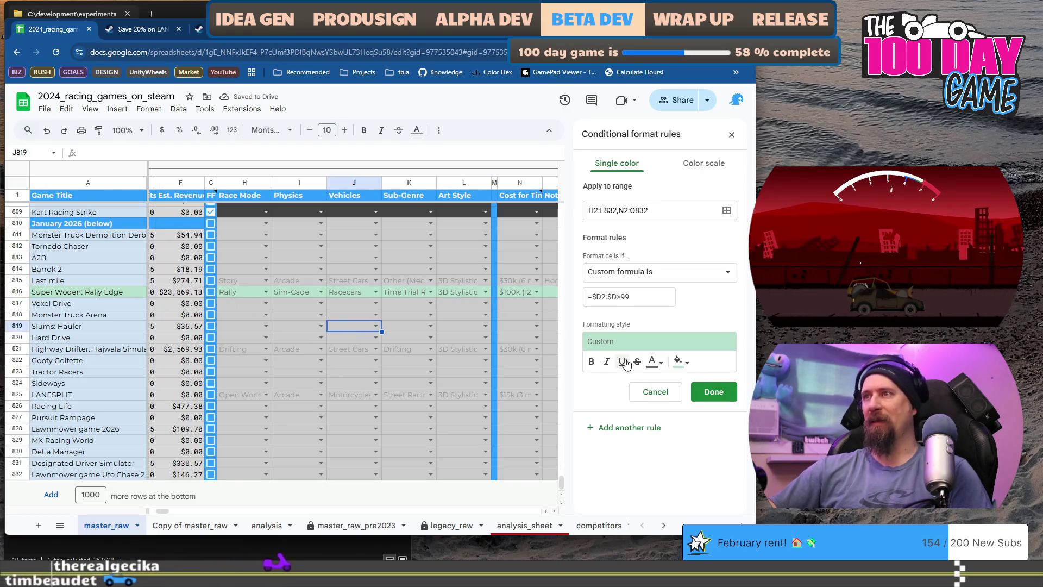
pyautogui.click(655, 362)
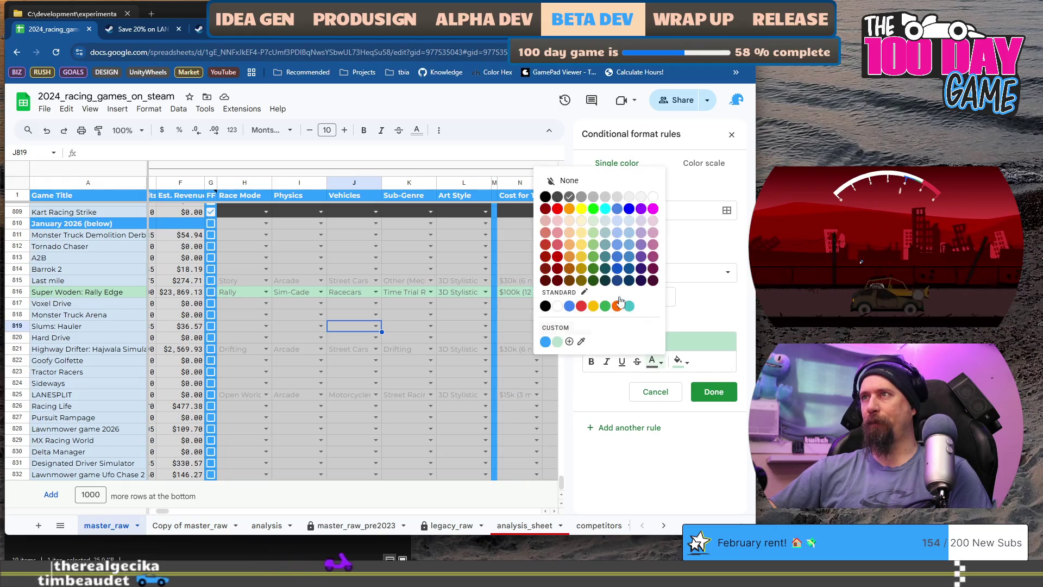
pyautogui.click(558, 199)
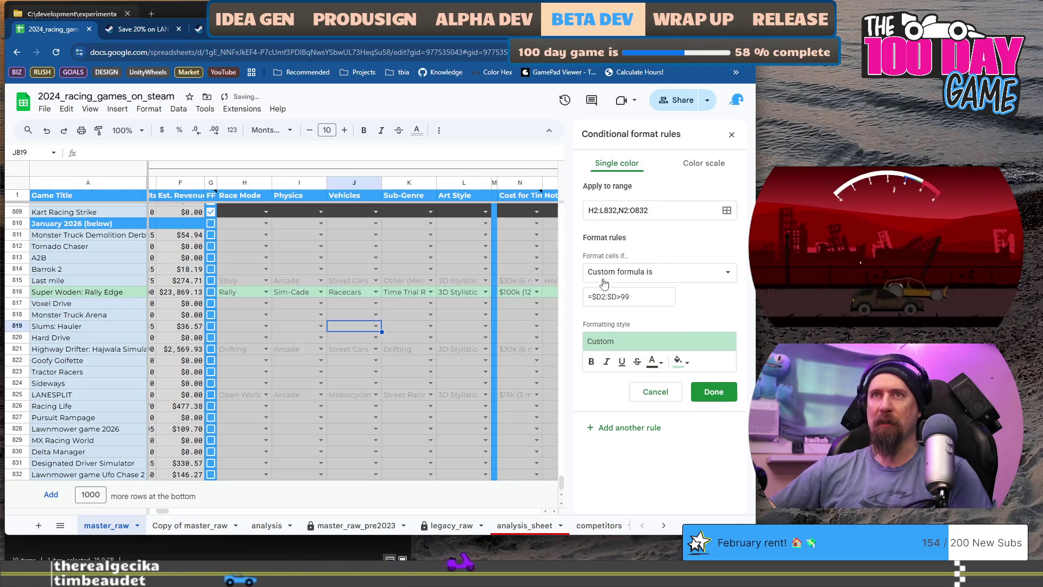
pyautogui.click(654, 362)
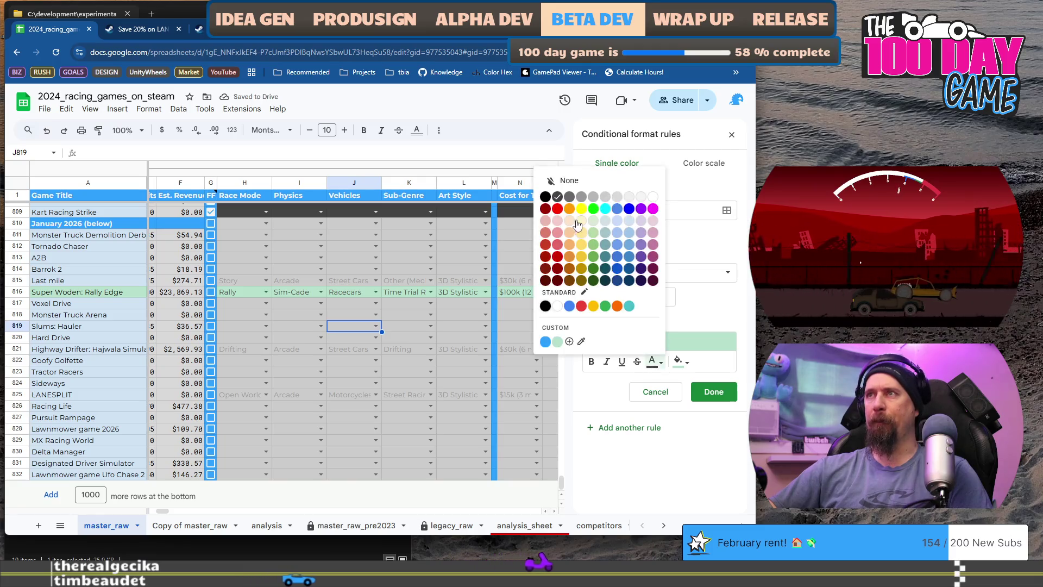
pyautogui.click(546, 197)
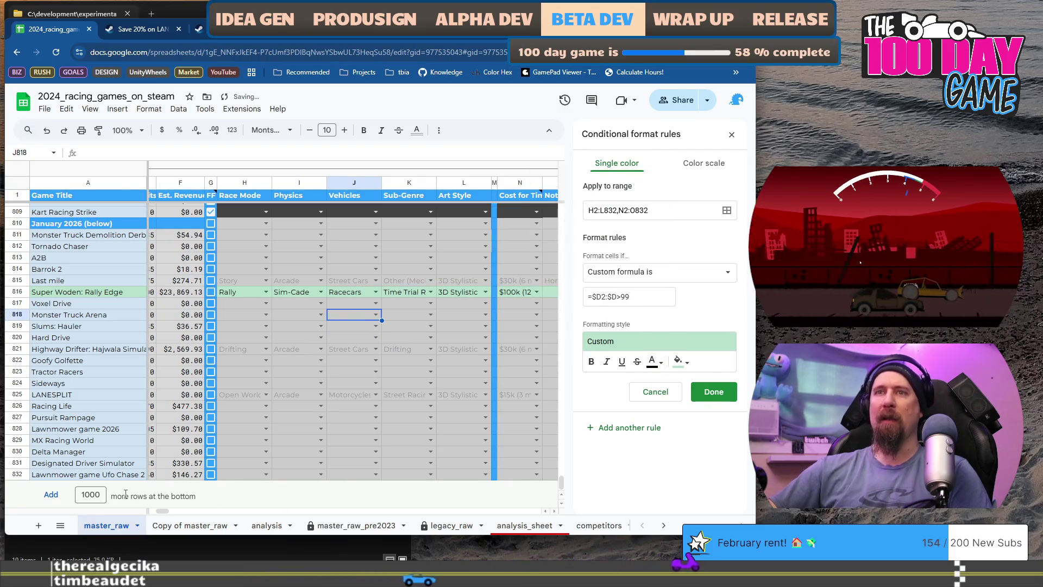
pyautogui.moveTo(165, 513); pyautogui.dragTo(156, 511)
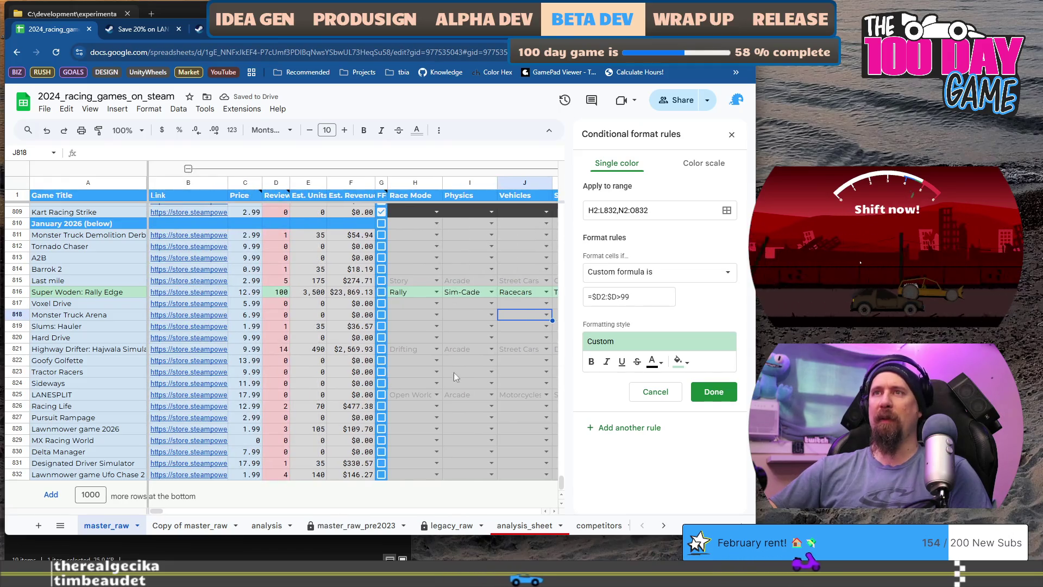
# Step: Save a pale yellow rule with formula =$D2:$D>20, then select a review-column cell to check it
pyautogui.scroll(10, 461, 370)
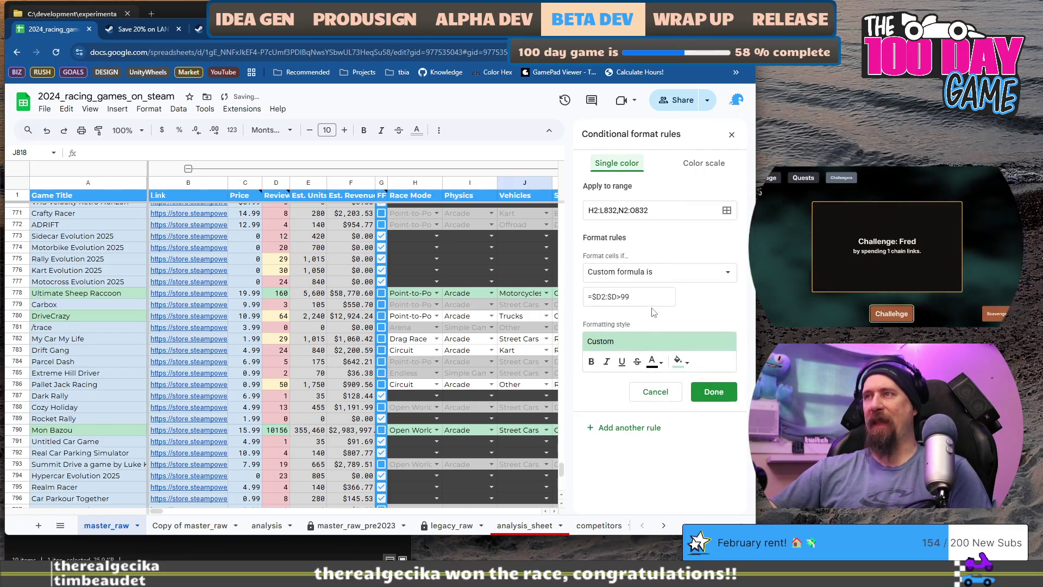
pyautogui.click(680, 363)
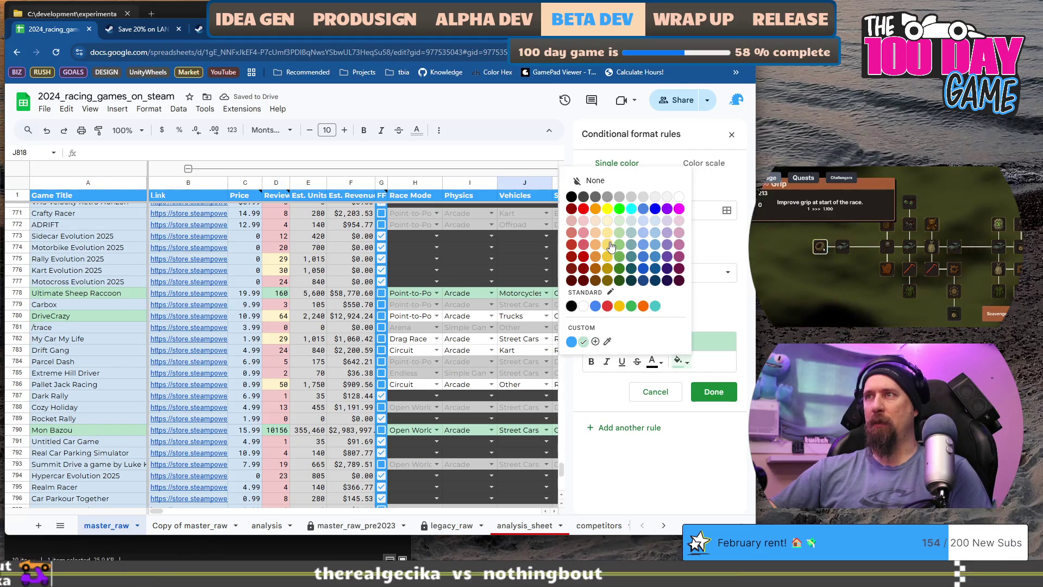
pyautogui.click(607, 220)
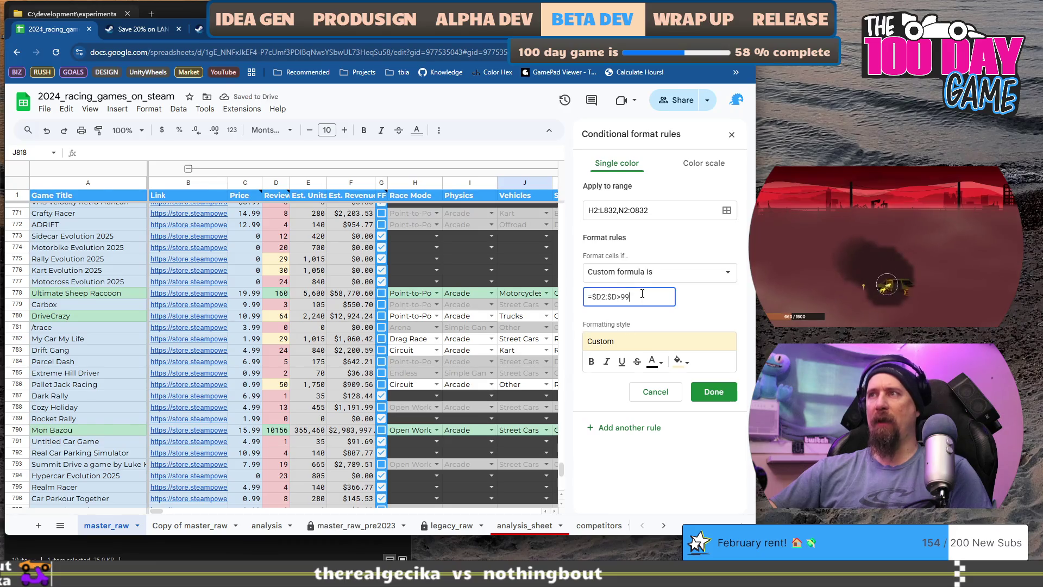
pyautogui.press('BackSpace')
pyautogui.press('BackSpace')
pyautogui.write('20')
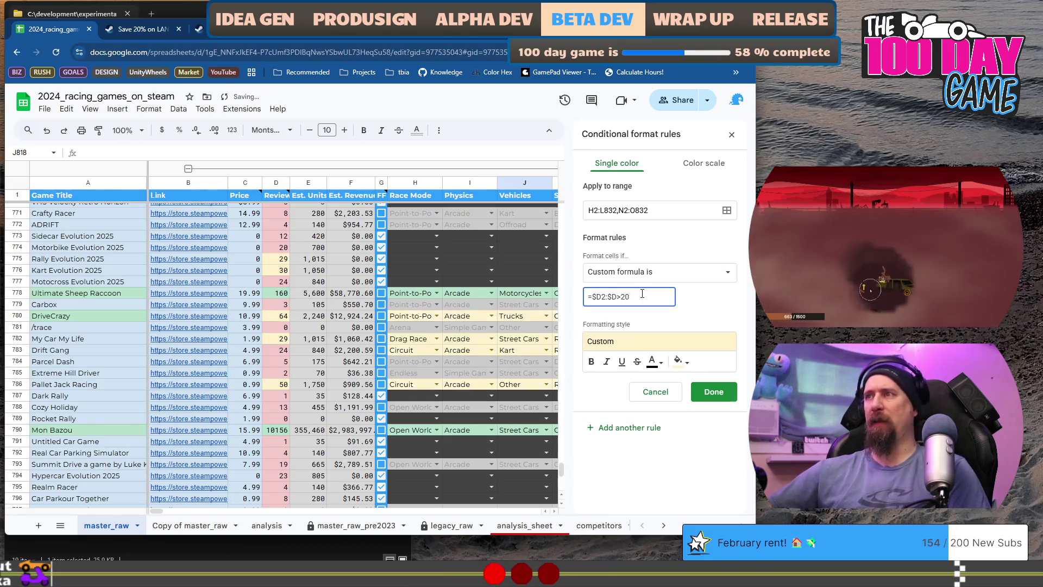
pyautogui.click(710, 400)
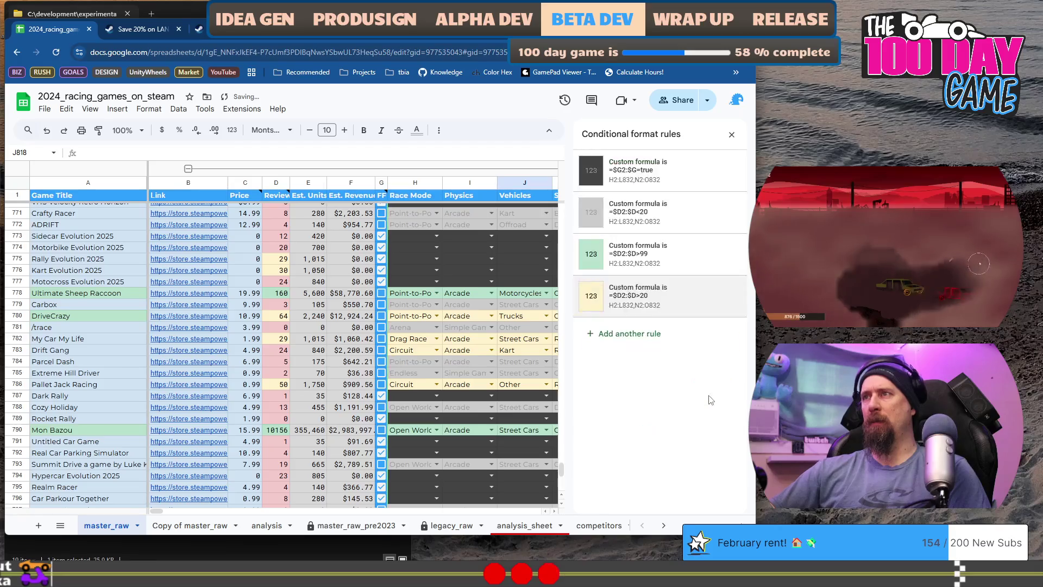
pyautogui.click(283, 341)
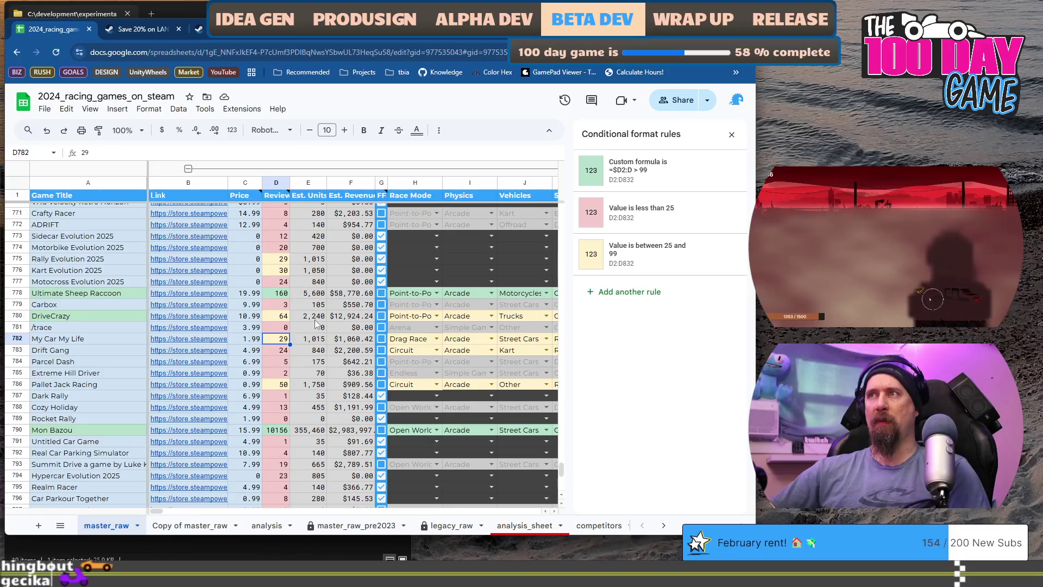
pyautogui.scroll(-8, 353, 369)
pyautogui.scroll(7, 353, 372)
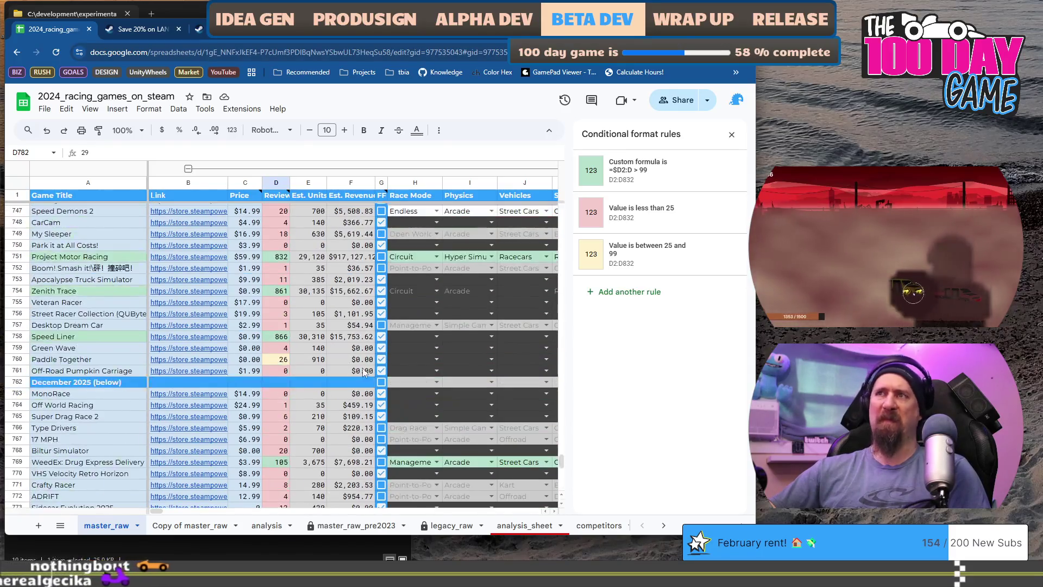
pyautogui.scroll(-7, 372, 370)
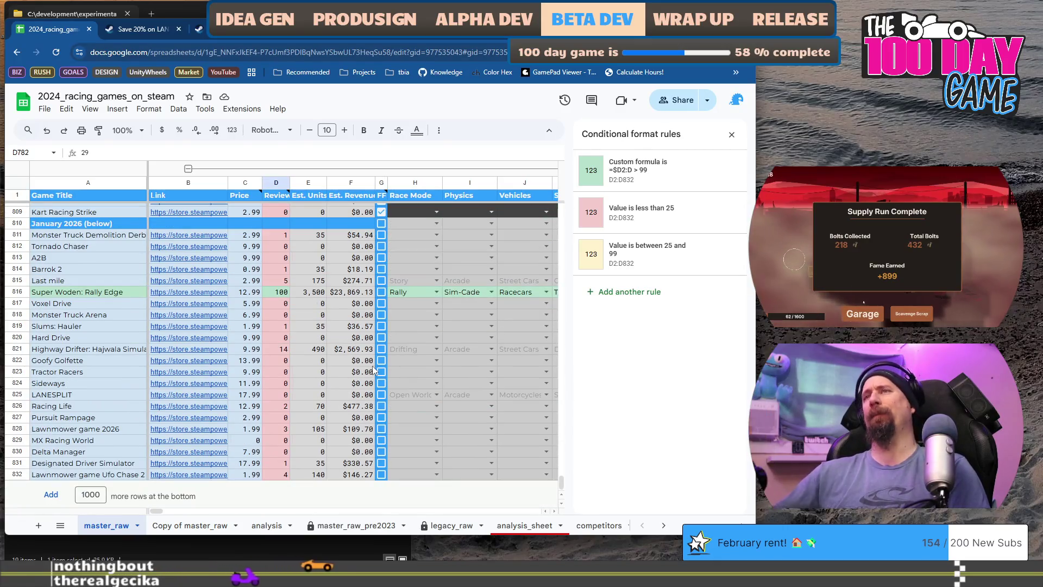
pyautogui.scroll(7, 373, 369)
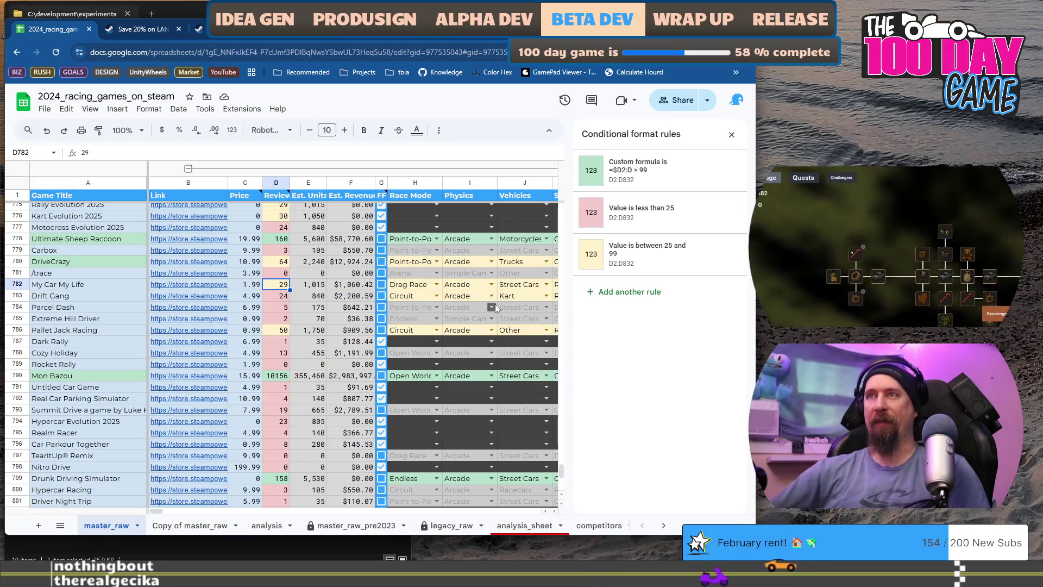
pyautogui.click(408, 284)
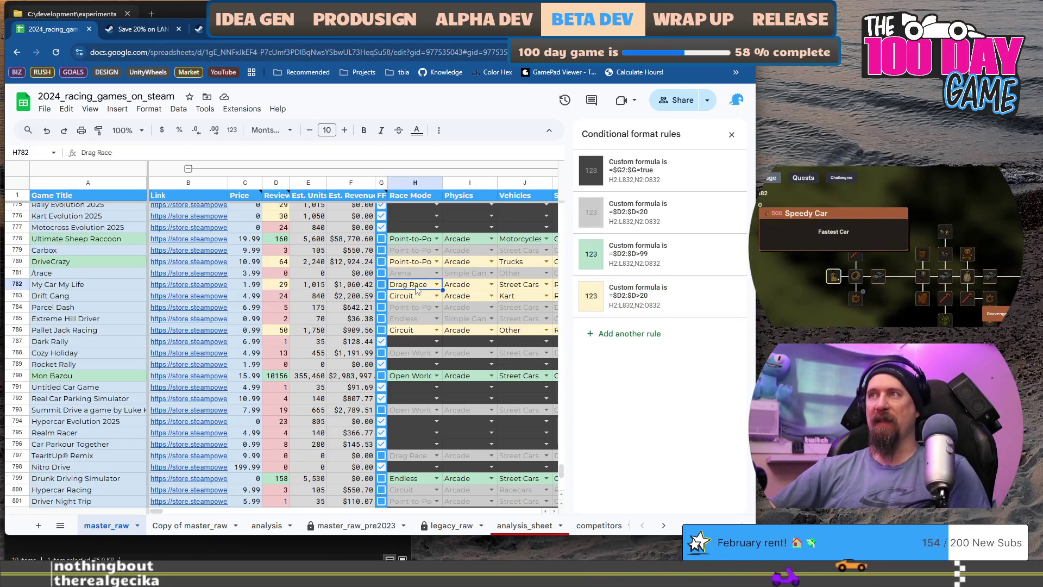
# Step: Change the yellow rule's formula to =$D2:$D>=25 and save it
pyautogui.click(676, 298)
pyautogui.click(622, 297)
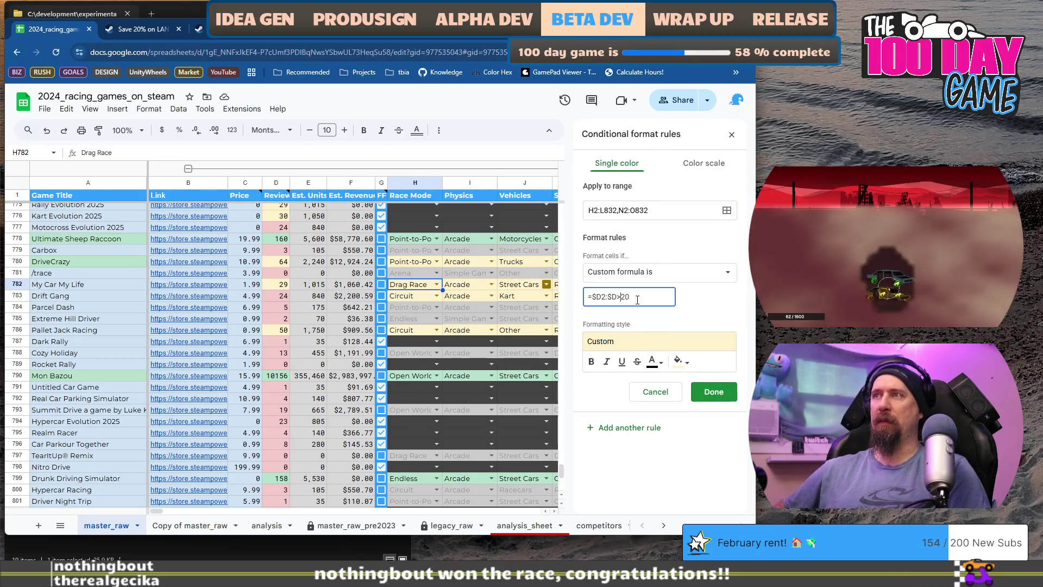
pyautogui.write('-')
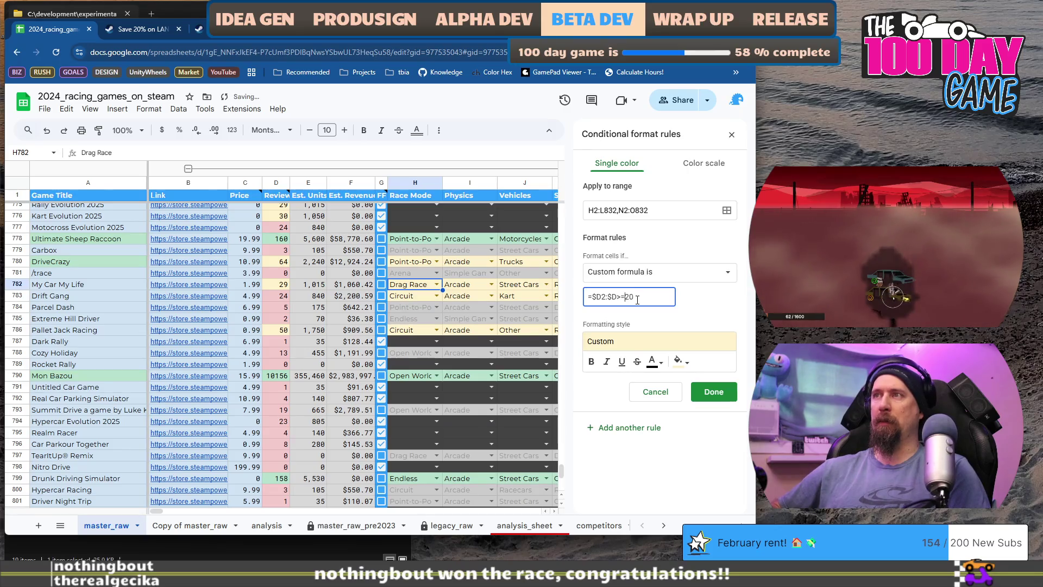
pyautogui.click(637, 300)
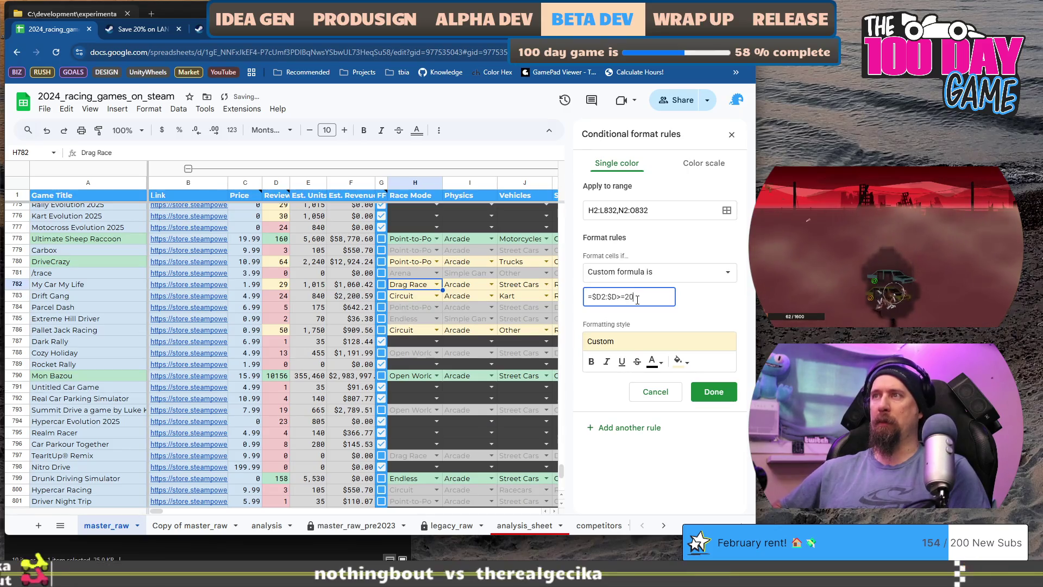
pyautogui.click(714, 392)
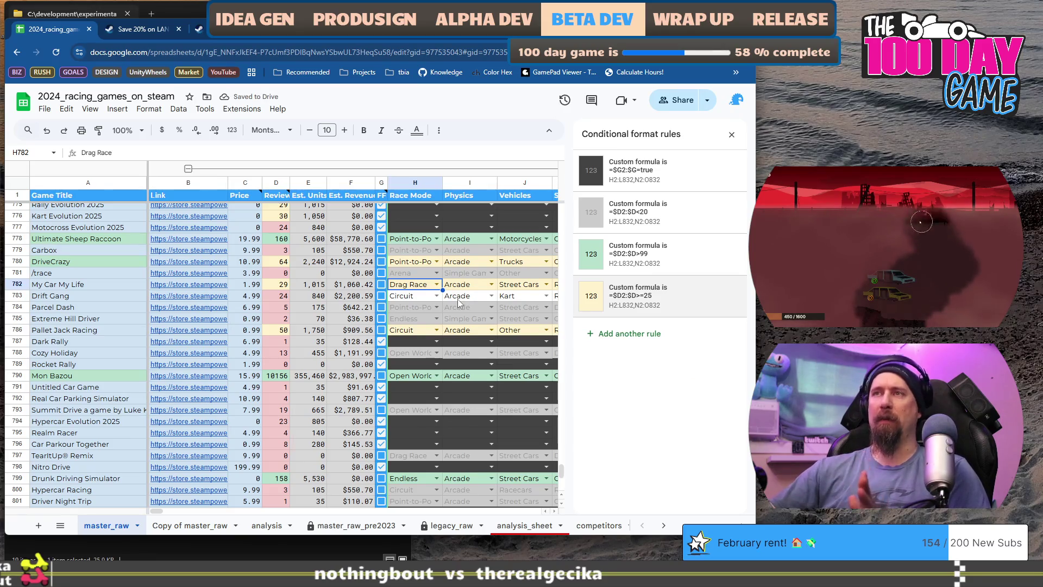
# Step: Change the grey rule's formula to =$D2:$D<25, save it, and close the rules panel
pyautogui.scroll(5, 458, 330)
pyautogui.scroll(-6, 458, 331)
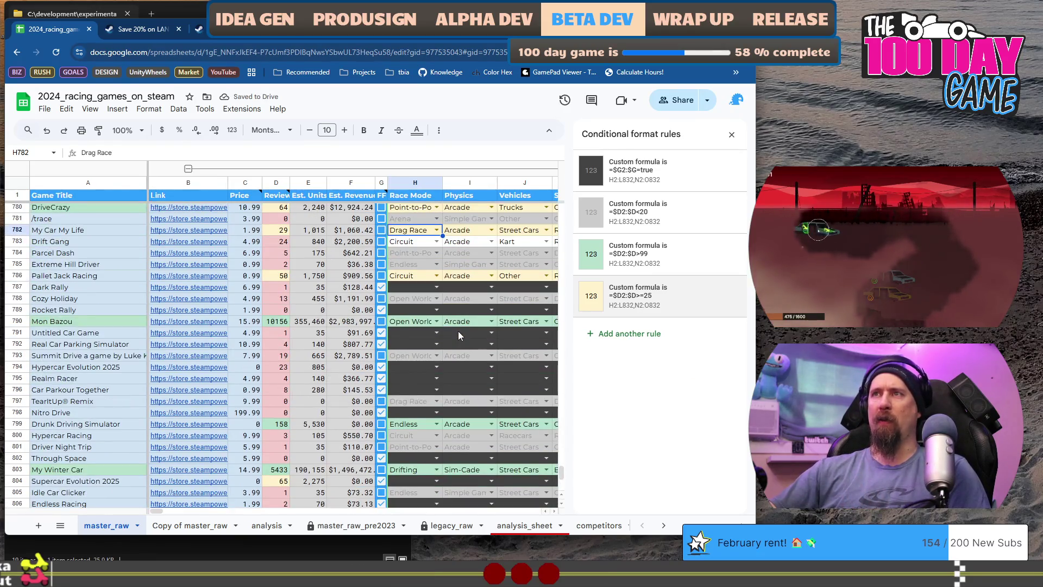
pyautogui.click(416, 242)
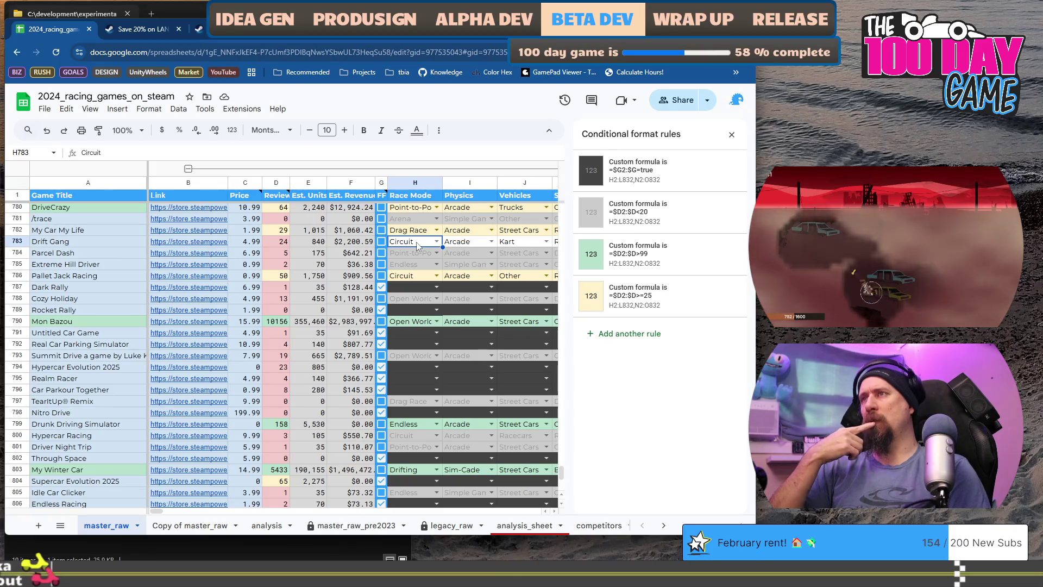
pyautogui.click(683, 215)
pyautogui.click(643, 297)
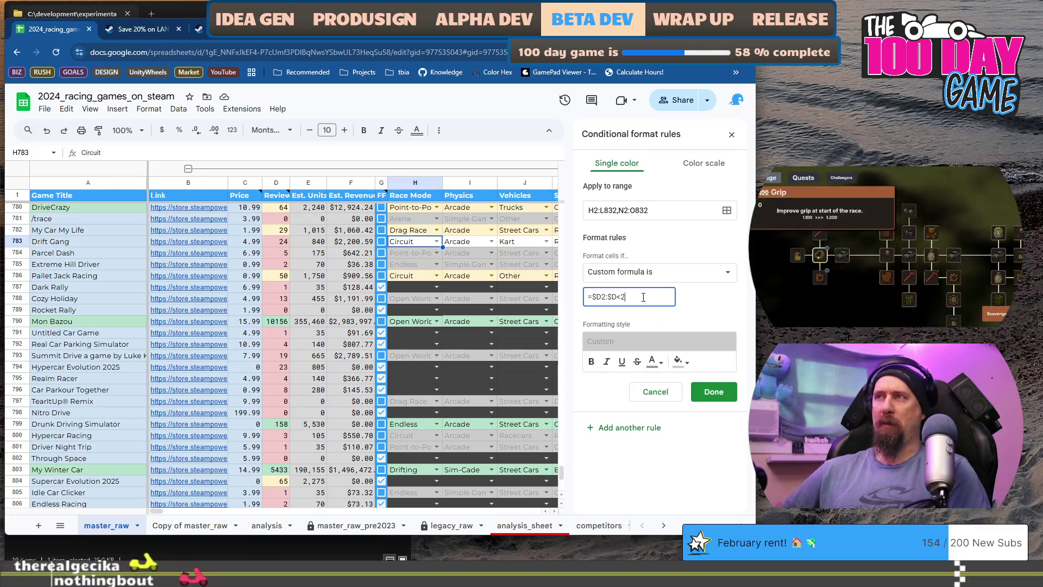
pyautogui.write('5')
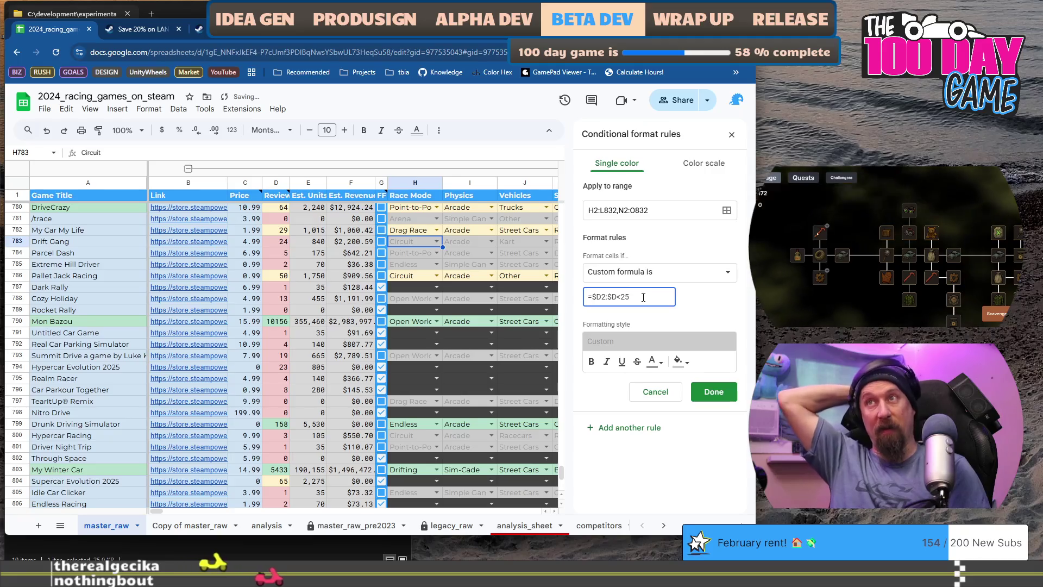
pyautogui.click(713, 392)
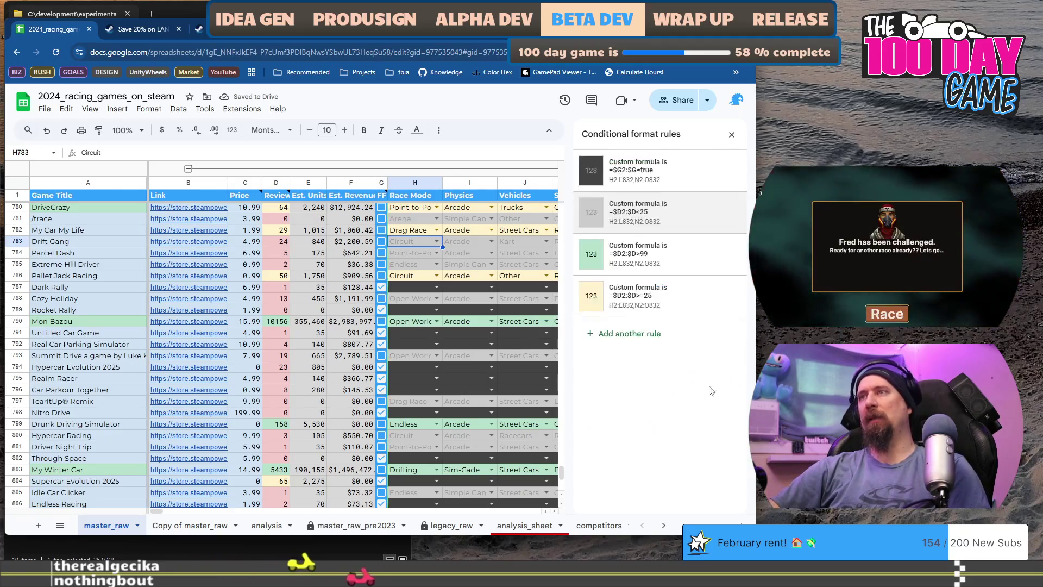
pyautogui.click(731, 135)
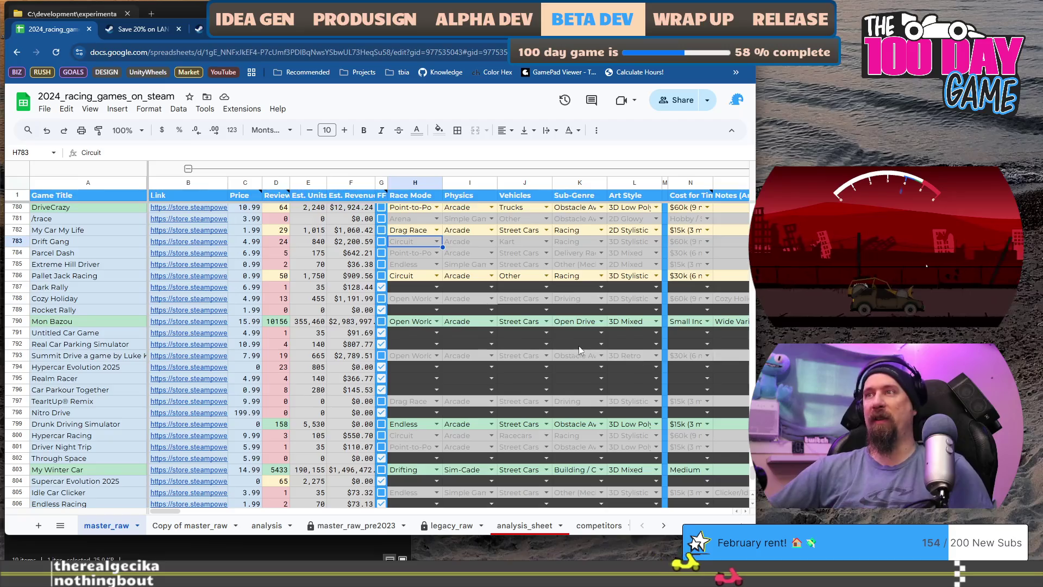
# Step: Widen the browser window, select the Race Mode cells of Last mile, Highway Drifter and LANESPLIT, then LANESPLIT's title
pyautogui.moveTo(753, 392); pyautogui.dragTo(823, 392)
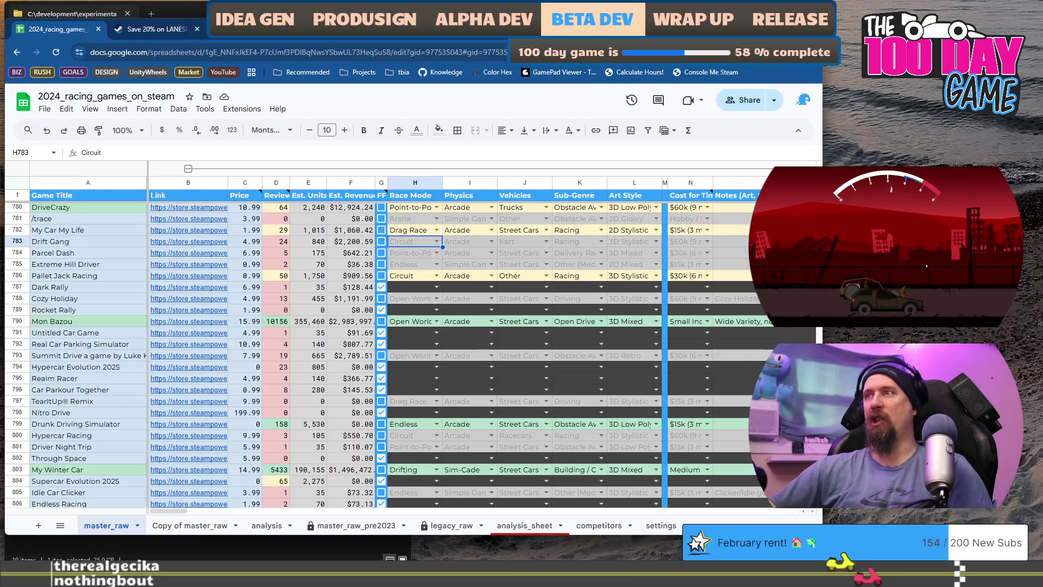
pyautogui.scroll(-10, 441, 259)
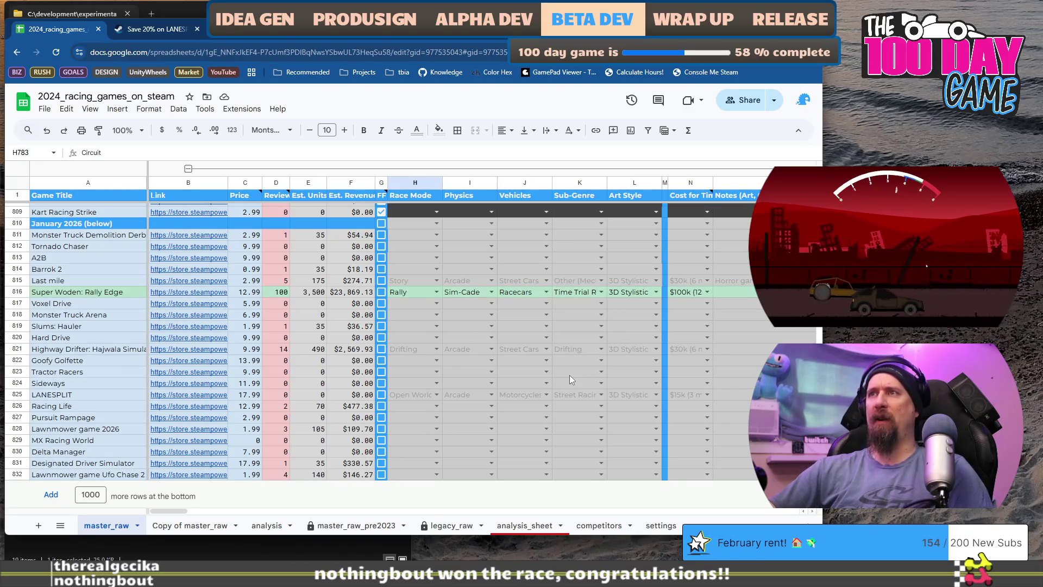
pyautogui.click(412, 280)
pyautogui.keyDown('ctrl'); pyautogui.click(416, 350); pyautogui.keyUp('ctrl')
pyautogui.keyDown('ctrl'); pyautogui.click(415, 394); pyautogui.keyUp('ctrl')
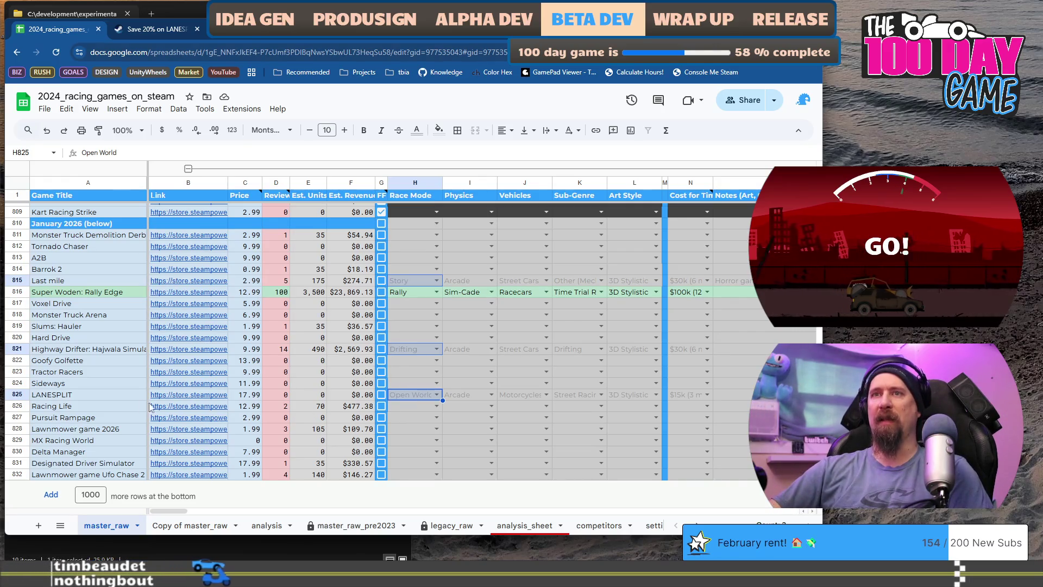
pyautogui.click(79, 396)
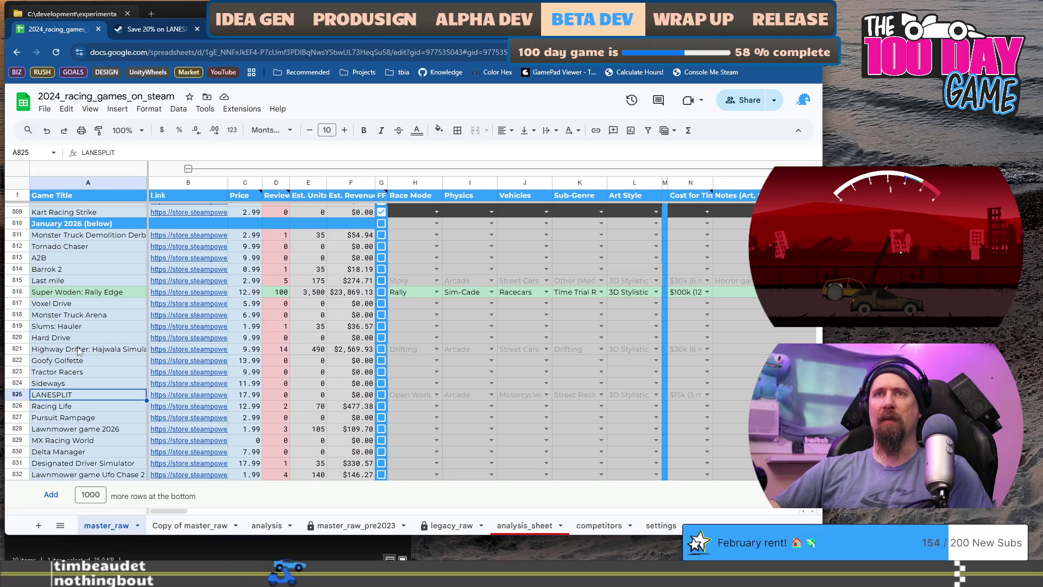
pyautogui.click(183, 353)
pyautogui.click(218, 368)
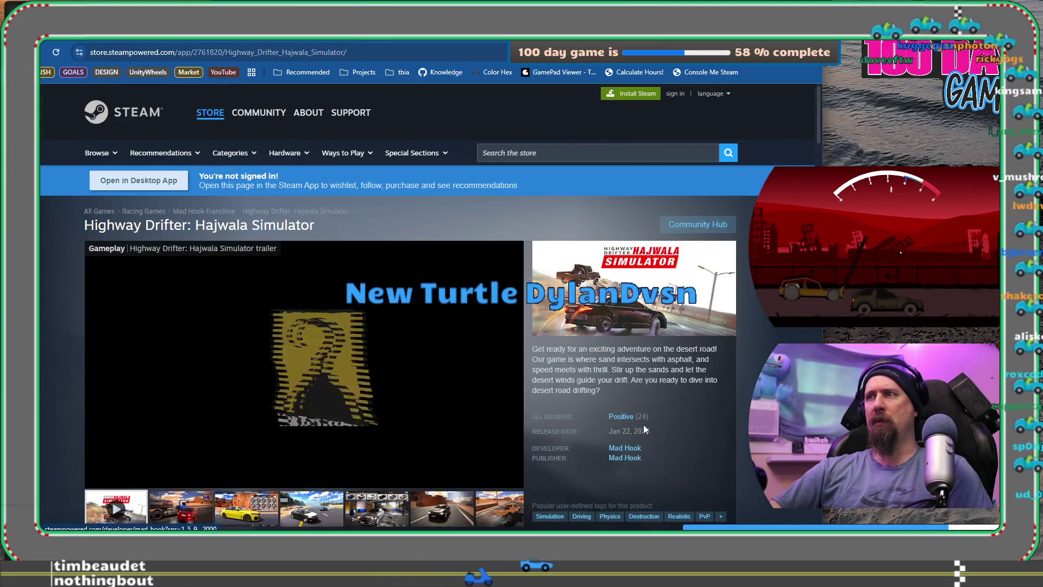
pyautogui.moveTo(649, 422)
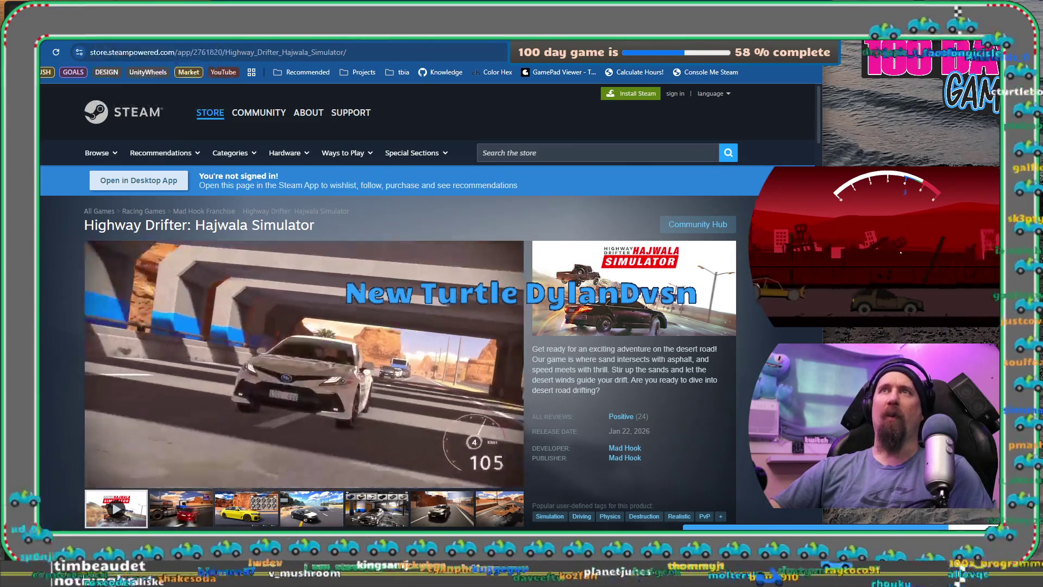
pyautogui.hotkey('ctrl', 'w')
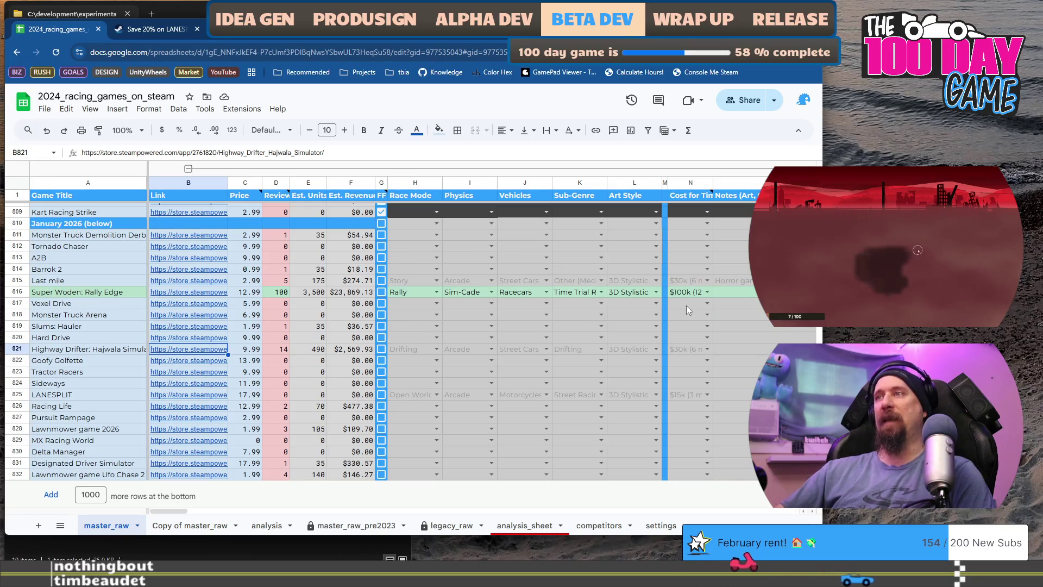
pyautogui.scroll(3, 610, 416)
# Step: Select cell H810 in the January 2026 divider row
pyautogui.scroll(-3, 609, 418)
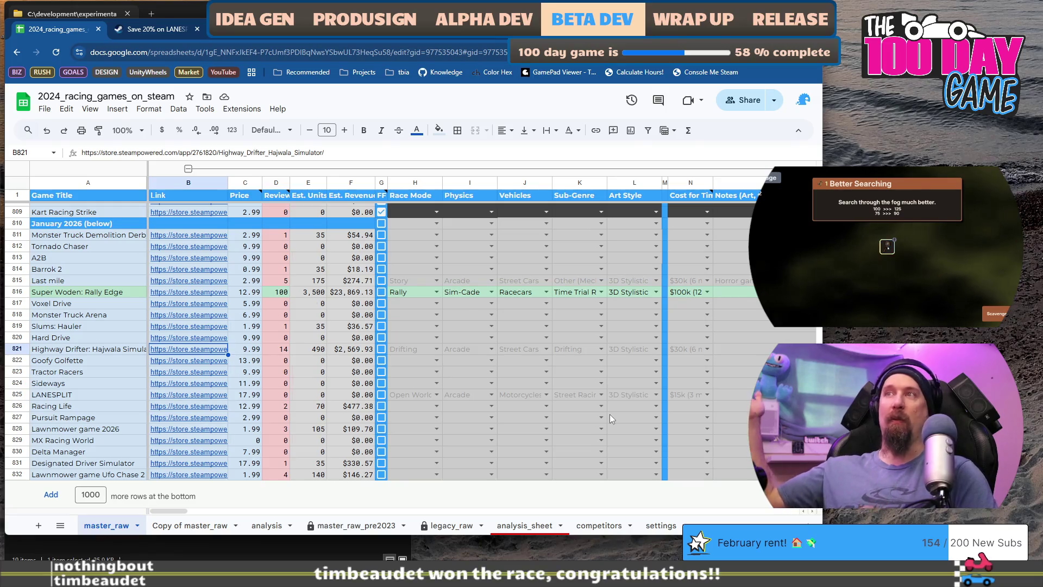
pyautogui.scroll(5, 610, 414)
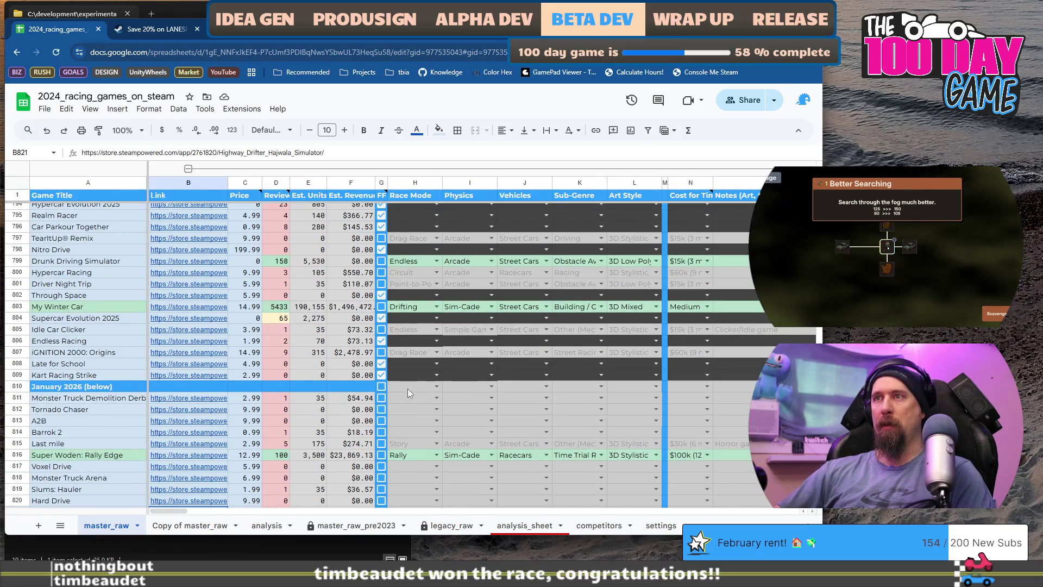
pyautogui.click(407, 389)
pyautogui.scroll(8, 407, 389)
pyautogui.scroll(5, 407, 389)
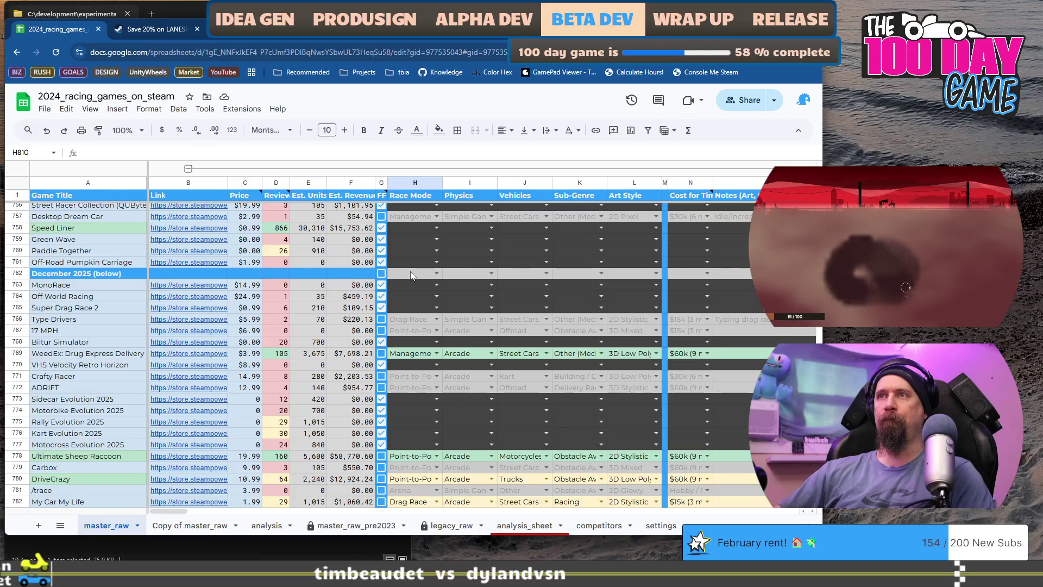
pyautogui.scroll(-12, 412, 276)
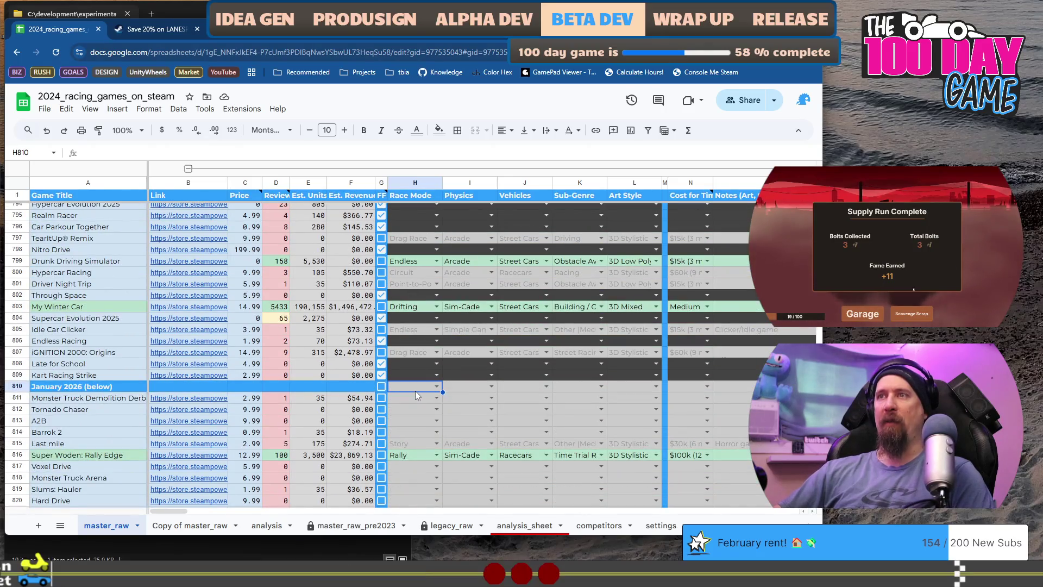
pyautogui.click(415, 387)
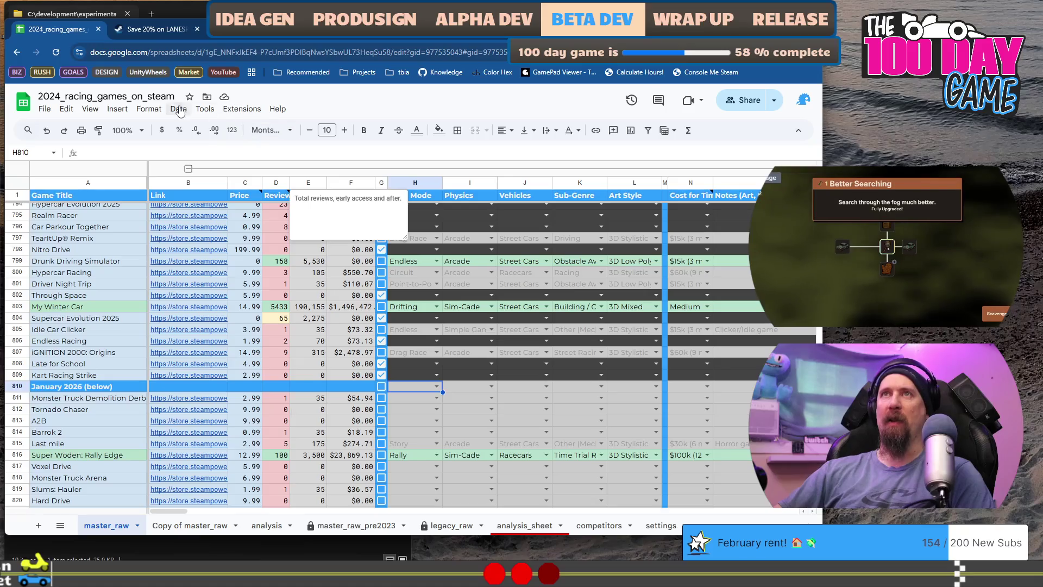
# Step: Reopen the conditional format rules, discard an empty new rule, and select the =$D2:$D>99 rule's range
pyautogui.click(149, 109)
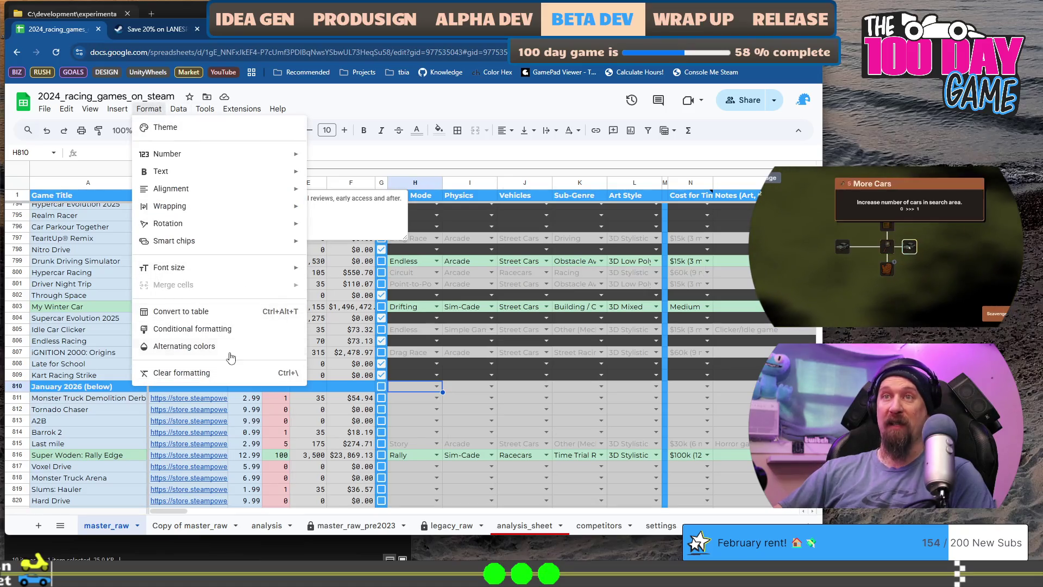
pyautogui.click(255, 336)
pyautogui.click(687, 334)
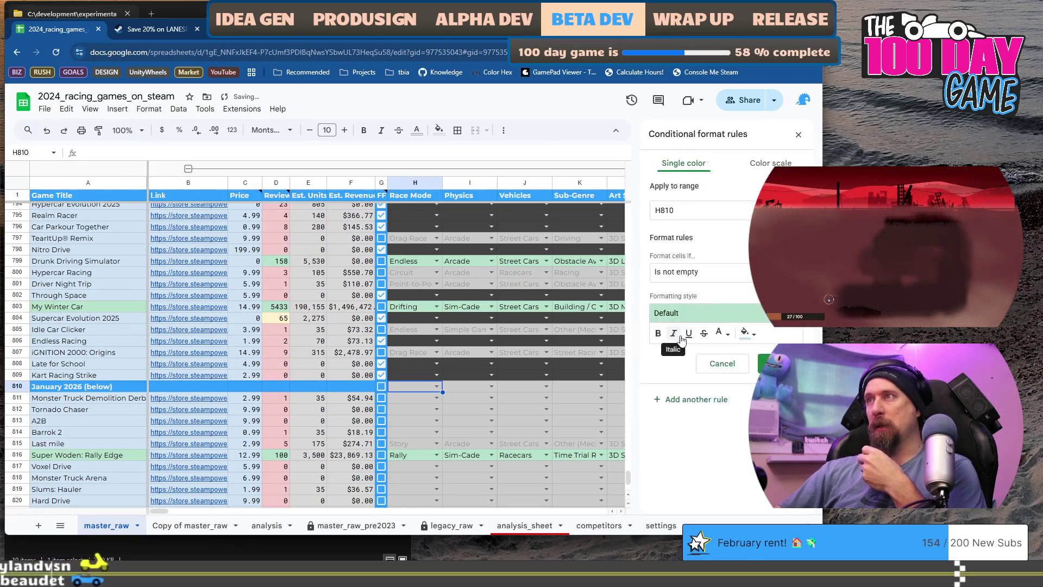
pyautogui.click(722, 364)
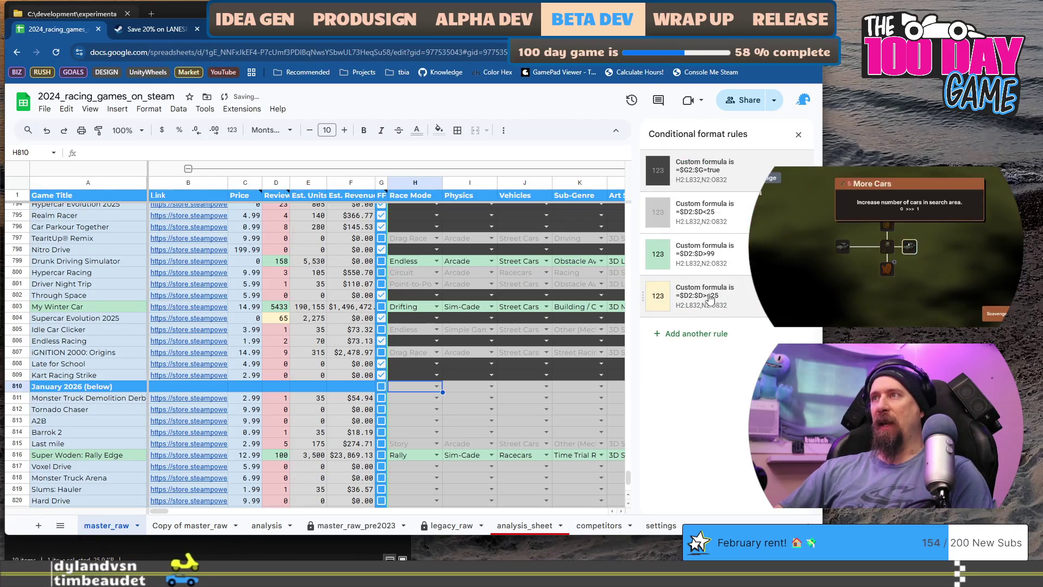
pyautogui.click(708, 254)
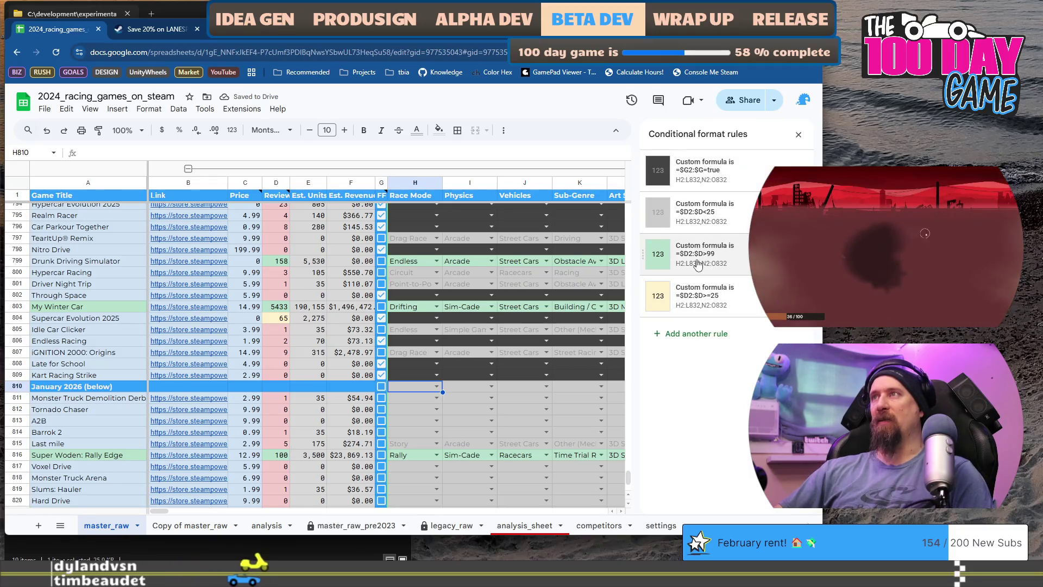
pyautogui.moveTo(715, 213); pyautogui.dragTo(623, 218)
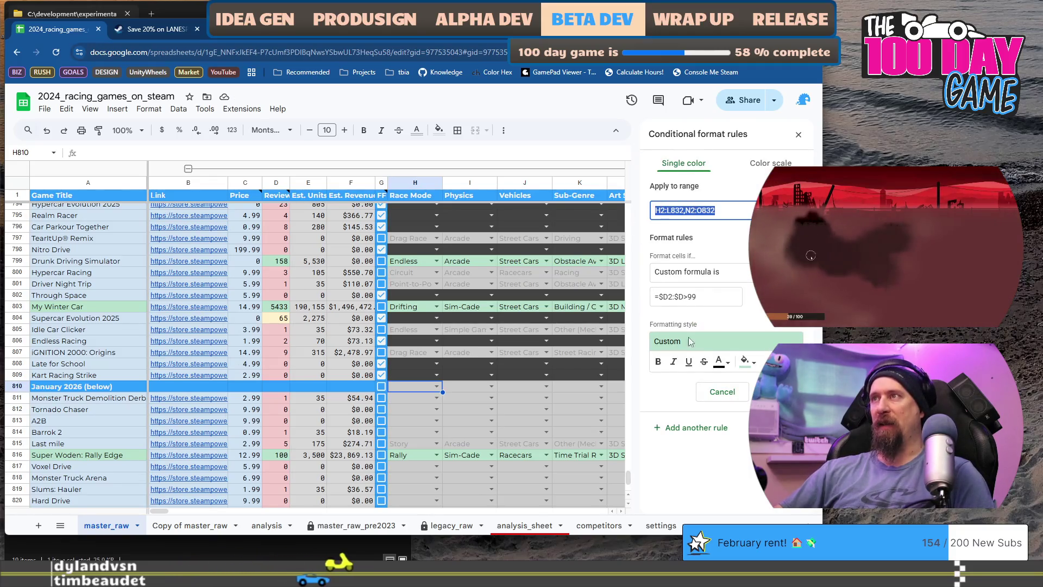
# Step: Add a rule with custom blue fill and custom formula =$B2:$B="" over the same range
pyautogui.click(710, 433)
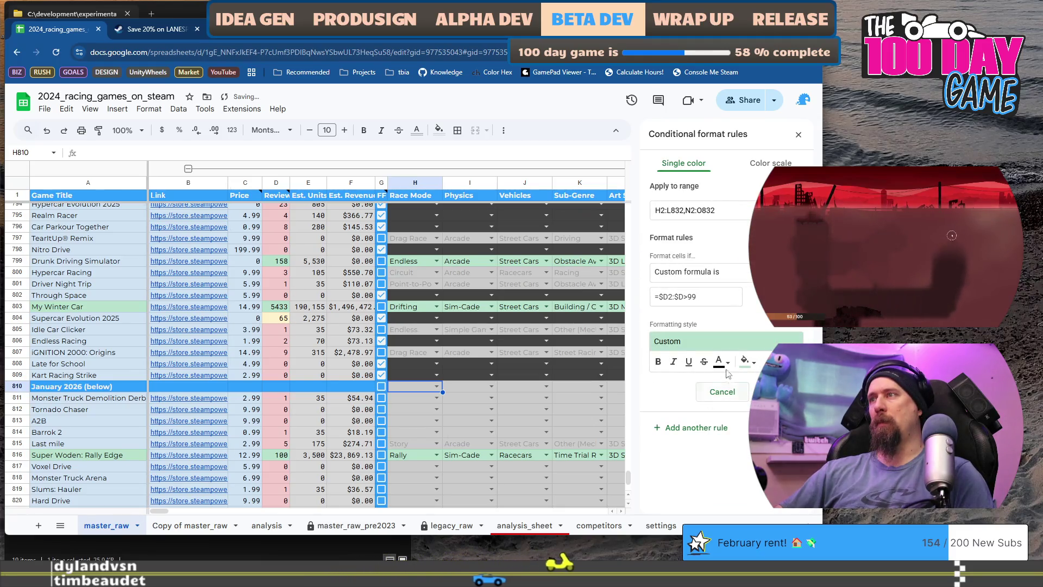
pyautogui.click(753, 364)
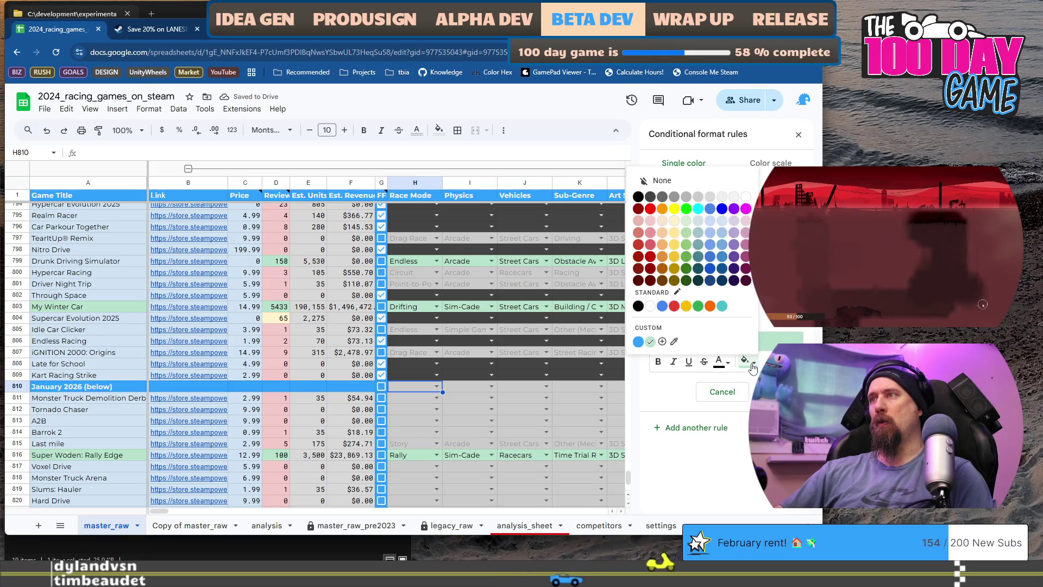
pyautogui.click(638, 342)
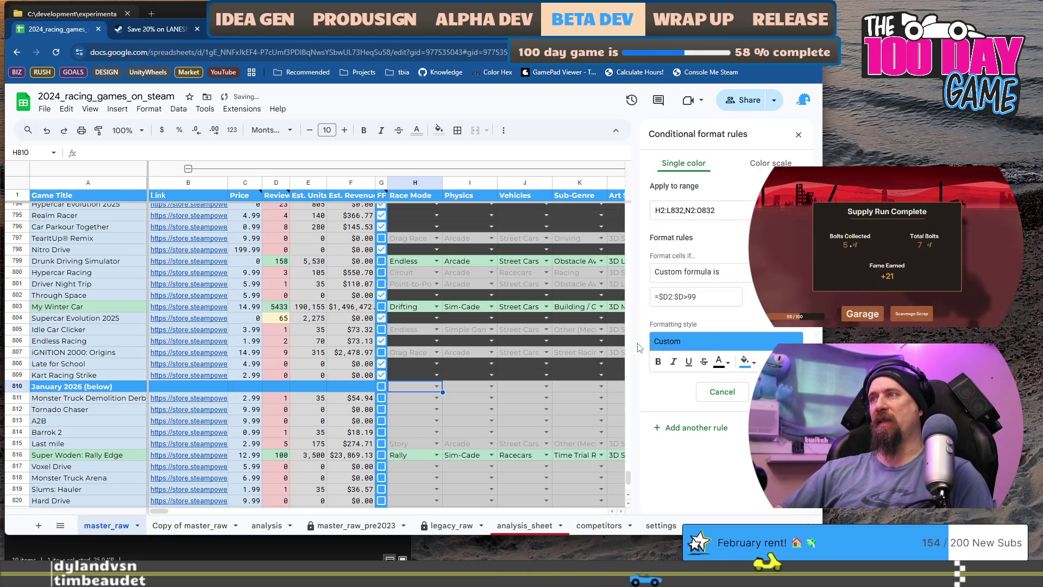
pyautogui.click(747, 286)
pyautogui.press('Escape')
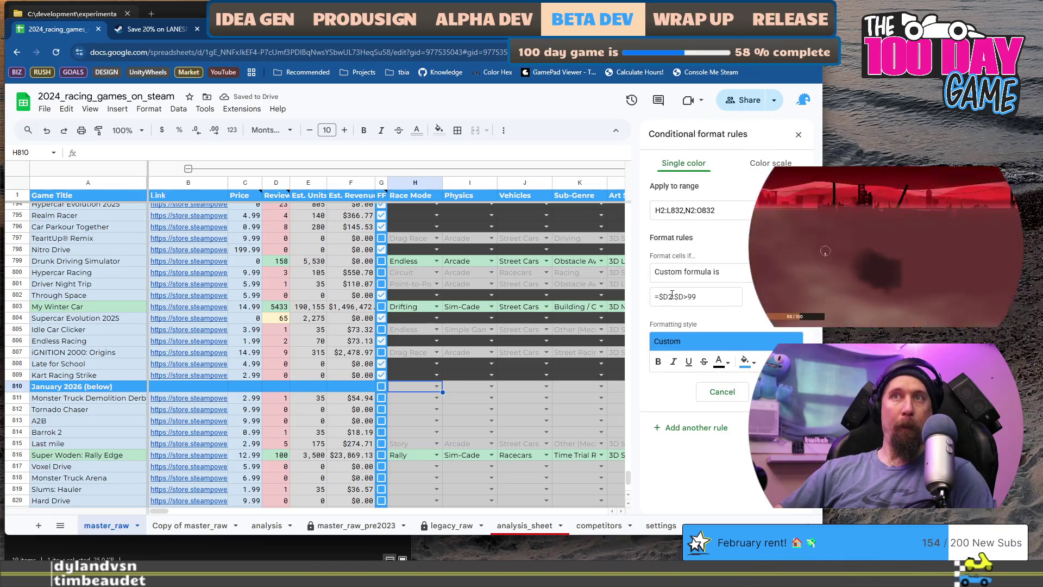
pyautogui.click(671, 295)
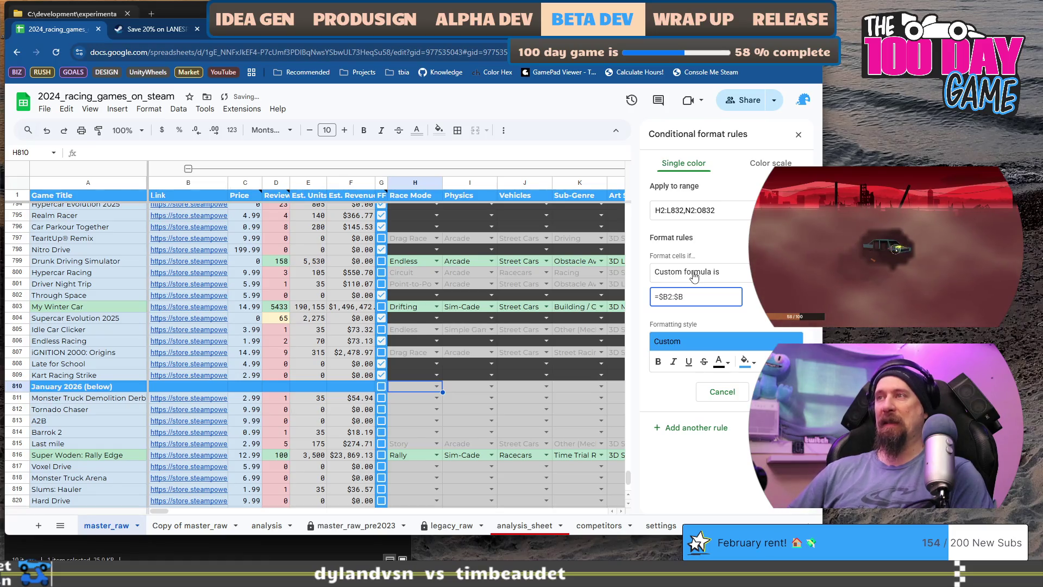
pyautogui.click(755, 392)
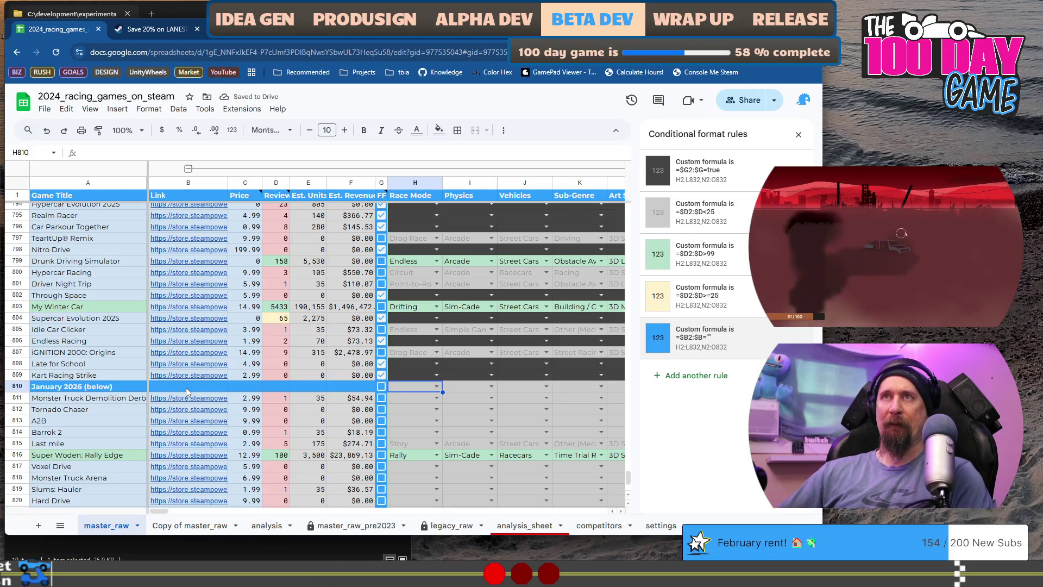
# Step: Reopen the blue rule and start removing the quotes from its formula
pyautogui.click(719, 343)
pyautogui.click(705, 296)
pyautogui.press('BackSpace')
pyautogui.press('BackSpace')
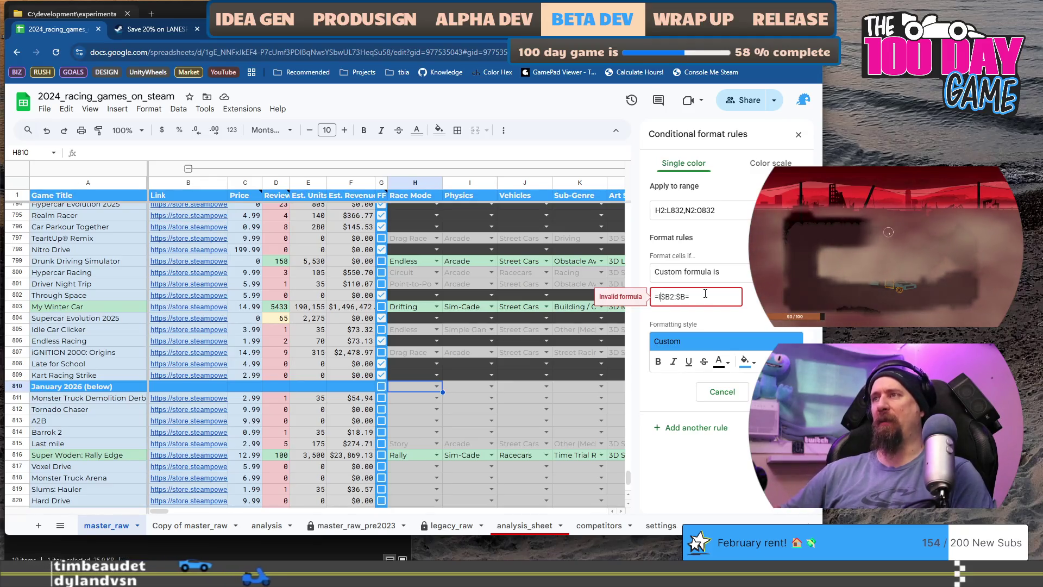
# Step: Try wrapping the blue rule's $B2:$B condition in IsEmpty()
pyautogui.write('IsEmpty(')
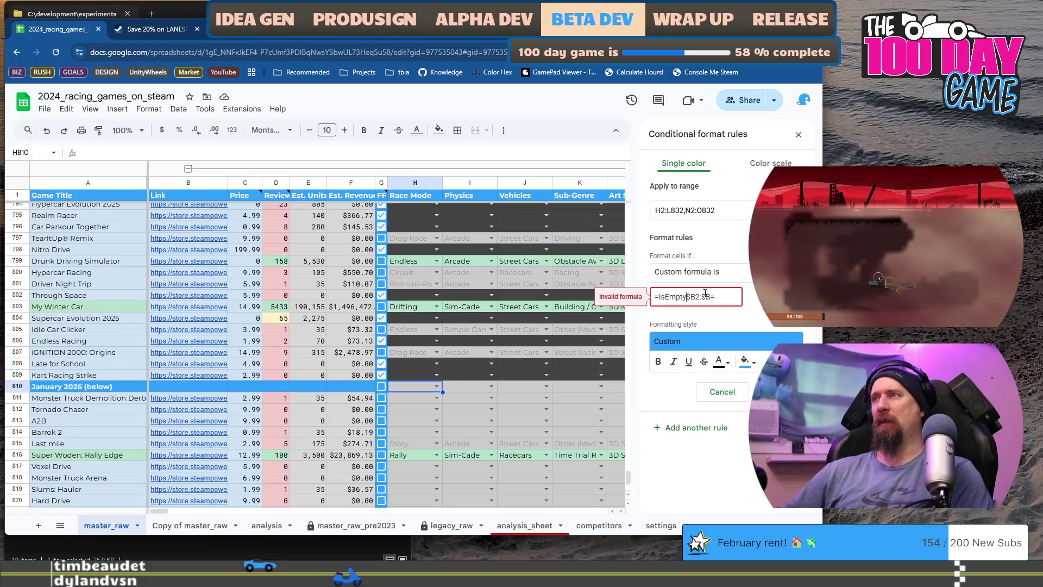
pyautogui.press('End')
pyautogui.write(')')
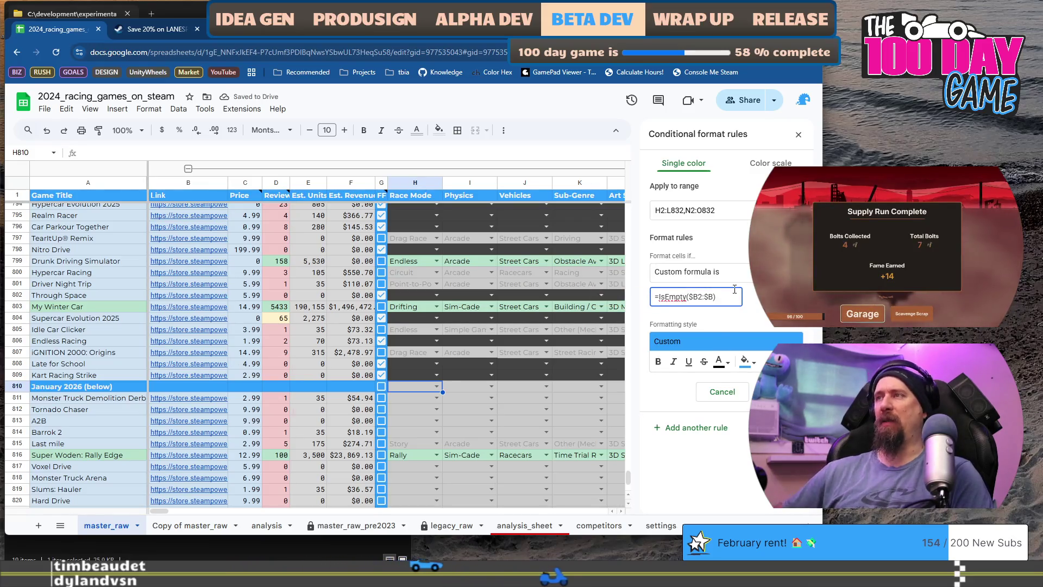
# Step: Drop the IsEmpty wrapper and save the blue rule as =$B2:$B=Empty()
pyautogui.press('Home')
pyautogui.press('Right')
pyautogui.hotkey('shift', 'Right')
pyautogui.hotkey('shift', 'Right')
pyautogui.hotkey('shift', 'Right')
pyautogui.hotkey('shift', 'Right')
pyautogui.hotkey('shift', 'Right')
pyautogui.hotkey('shift', 'Right')
pyautogui.press('Delete')
pyautogui.press('End')
pyautogui.press('BackSpace')
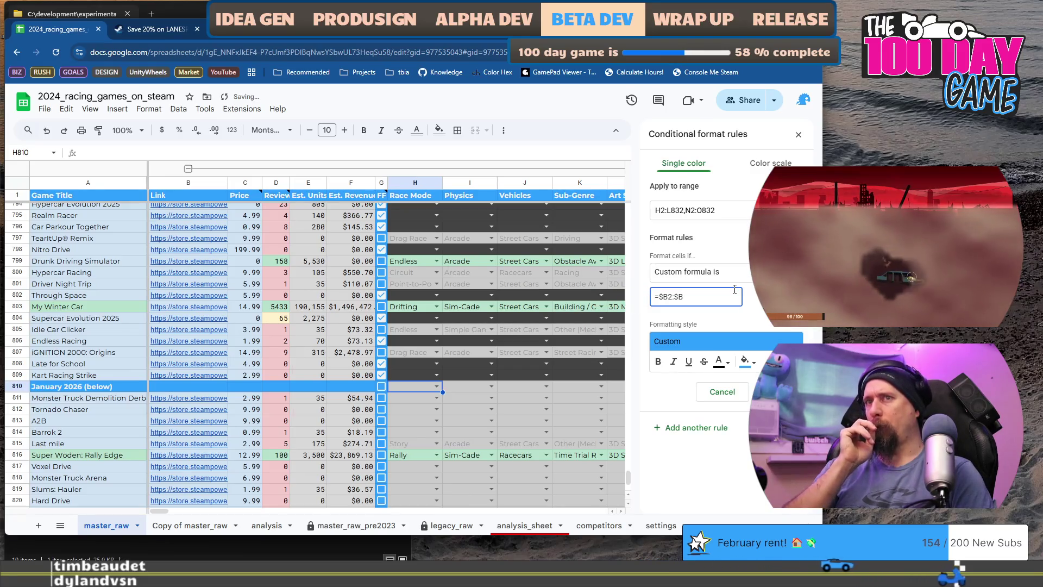
pyautogui.write('=Empty(')
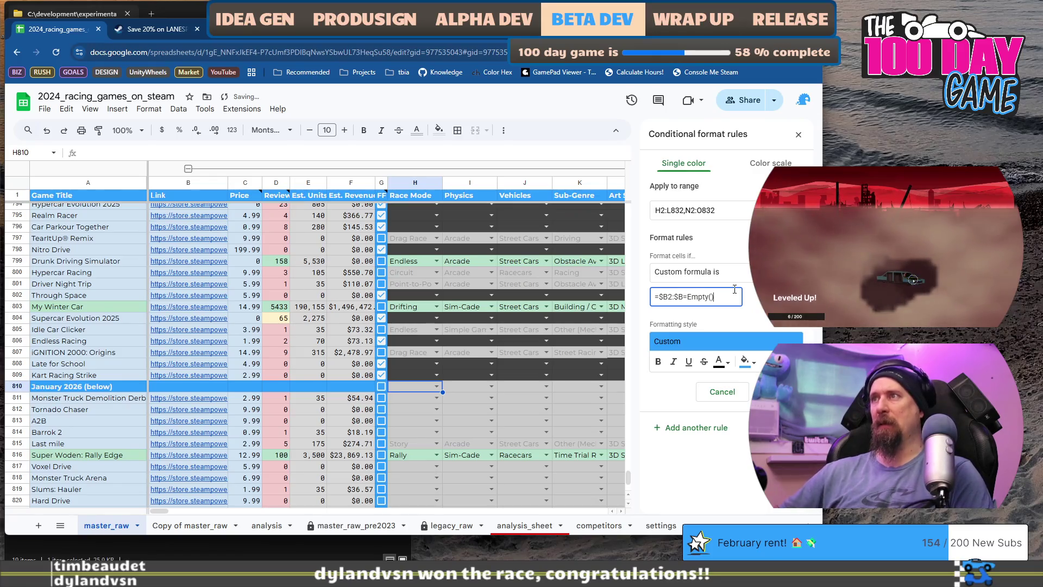
pyautogui.click(775, 391)
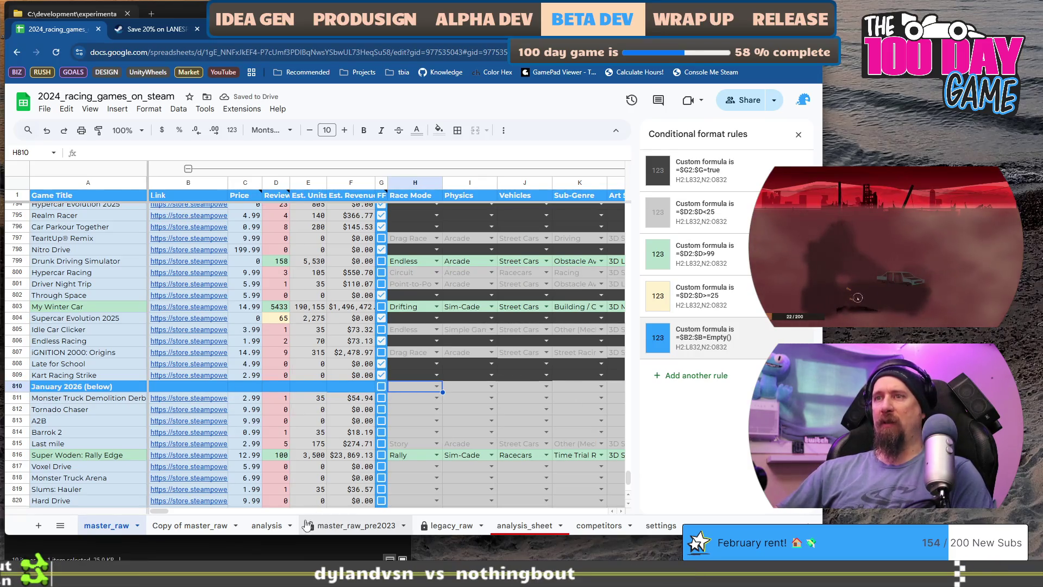
pyautogui.scroll(-3, 276, 405)
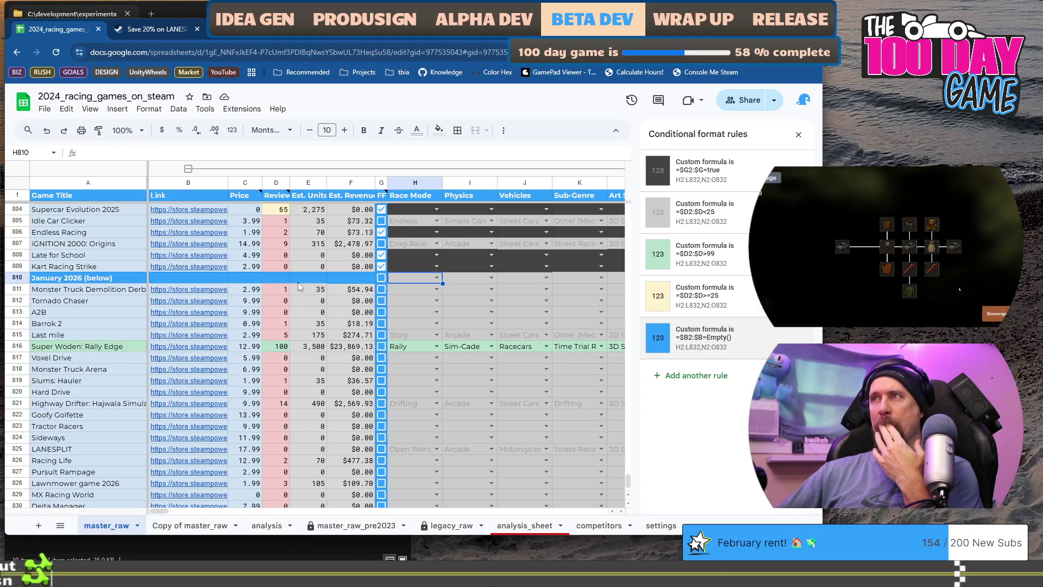
pyautogui.hotkey('alt', 'Tab')
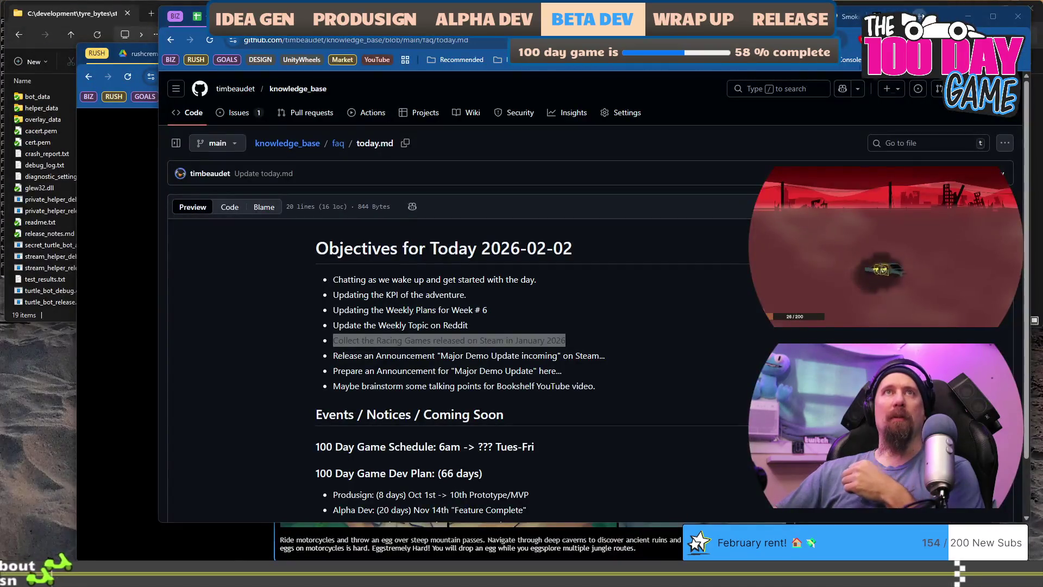
# Step: Search 'google sheets conditional formatting custom formula empty' and open the blank-cell help thread
pyautogui.hotkey('ctrl', 't')
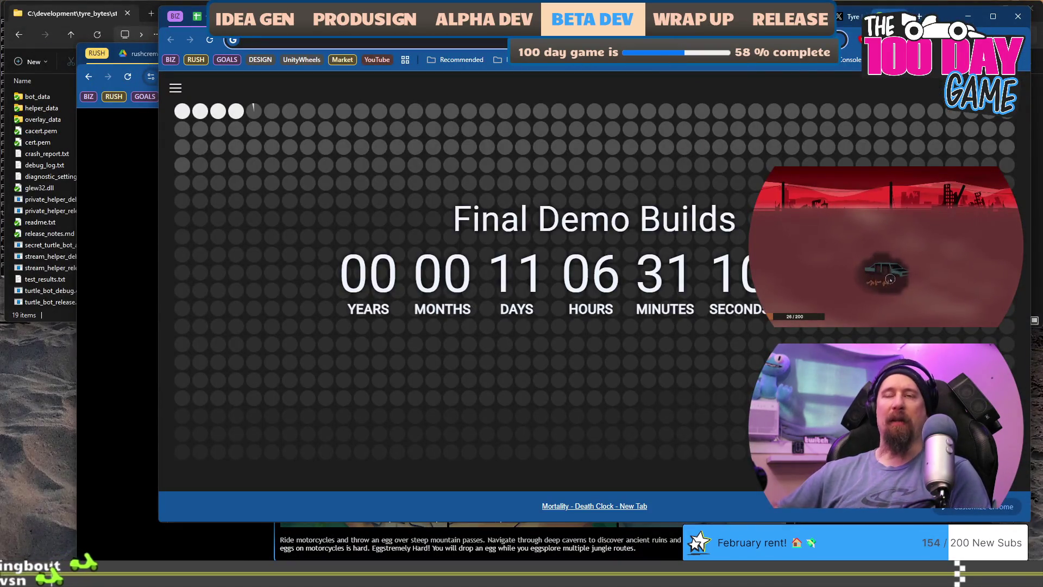
pyautogui.write('google sheets ')
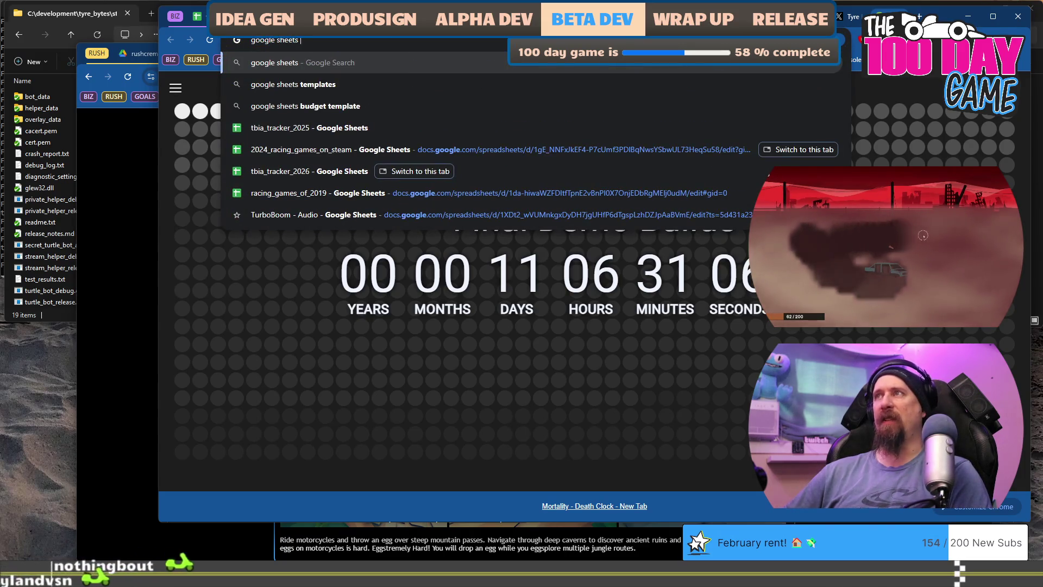
pyautogui.write('conditional formatting')
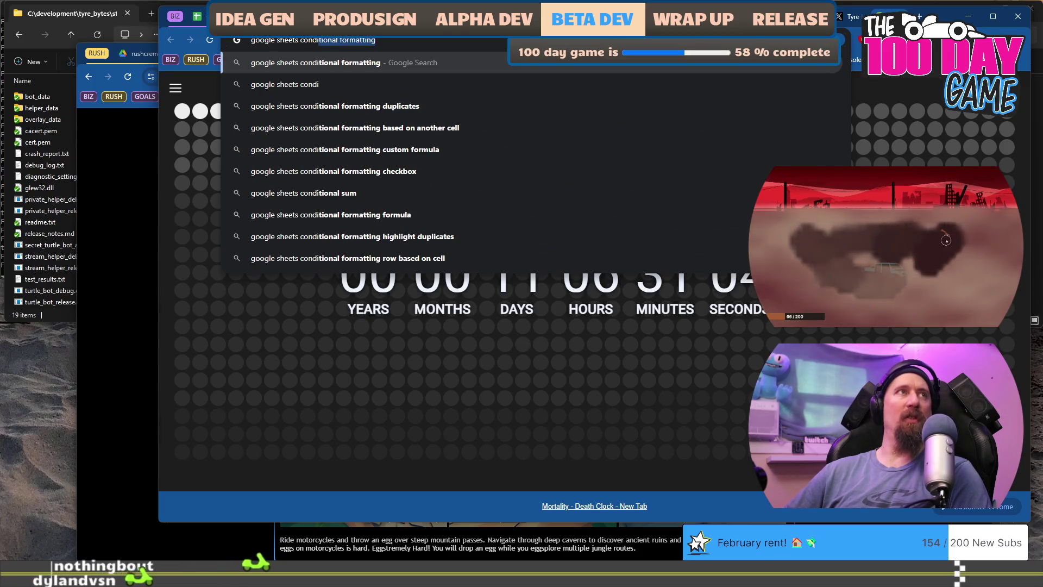
pyautogui.write(' cust')
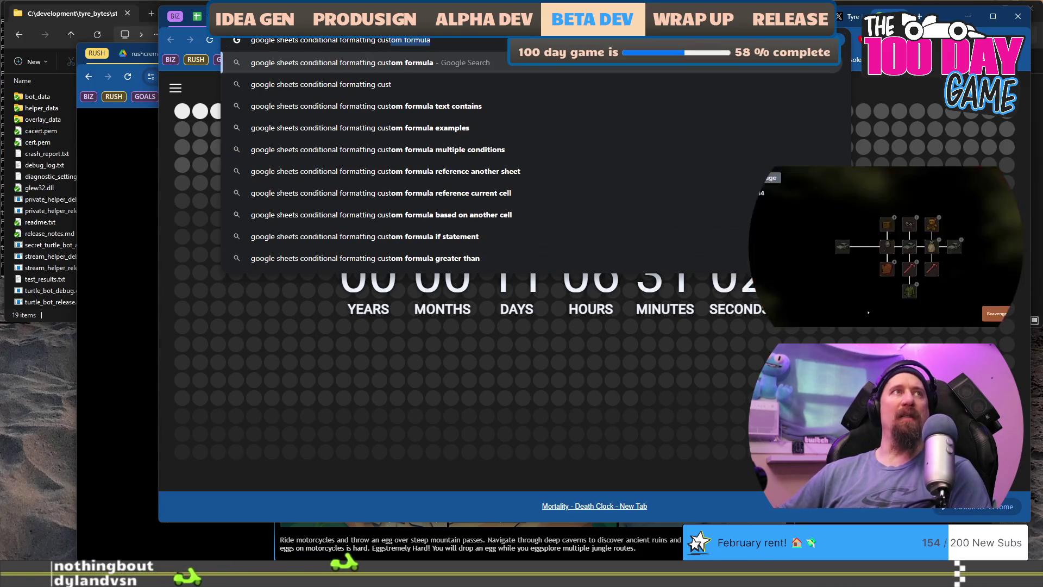
pyautogui.write('om formula empty')
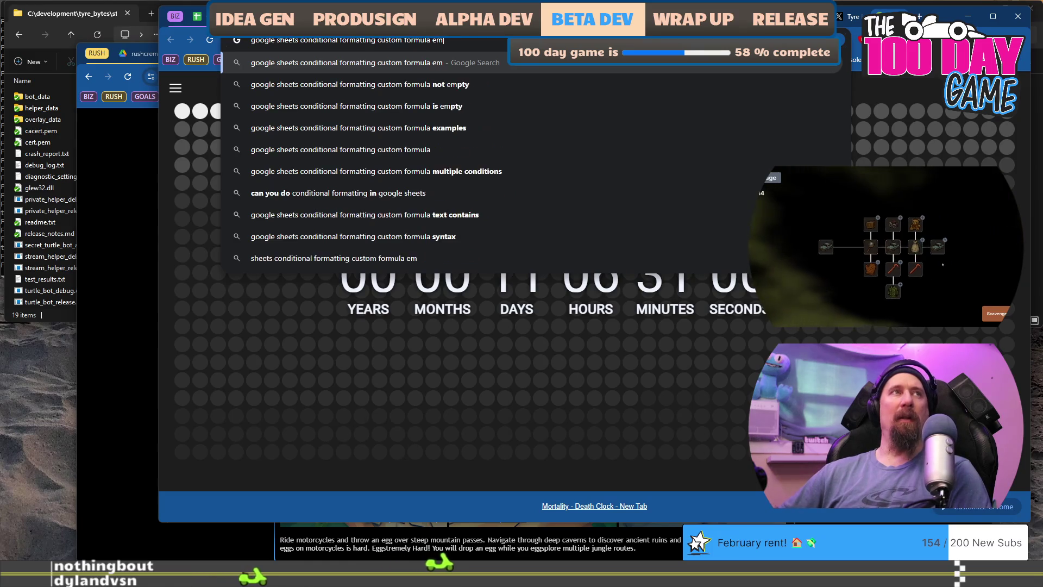
pyautogui.press('Down')
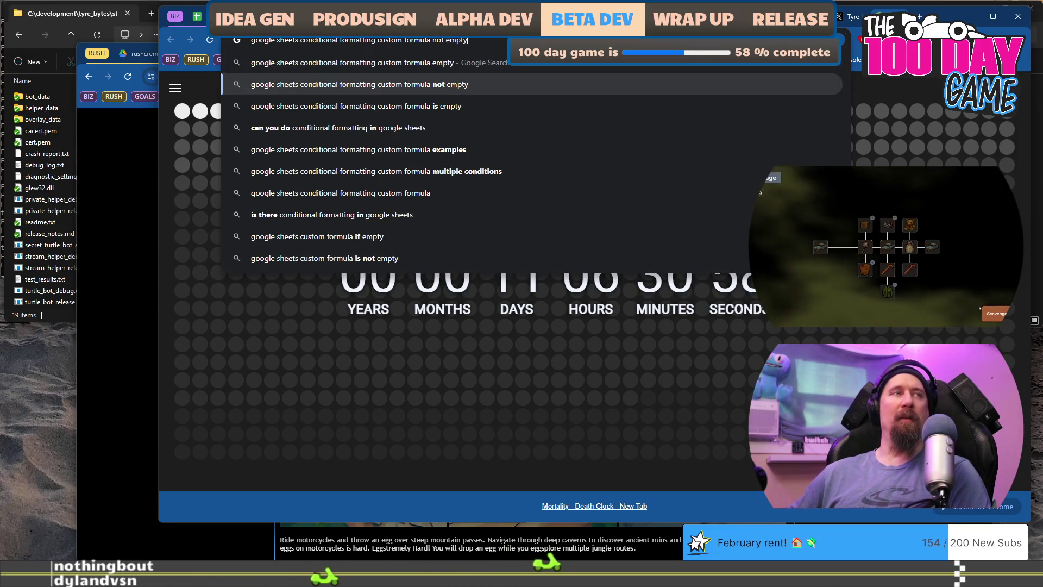
pyautogui.press('Down')
pyautogui.press('Return')
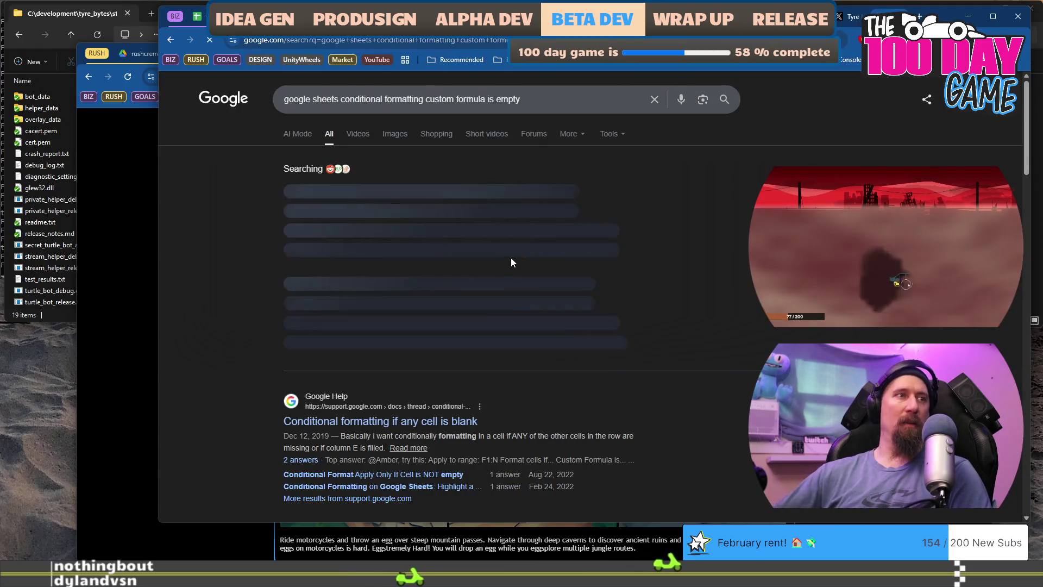
pyautogui.click(435, 431)
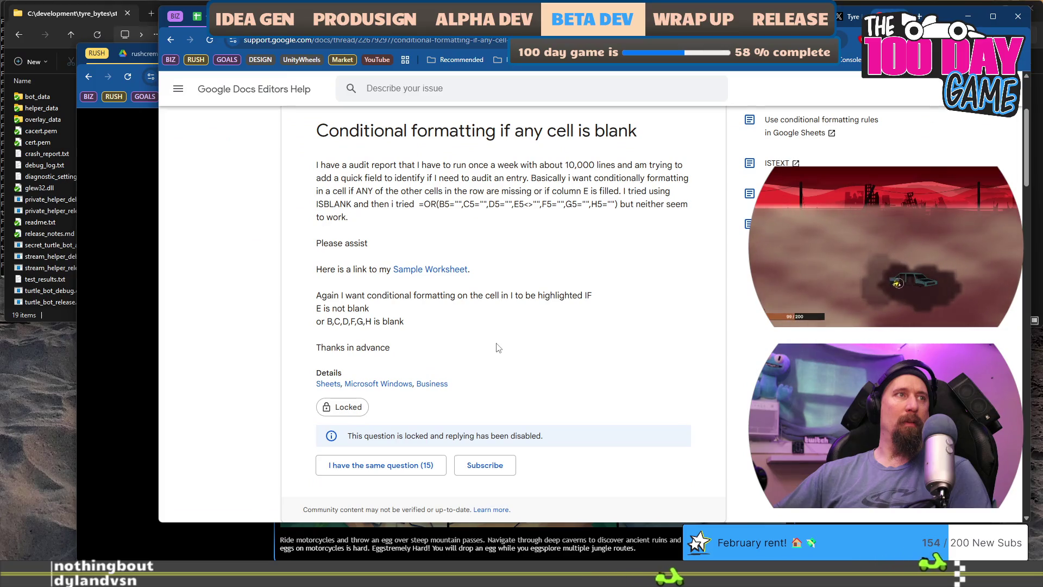
# Step: Read the thread's recommended custom formula, marking its <>"" empty-quotes comparison, then return to Sheets
pyautogui.scroll(-5, 499, 348)
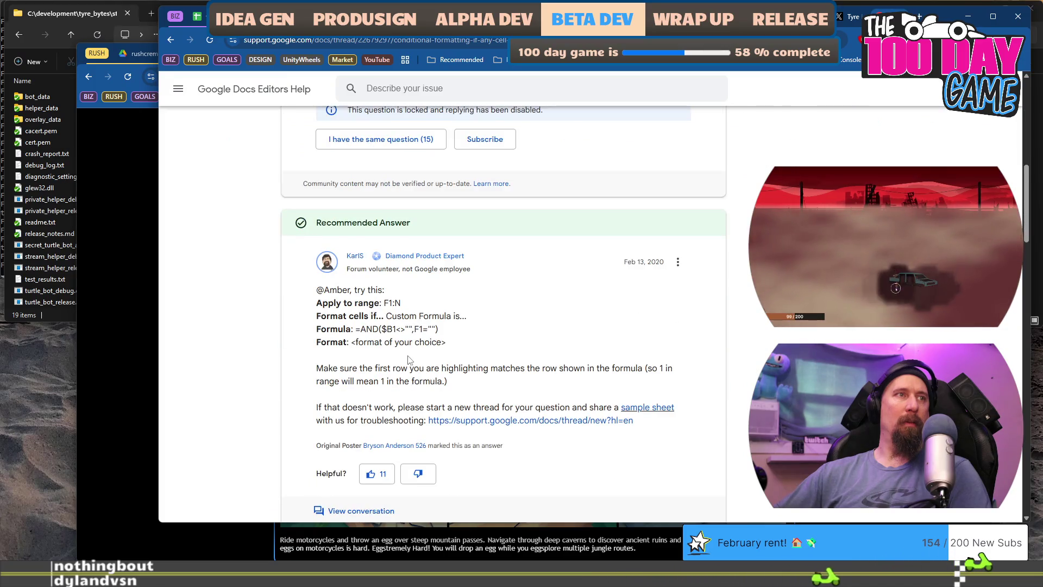
pyautogui.scroll(-1, 406, 346)
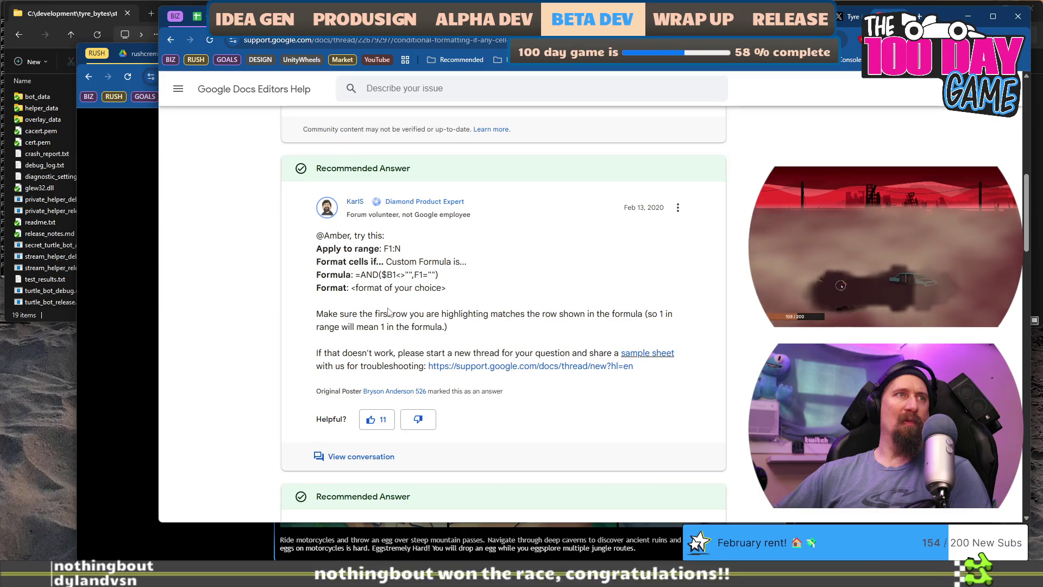
pyautogui.scroll(-1, 416, 276)
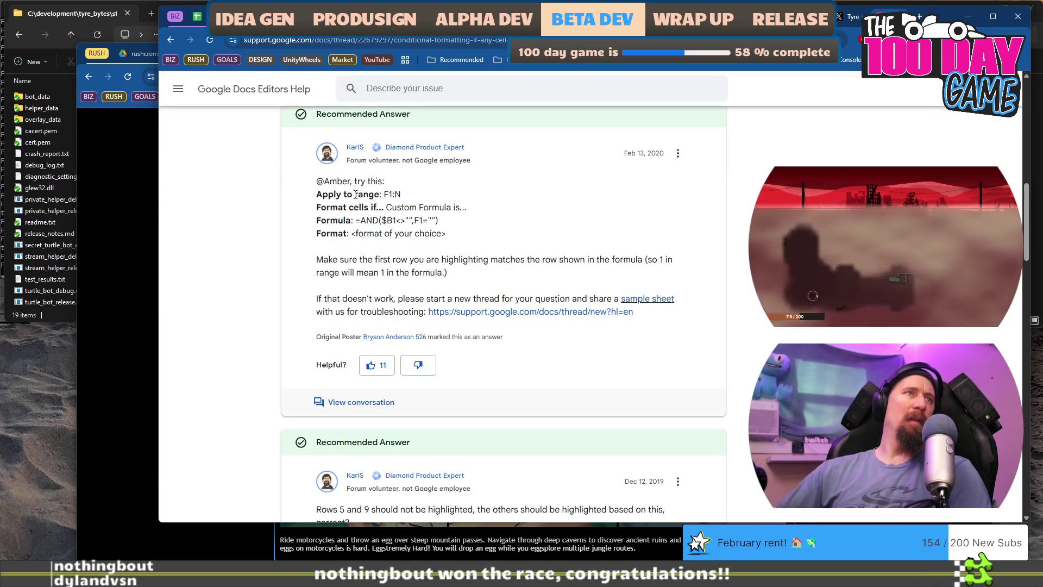
pyautogui.moveTo(392, 209); pyautogui.dragTo(467, 209)
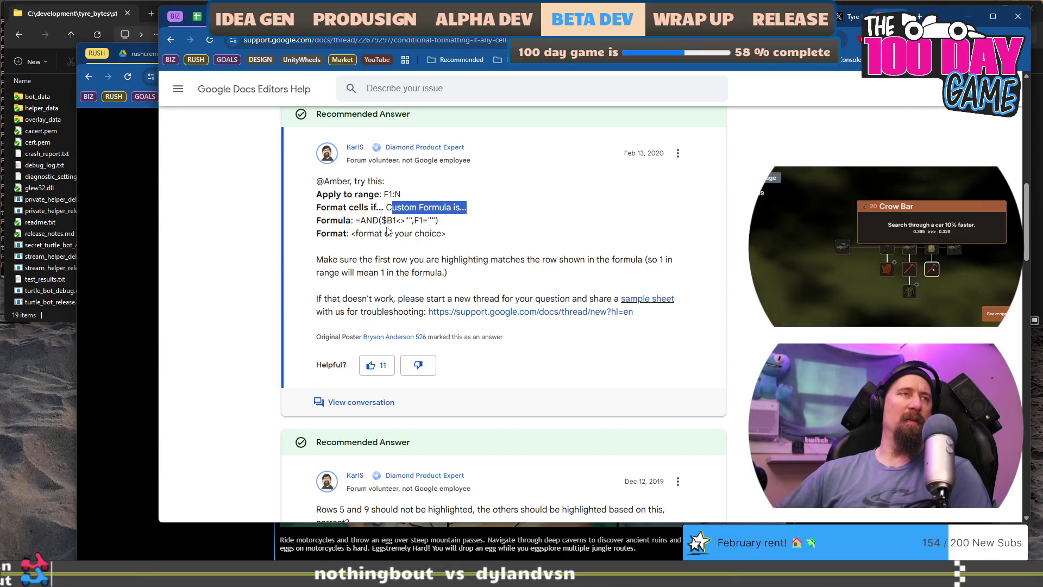
pyautogui.moveTo(405, 220); pyautogui.dragTo(393, 220)
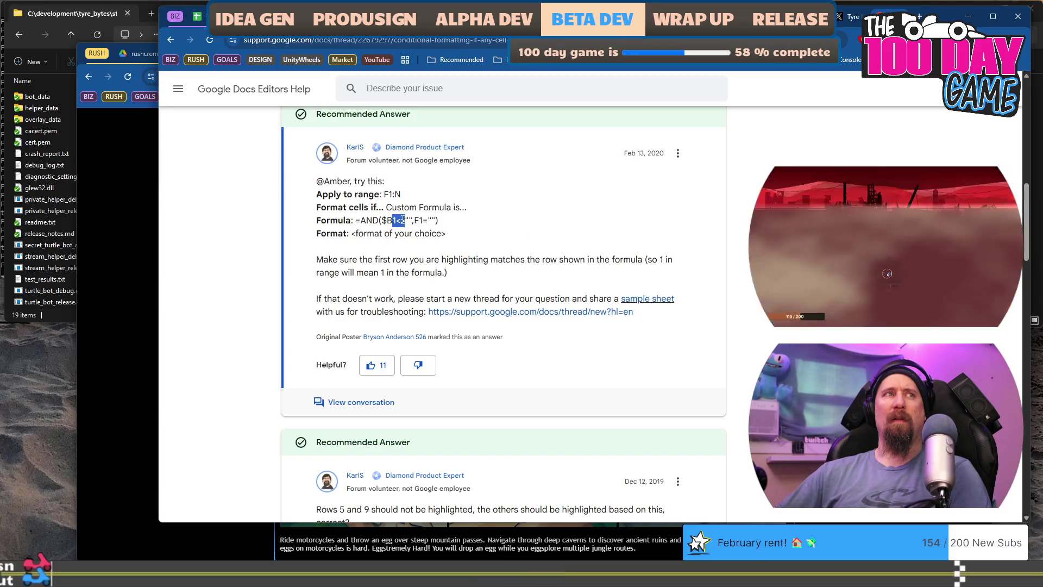
pyautogui.moveTo(427, 220); pyautogui.dragTo(437, 219)
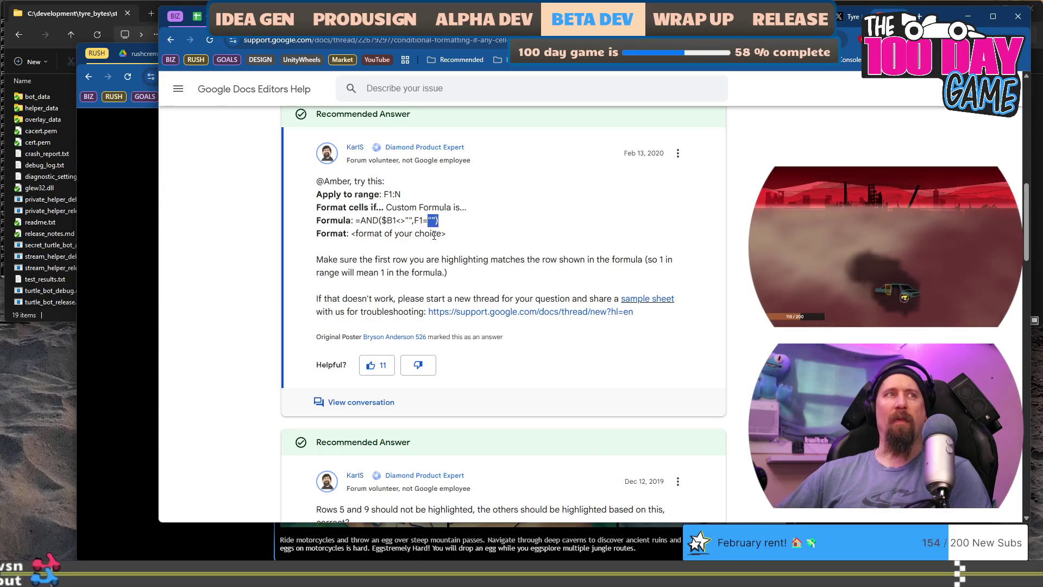
pyautogui.scroll(-4, 440, 325)
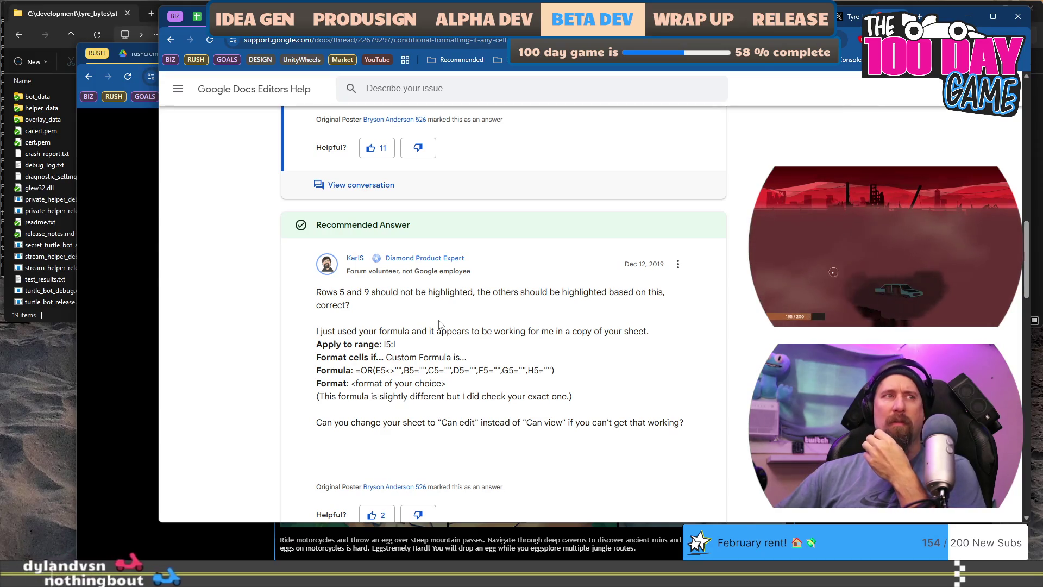
pyautogui.scroll(-1, 440, 324)
pyautogui.hotkey('alt', 'Tab')
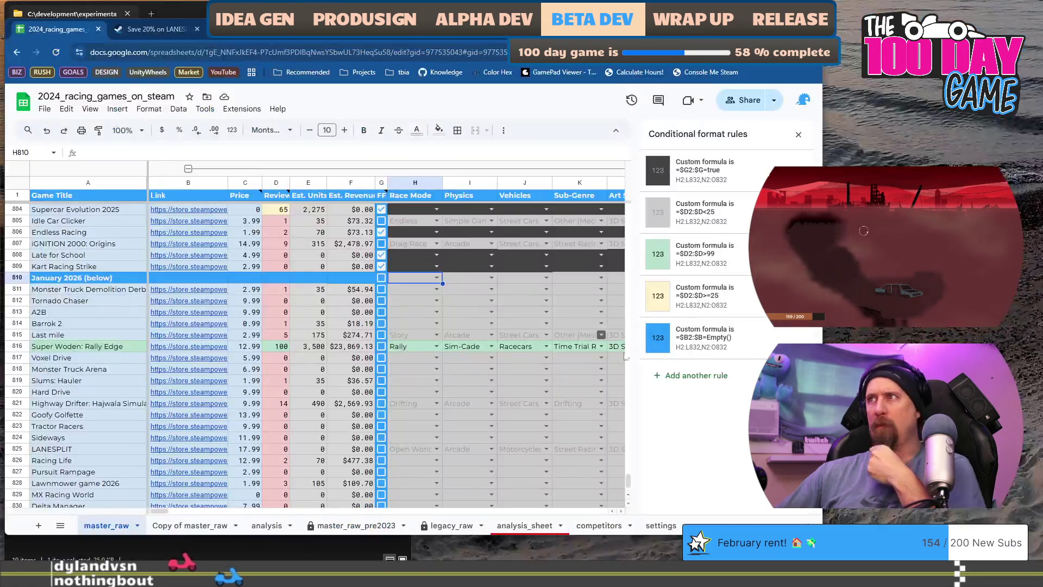
# Step: Replace =Empty() with <>"" so the blue rule reads =$B2:$B<>""
pyautogui.click(748, 348)
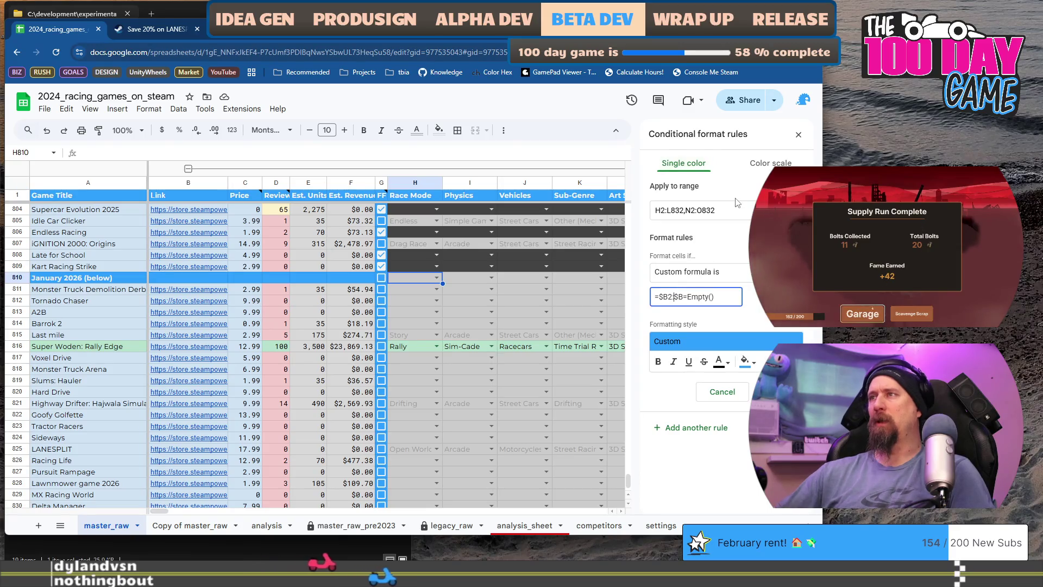
pyautogui.press('Right')
pyautogui.press('Right')
pyautogui.press('Right')
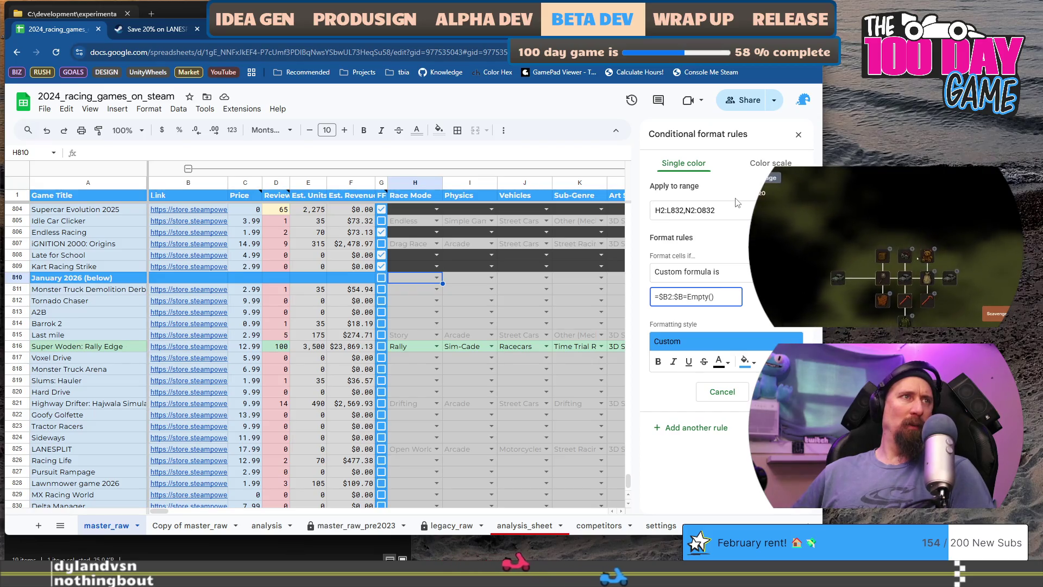
pyautogui.press('BackSpace')
pyautogui.write('<>')
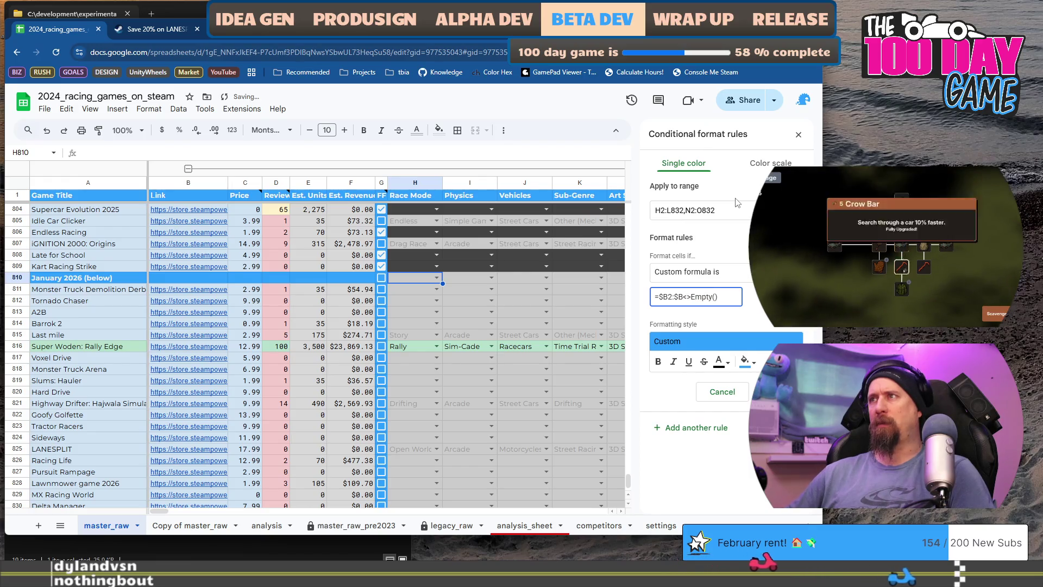
pyautogui.press('Delete')
pyautogui.press('Delete')
pyautogui.press('Delete')
pyautogui.write('""')
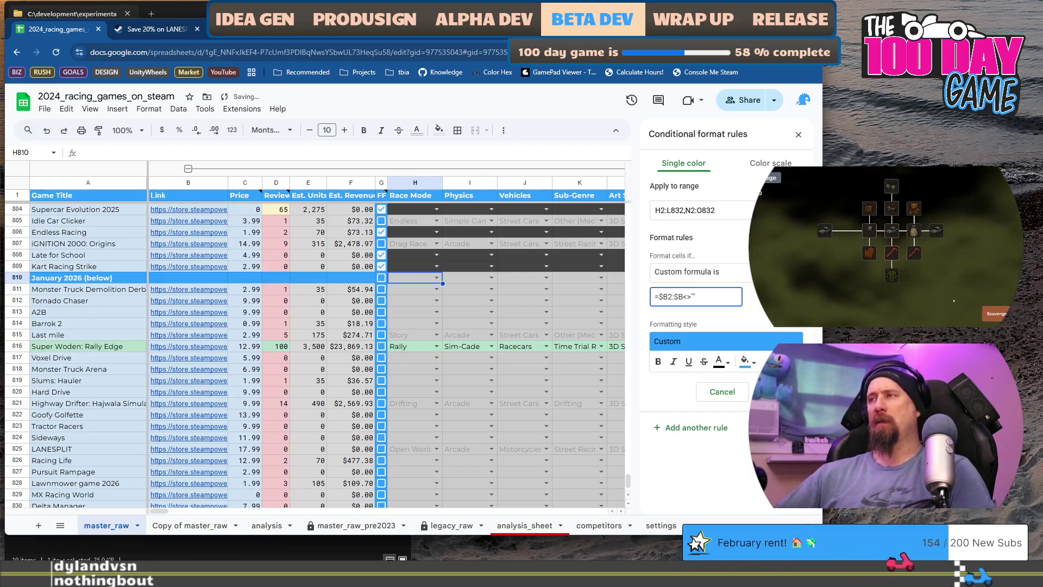
pyautogui.click(769, 391)
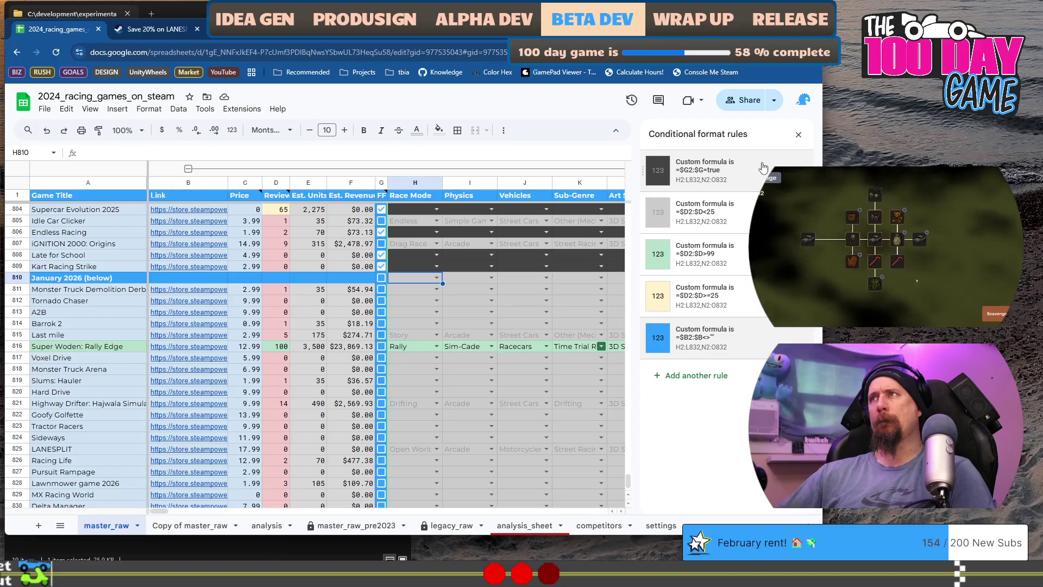
# Step: Recheck the =$B2:$B<>"" rule and move it up the priority order
pyautogui.click(760, 338)
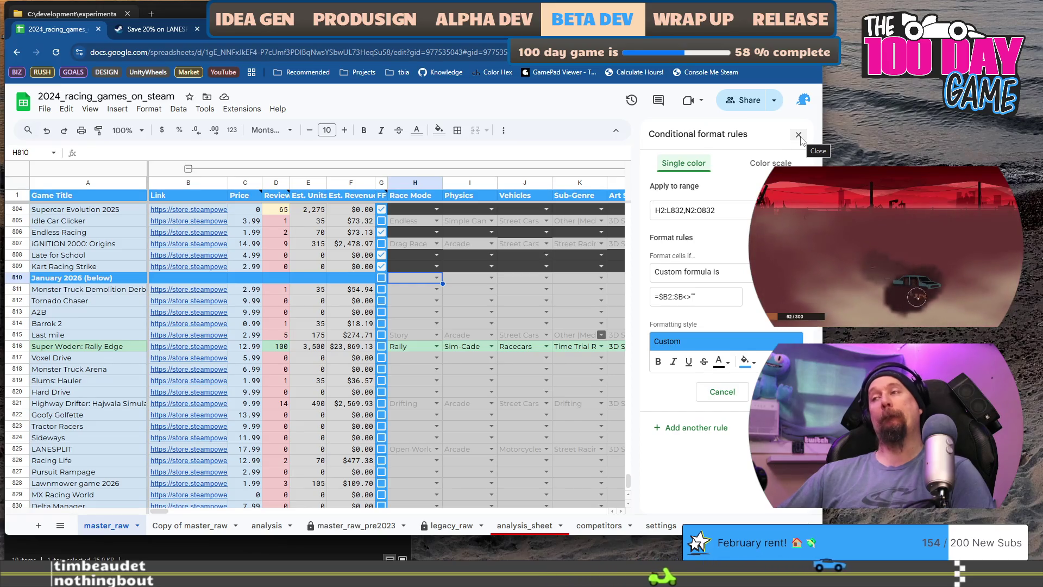
pyautogui.click(713, 392)
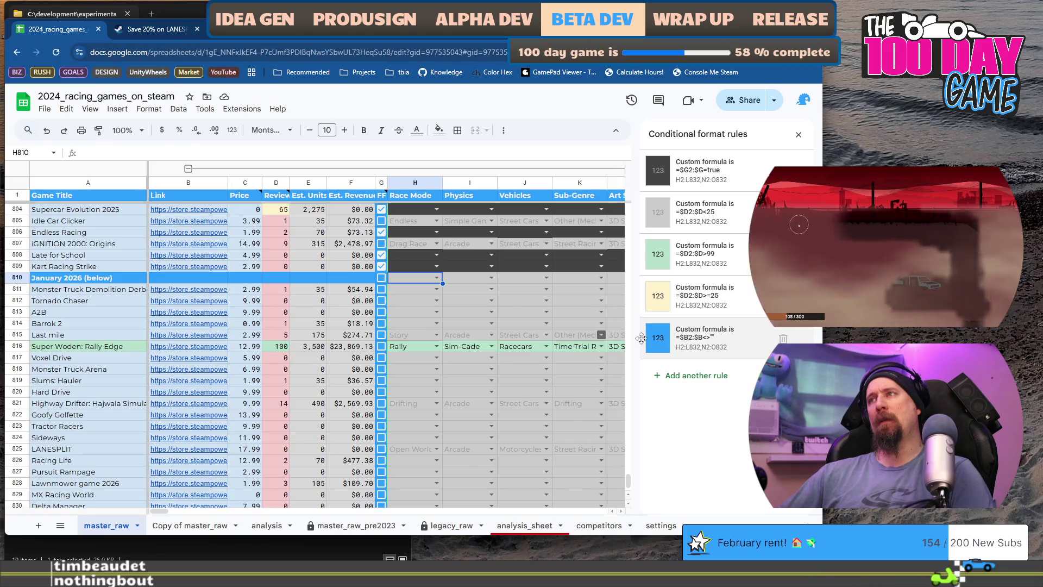
pyautogui.moveTo(633, 340); pyautogui.dragTo(636, 215)
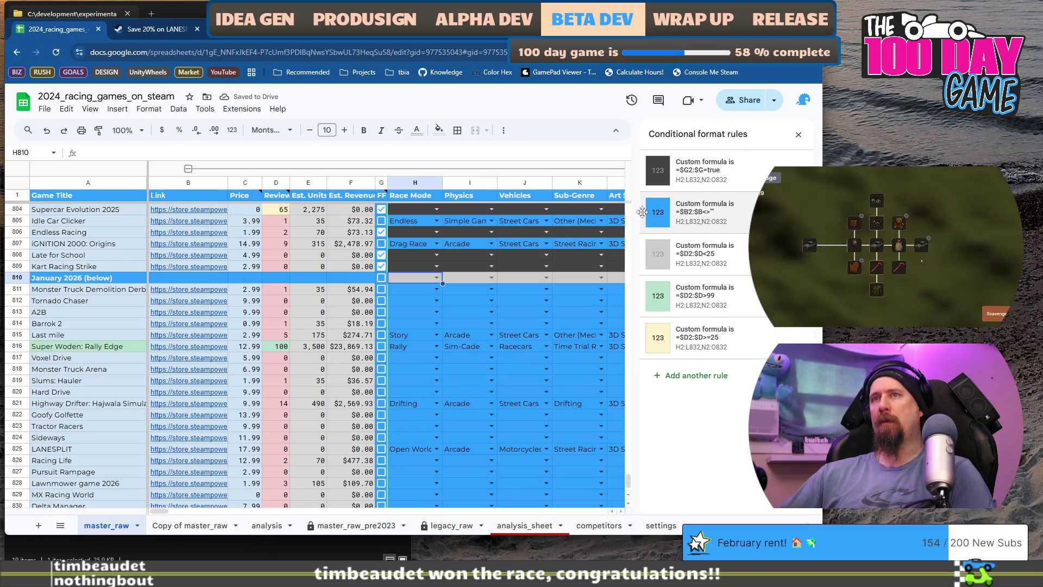
# Step: Put the blue rule first and change its formula to =$B2:$B=""
pyautogui.moveTo(642, 212); pyautogui.dragTo(643, 170)
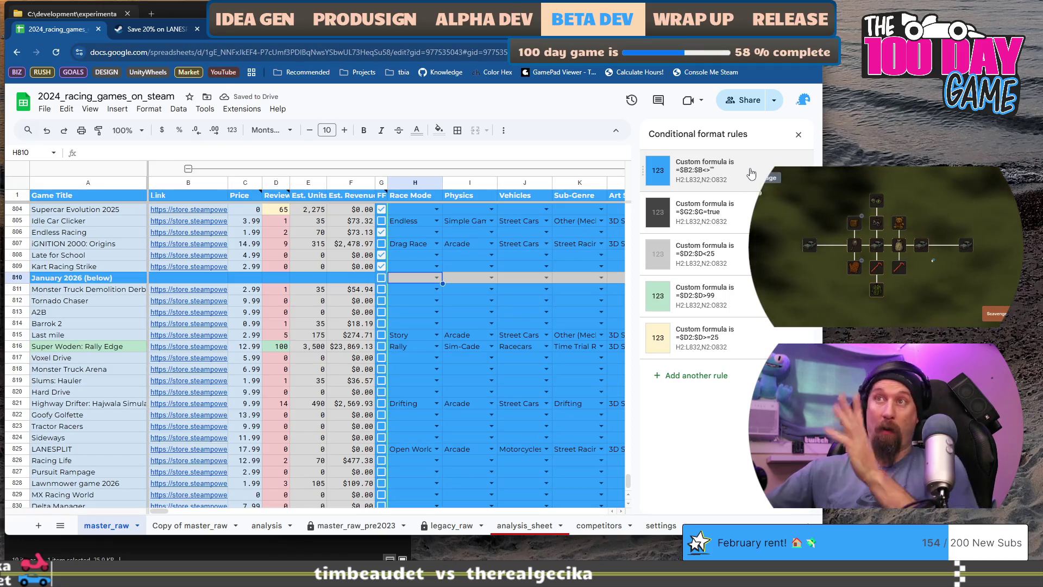
pyautogui.click(731, 173)
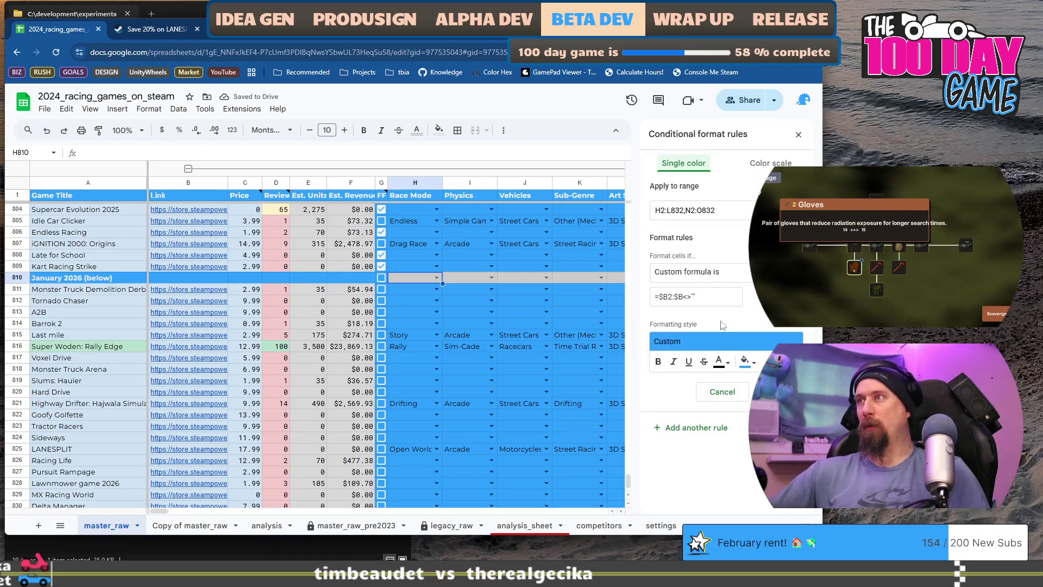
pyautogui.click(706, 301)
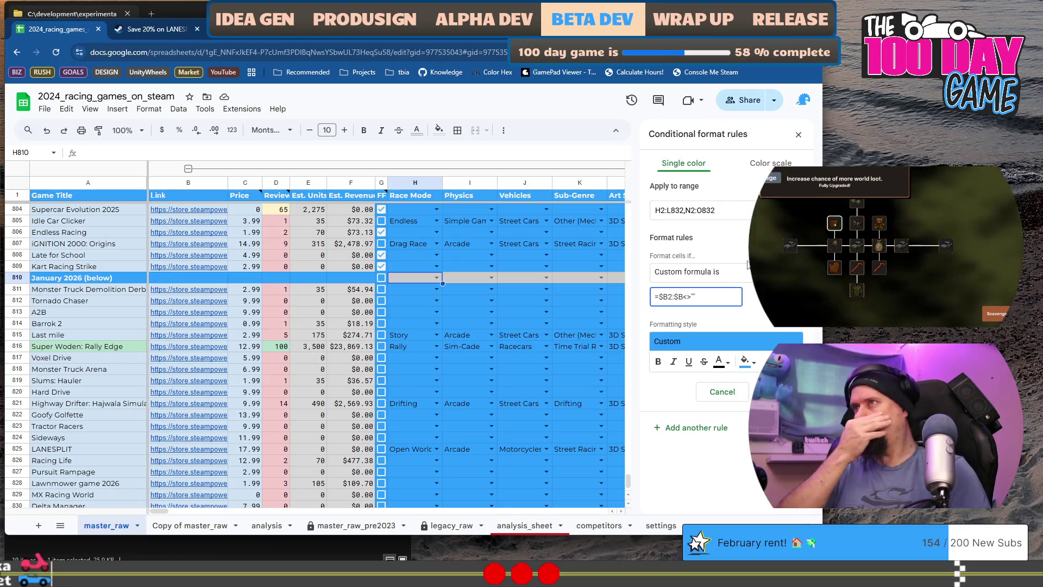
pyautogui.press('BackSpace')
pyautogui.write('=')
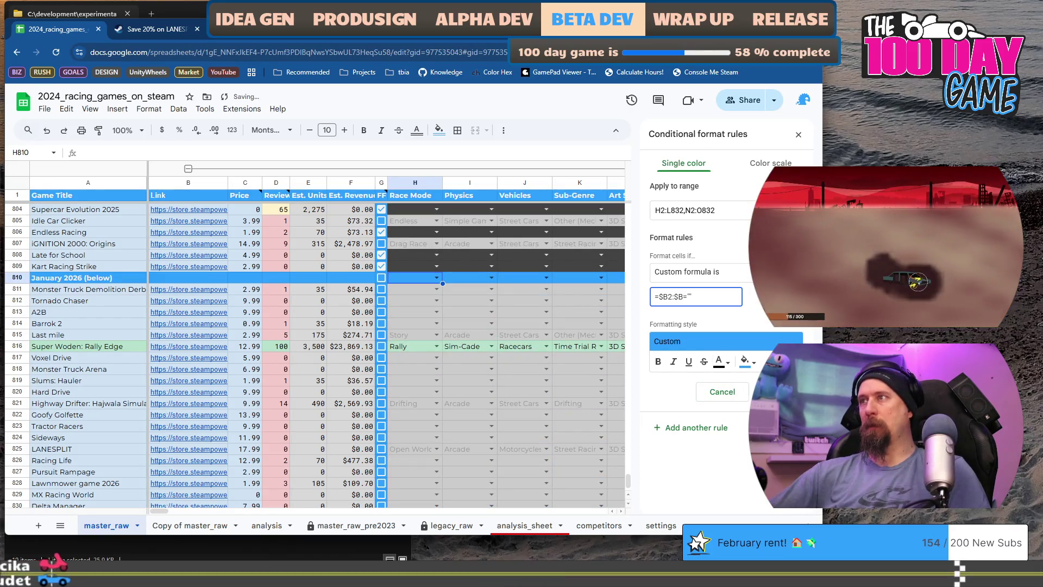
pyautogui.click(776, 391)
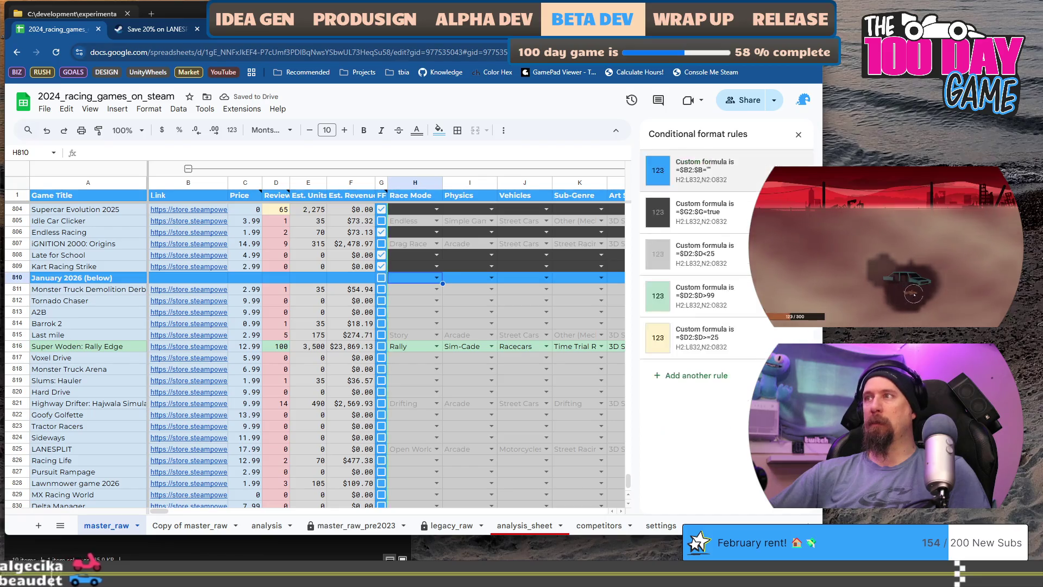
pyautogui.scroll(12, 500, 363)
# Step: Select cell J813 among the January rows and close the conditional format rules panel
pyautogui.scroll(-14, 500, 364)
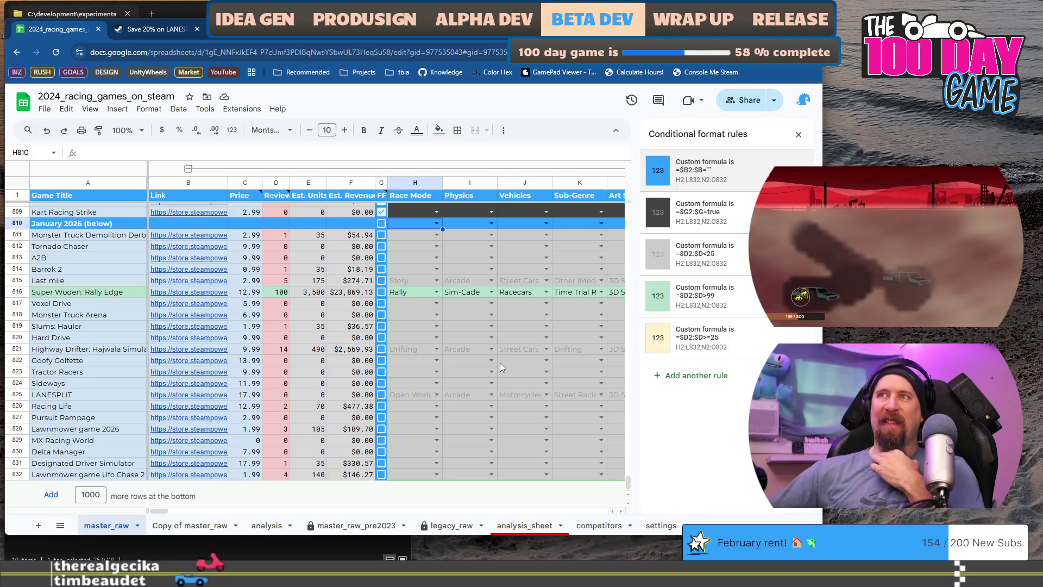
pyautogui.scroll(2, 500, 363)
pyautogui.click(499, 363)
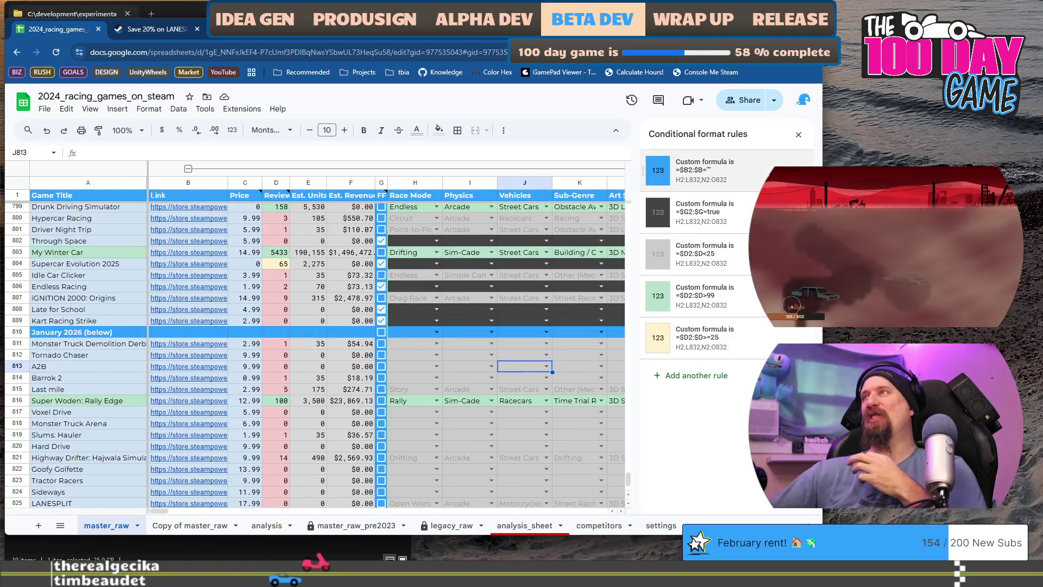
pyautogui.click(798, 135)
# Step: Scroll around the January 2026 section near row 810 to check the blue divider row
pyautogui.scroll(-2, 532, 390)
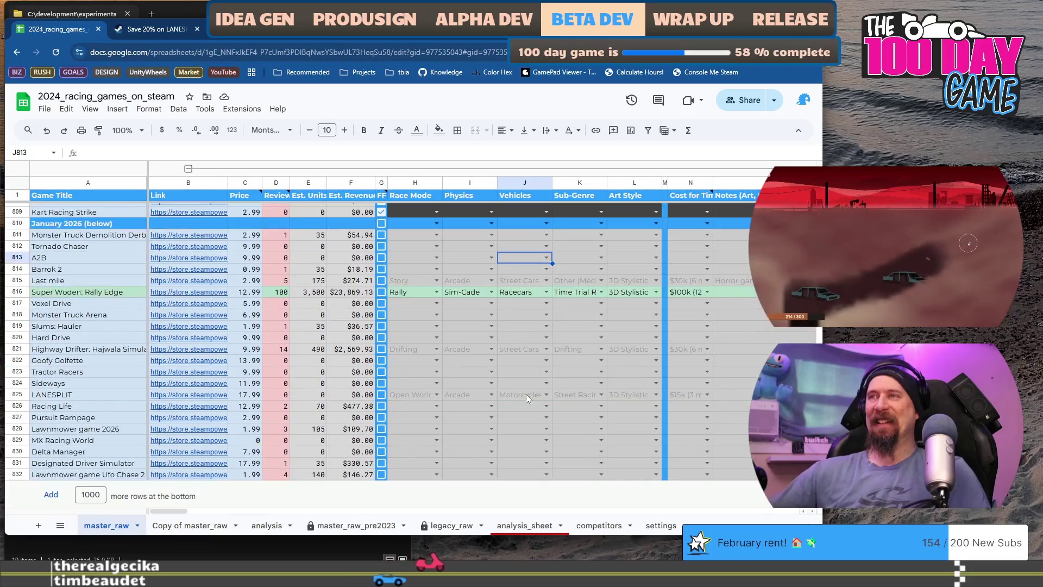
pyautogui.scroll(1, 526, 394)
pyautogui.scroll(-1, 525, 393)
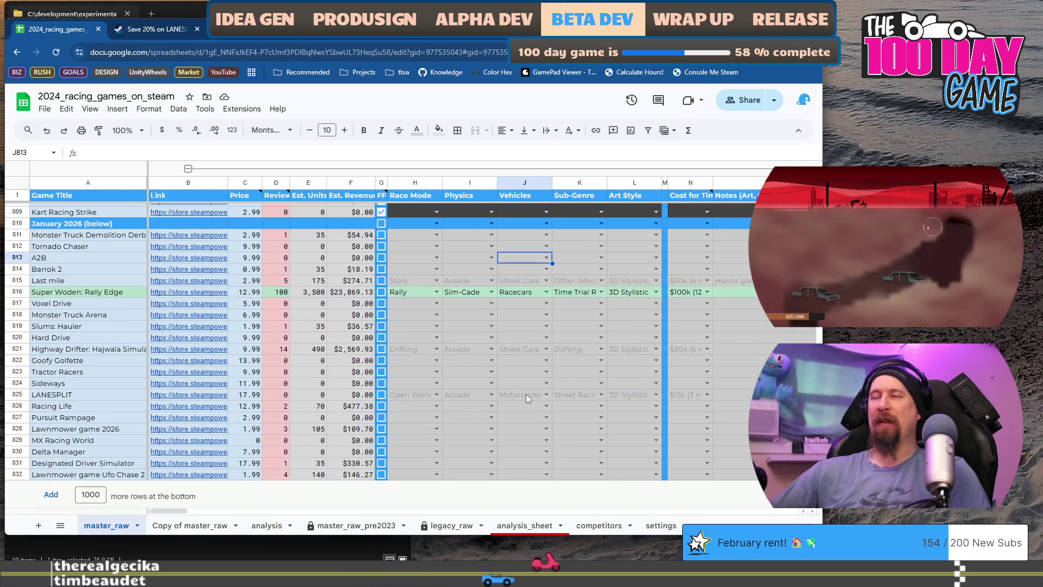
pyautogui.click(410, 352)
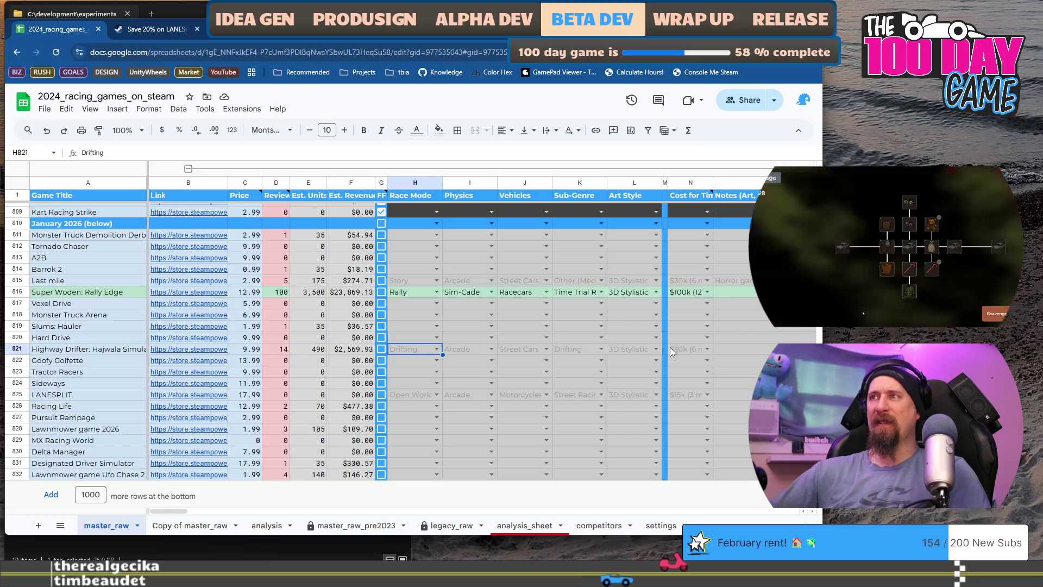
pyautogui.scroll(9, 464, 361)
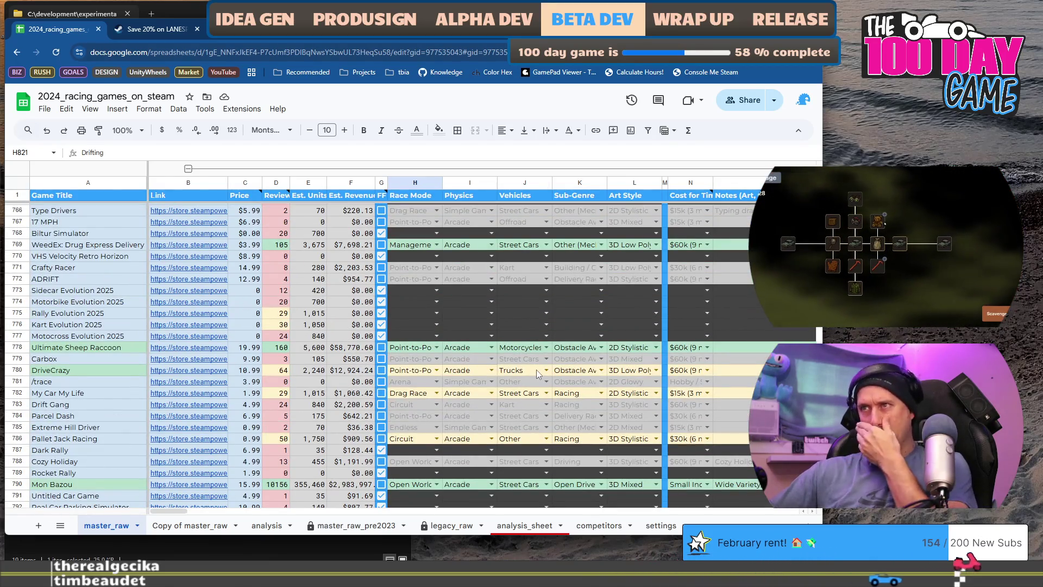
pyautogui.scroll(-3, 536, 370)
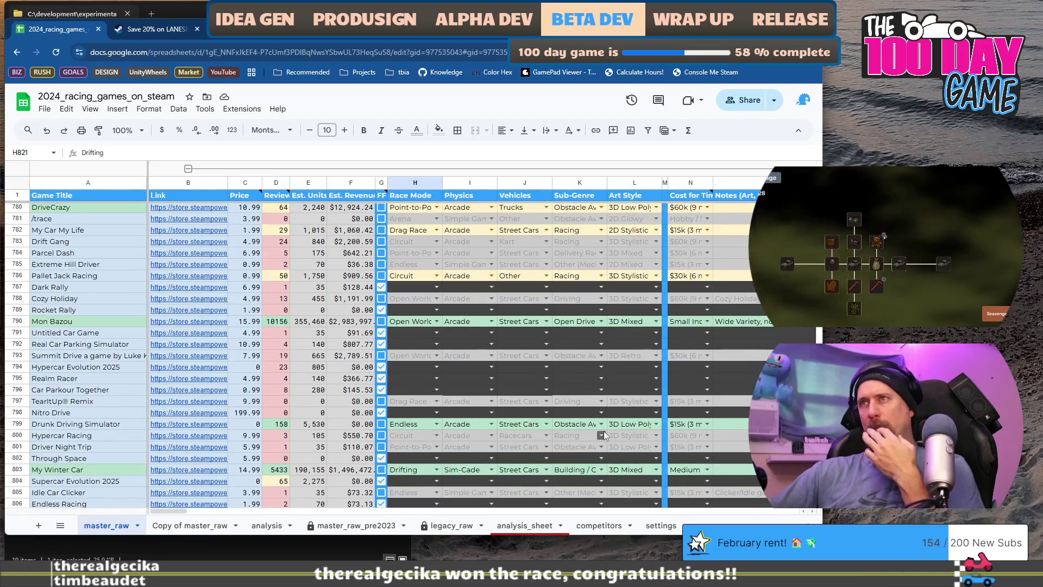
pyautogui.scroll(-6, 604, 434)
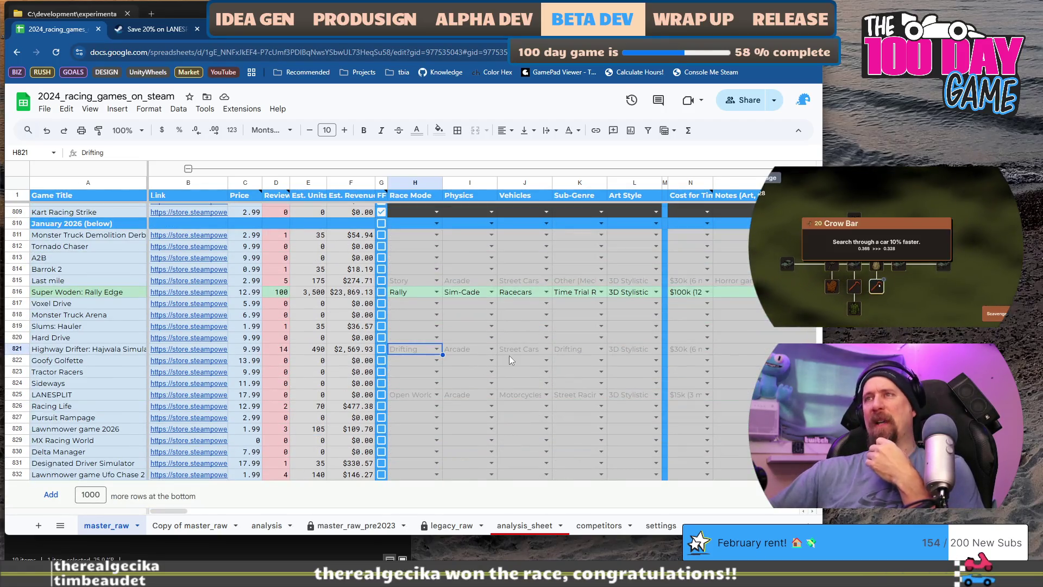
pyautogui.scroll(9, 448, 334)
pyautogui.scroll(8, 448, 338)
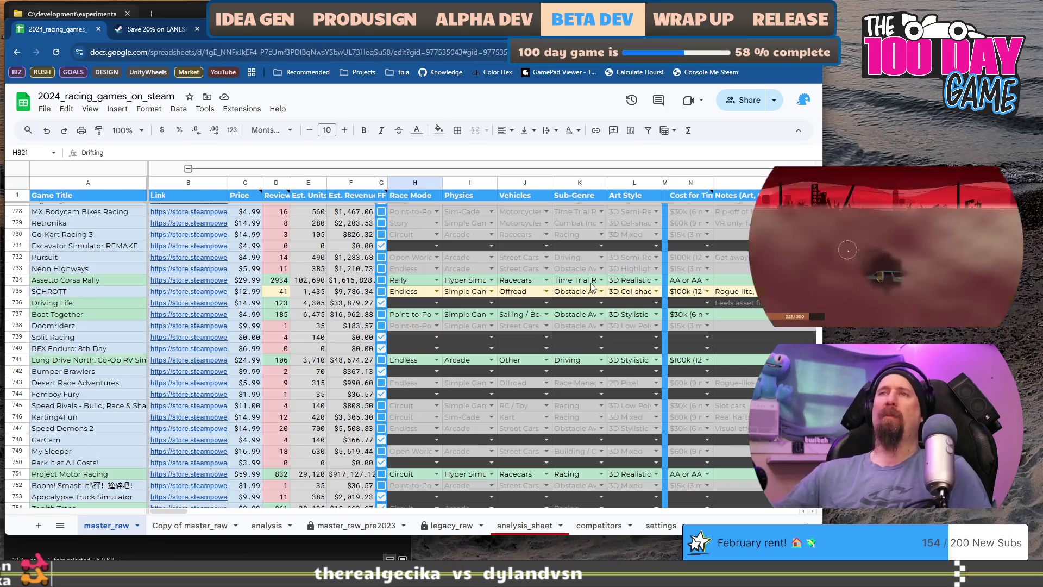
pyautogui.scroll(18, 427, 288)
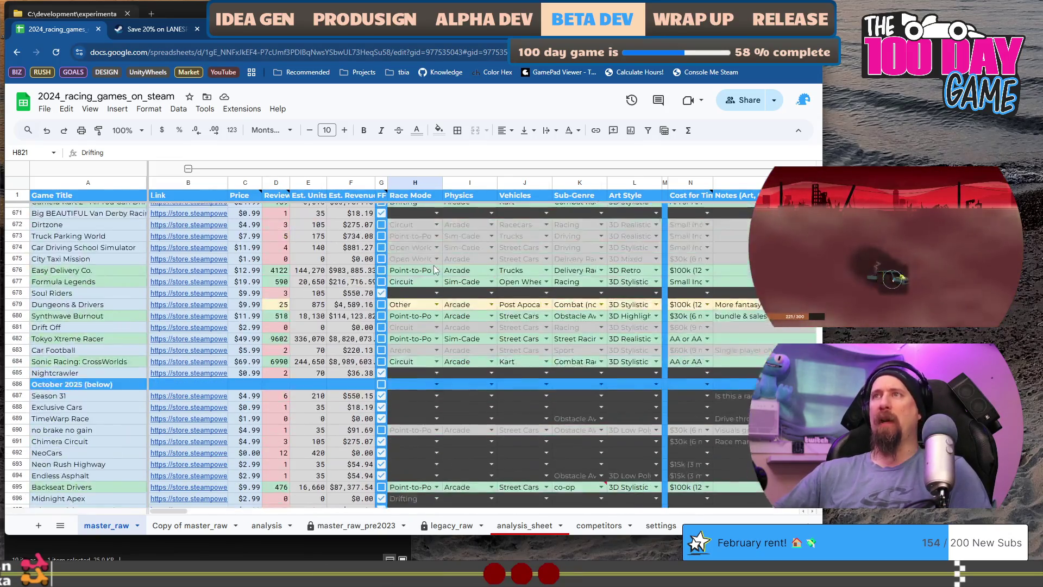
pyautogui.scroll(3, 435, 269)
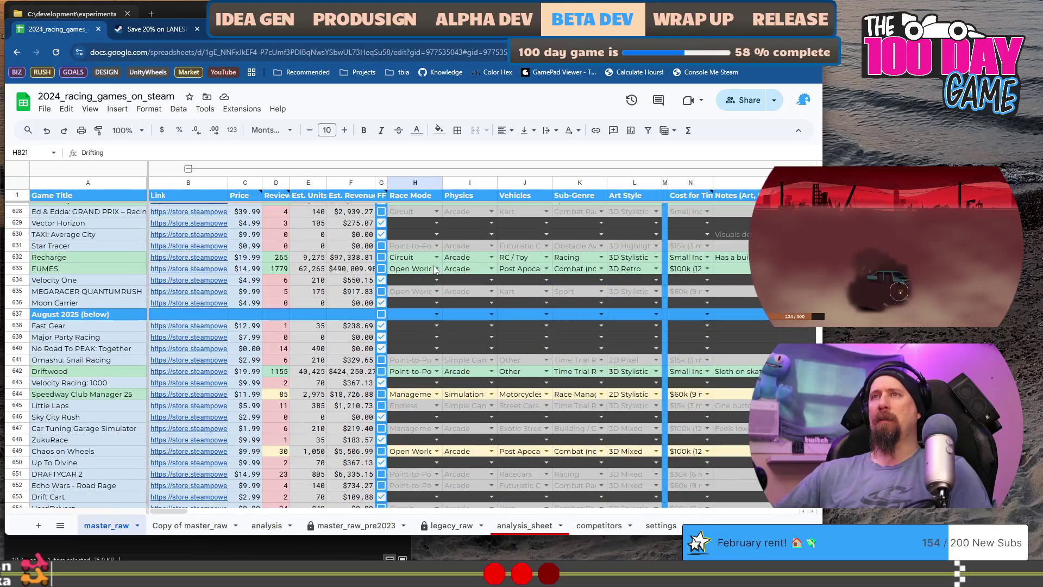
pyautogui.scroll(-9, 435, 268)
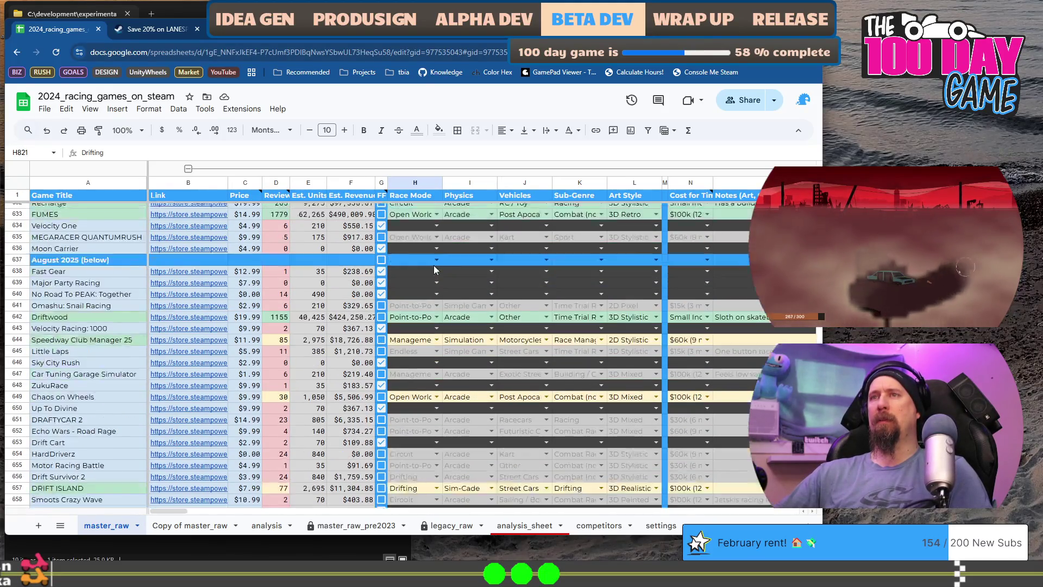
pyautogui.scroll(-11, 434, 269)
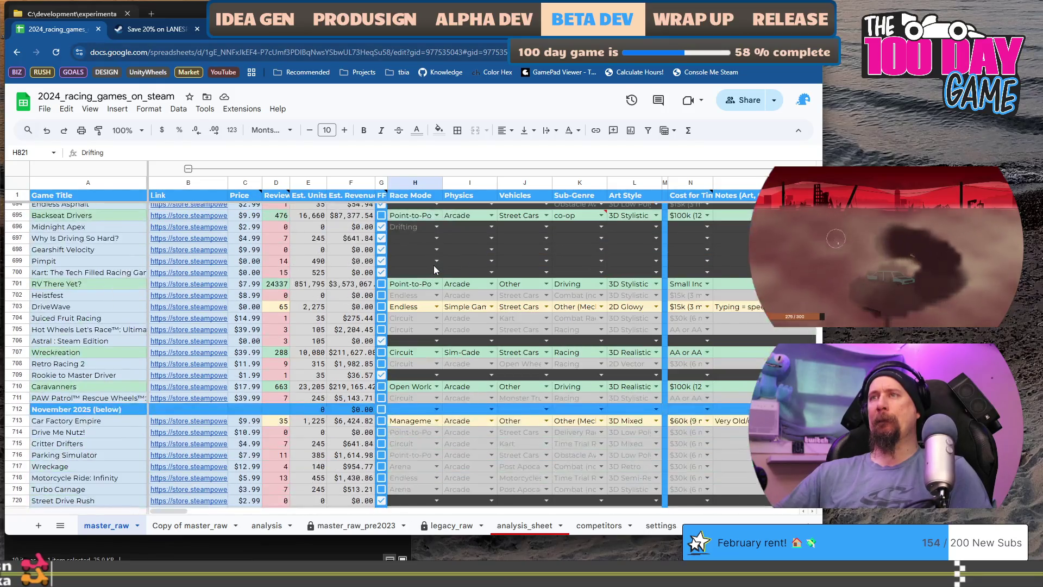
pyautogui.scroll(-18, 433, 265)
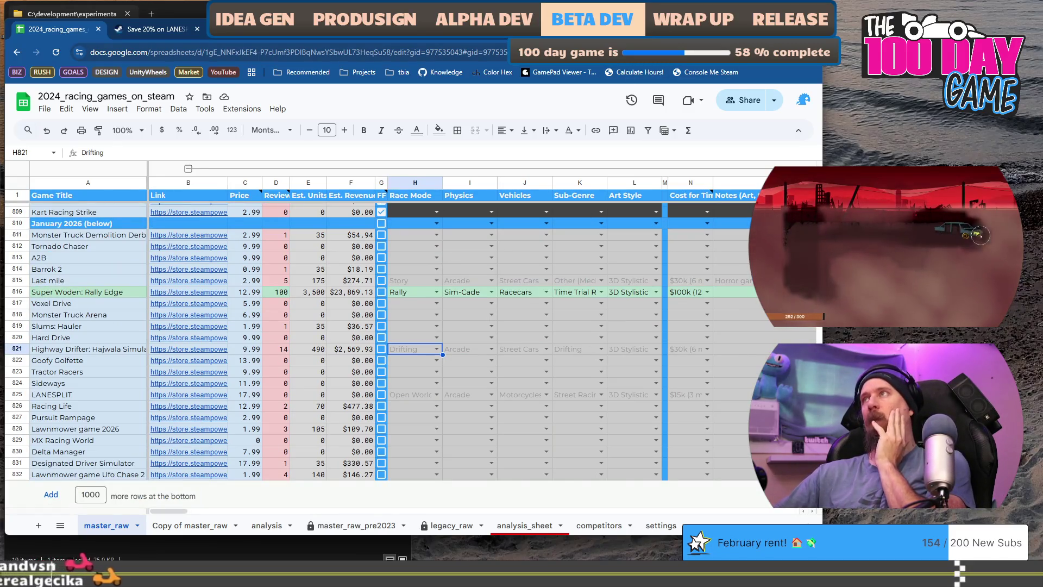
# Step: Minimize the racing-games window and switch desktops to the tbia_tracker_2026 spreadsheet
pyautogui.press('super+Down')
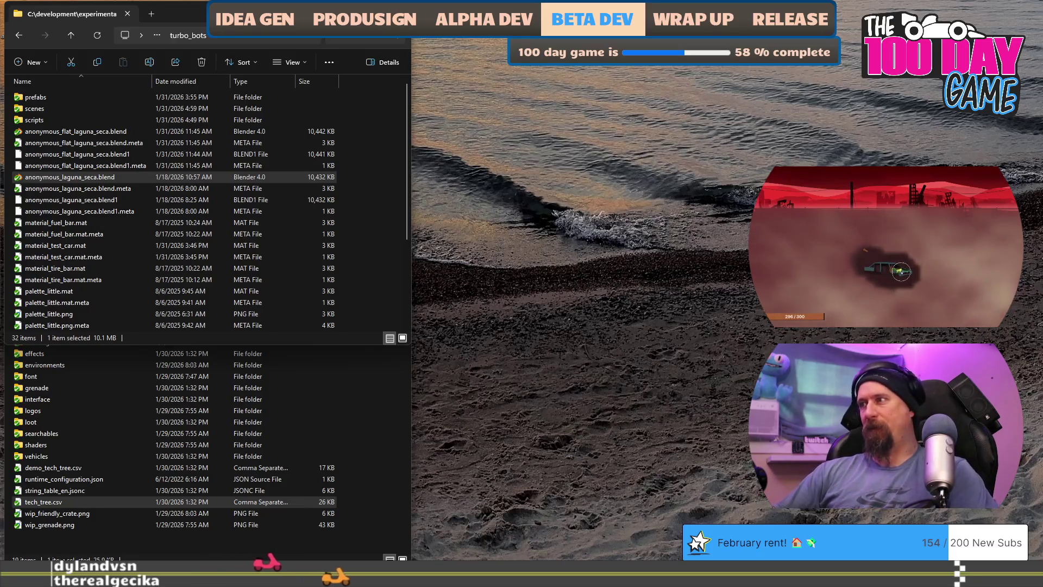
pyautogui.press('ctrl+super+Right')
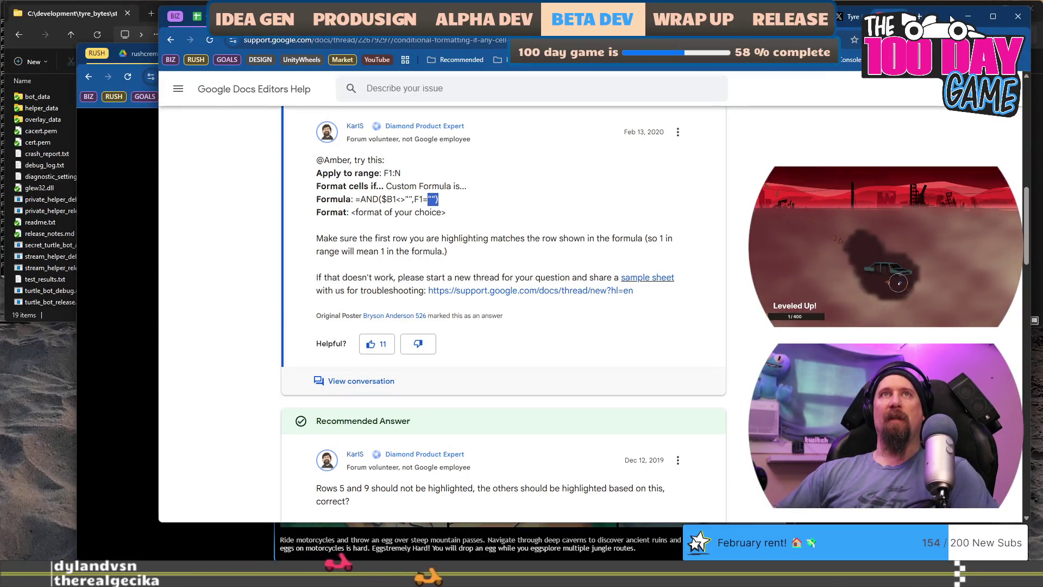
pyautogui.press('ctrl+super+Right')
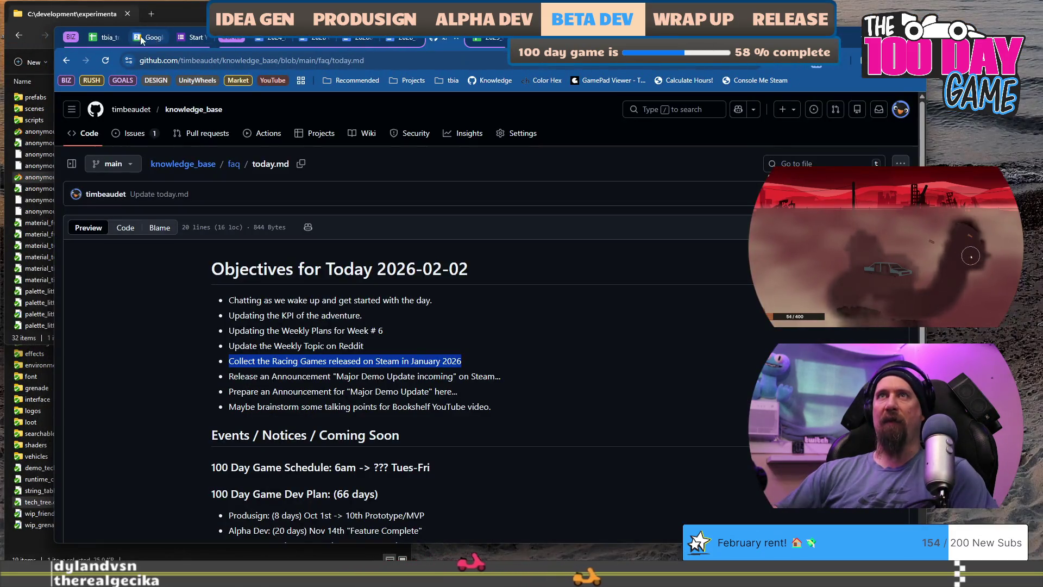
pyautogui.click(103, 37)
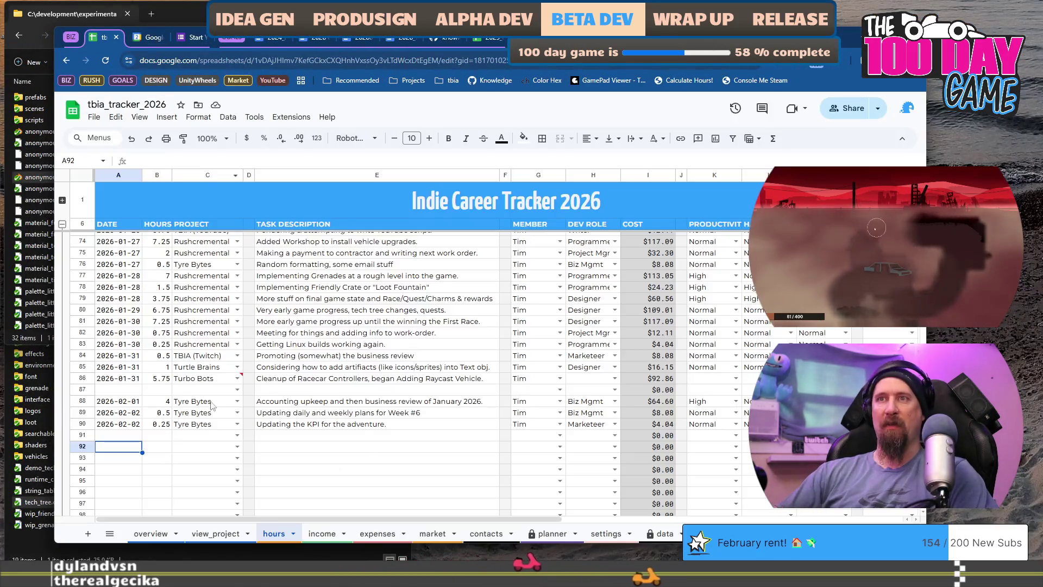
# Step: Start row 91 with the date 2026-02-02 and 1.75 hours
pyautogui.press('Up')
pyautogui.press('Up')
pyautogui.press('Right')
pyautogui.hotkey('shift', 'Up')
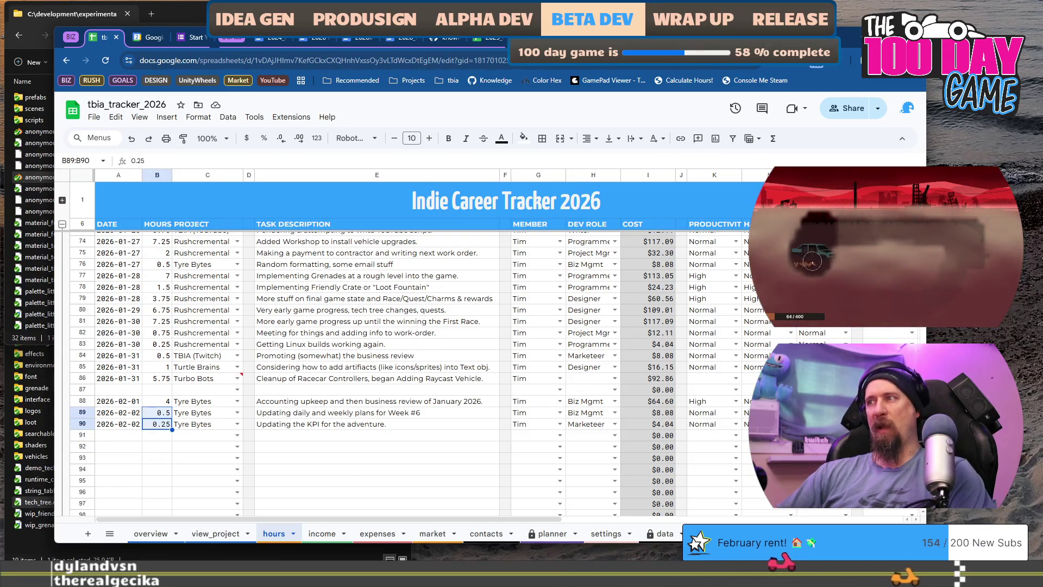
pyautogui.click(132, 434)
pyautogui.write("'d")
pyautogui.write('26-02-02')
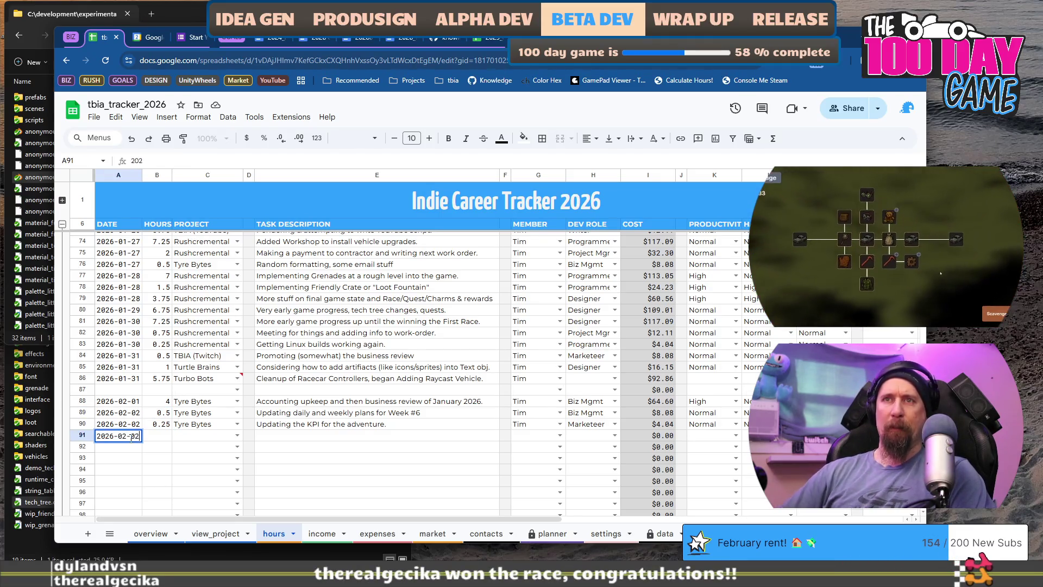
pyautogui.press('Tab')
pyautogui.write('5')
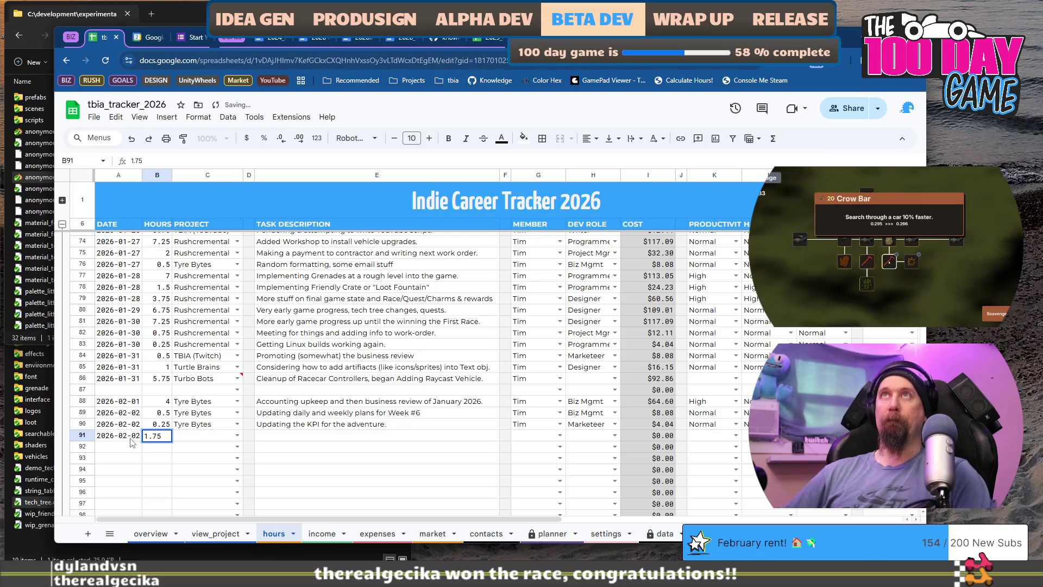
pyautogui.hotkey('shift', 'Up')
pyautogui.hotkey('shift', 'Up')
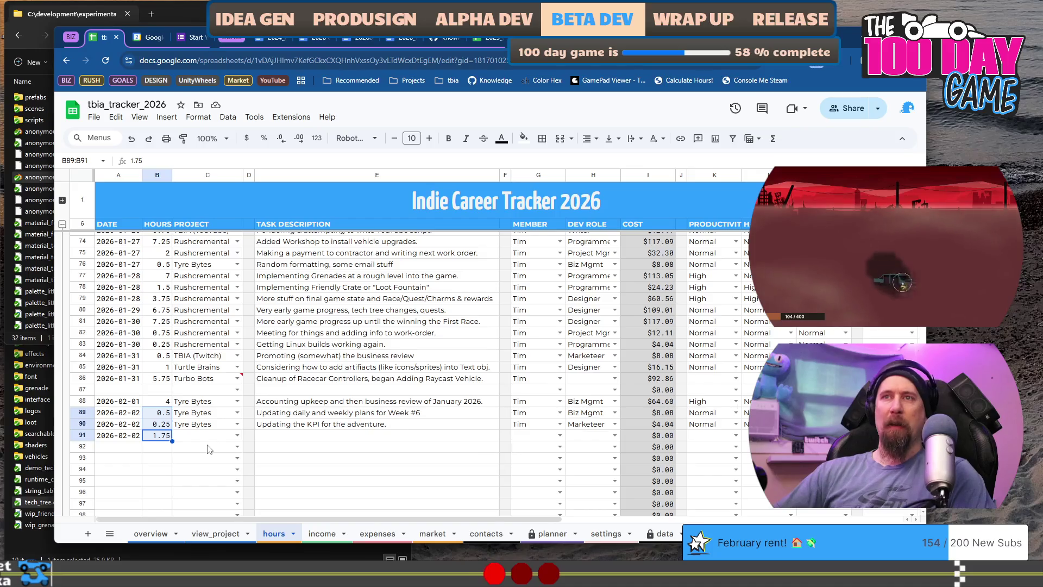
# Step: Set project Tyre Bytes and task 'Collecting Racing Games from Steam January 2026 (new methods)'
pyautogui.click(211, 438)
pyautogui.write('ty')
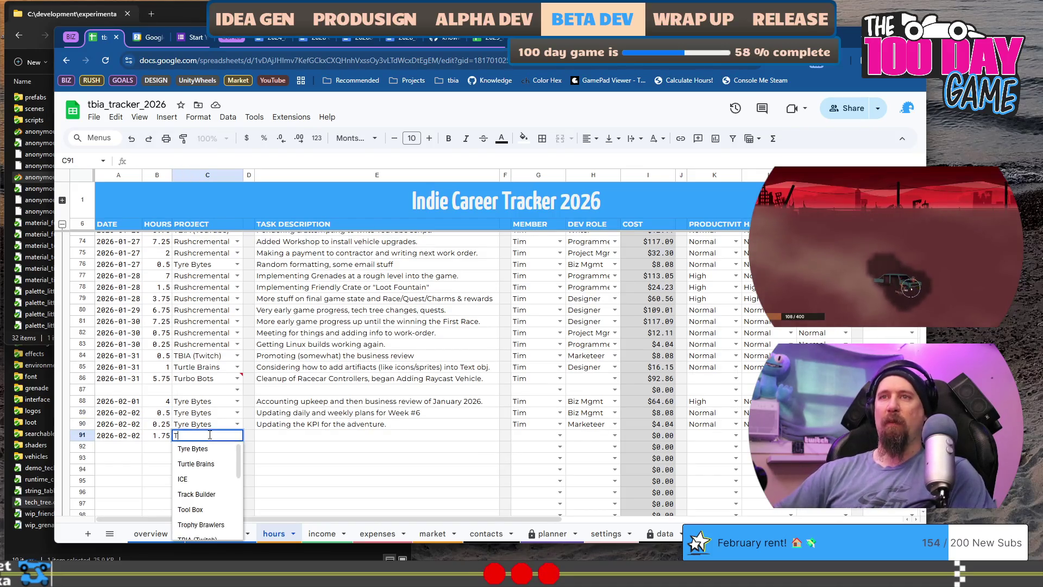
pyautogui.press('Tab')
pyautogui.press('Tab')
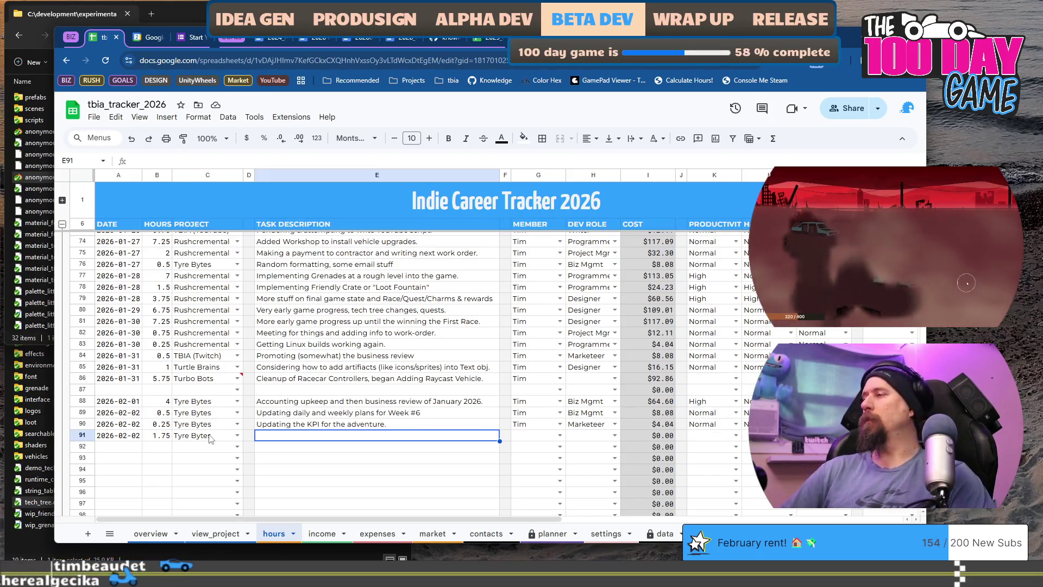
pyautogui.write('Collecting Racing Games from S')
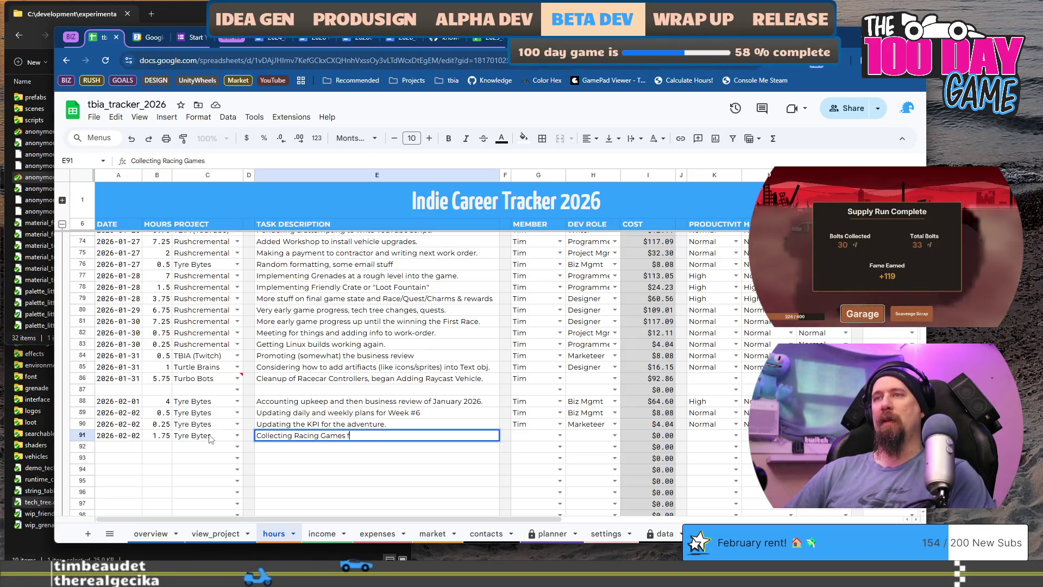
pyautogui.write('team Janua')
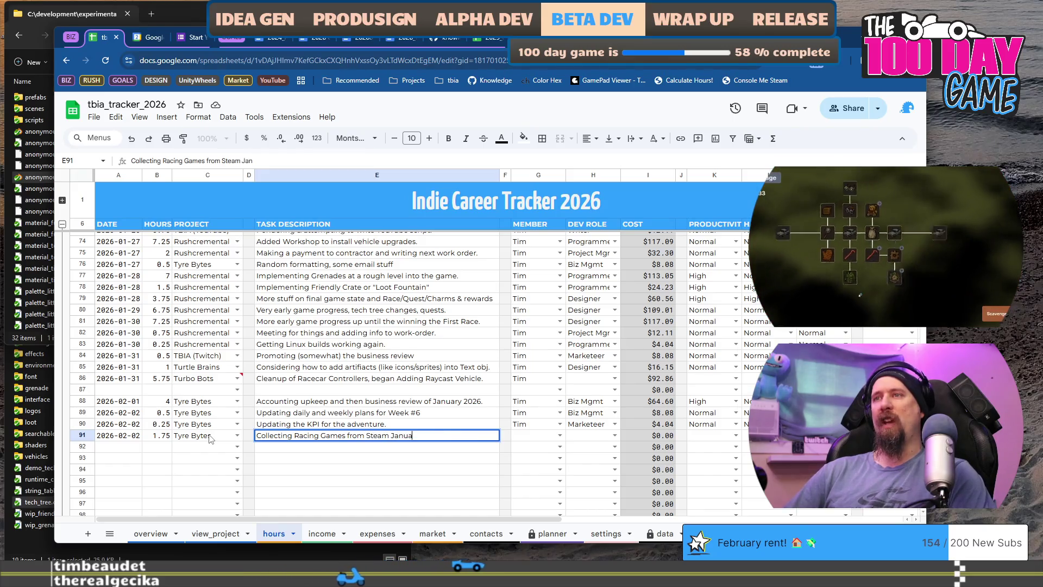
pyautogui.write('ry 202')
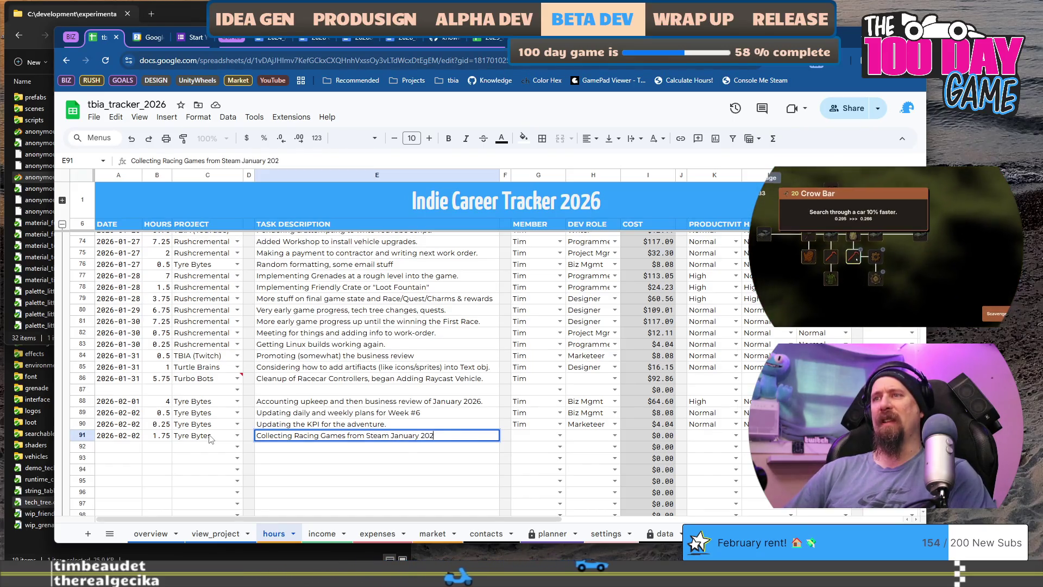
pyautogui.write('6 (new ')
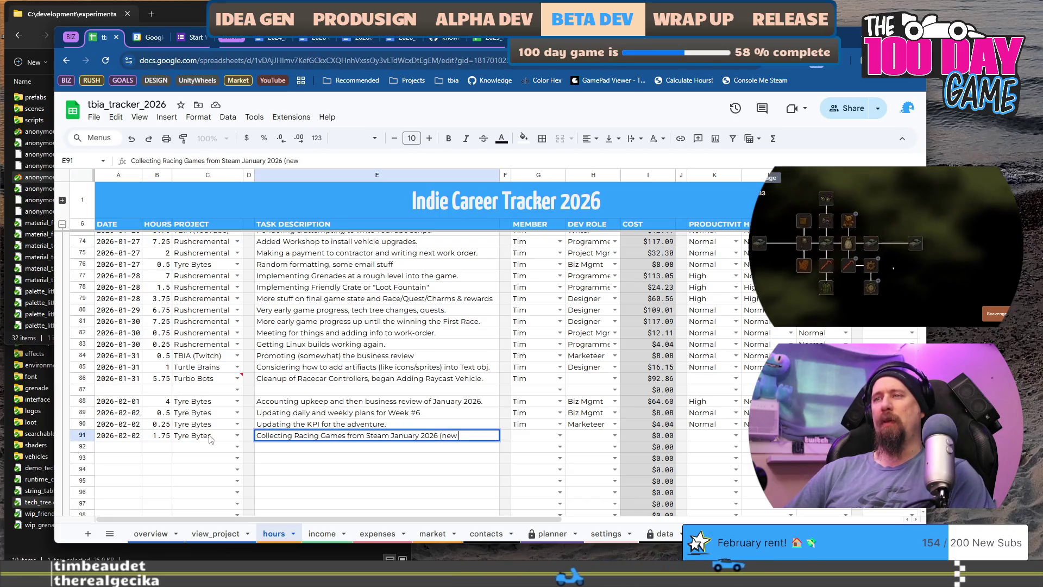
pyautogui.write('methods)')
pyautogui.press('Tab')
pyautogui.press('Tab')
# Step: Fill row 91 with the suggested team member, Marketeer role, High productivity and Normal rating
pyautogui.write('T')
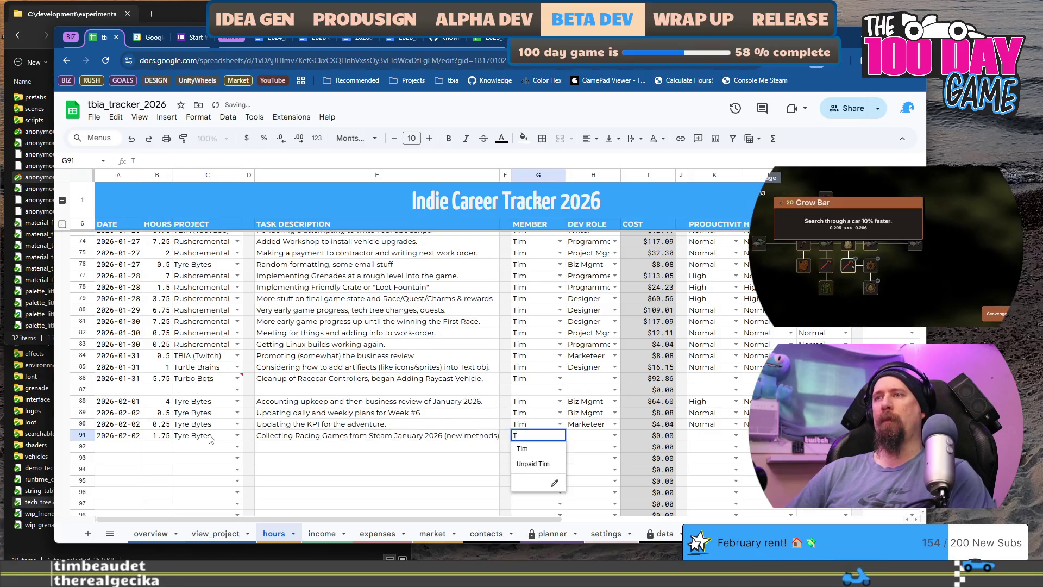
pyautogui.press('Tab')
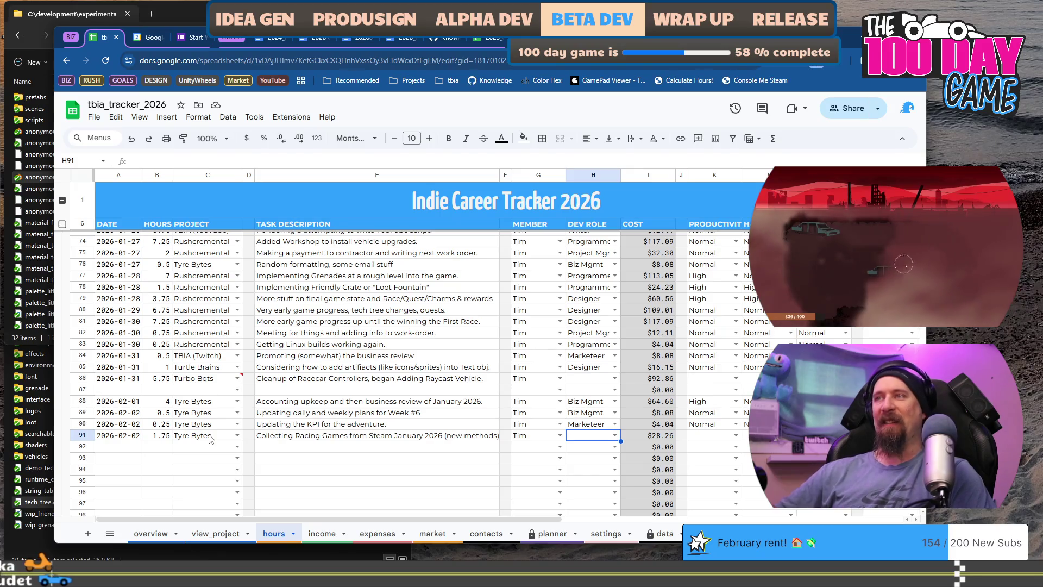
pyautogui.press('Return')
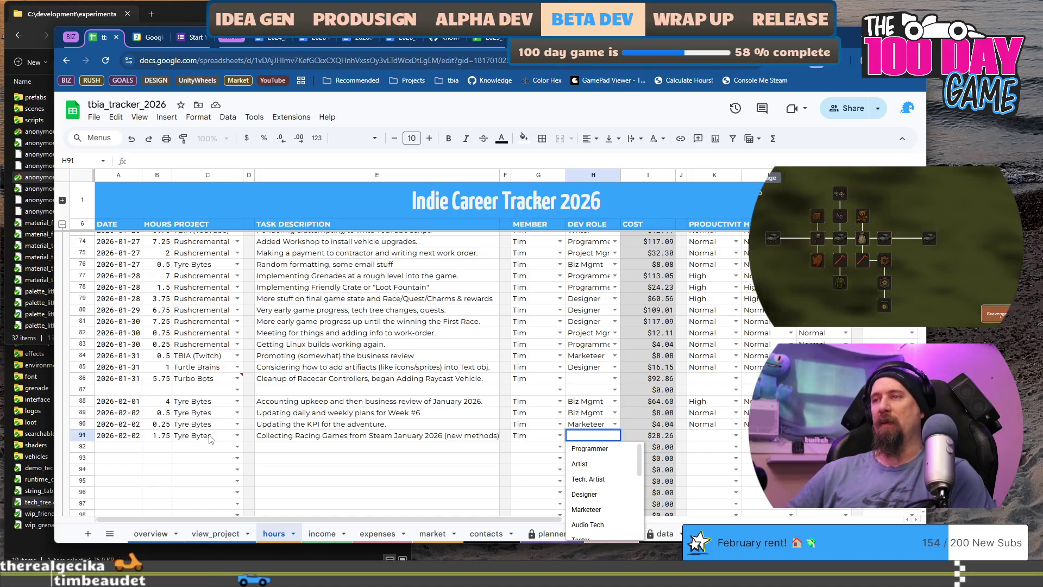
pyautogui.press('Down')
pyautogui.press('Down')
pyautogui.press('Down')
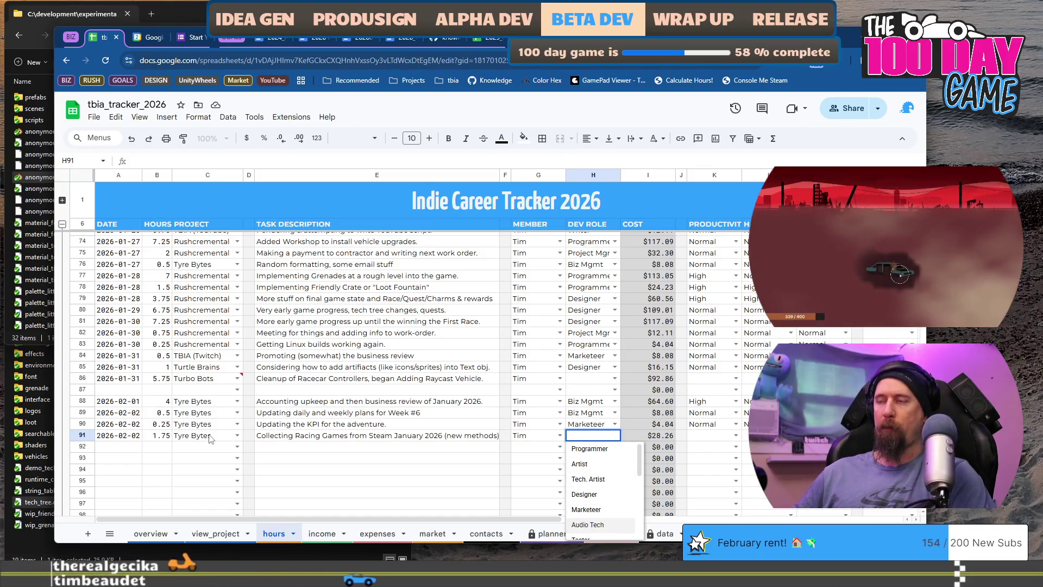
pyautogui.write('M')
pyautogui.press('Tab')
pyautogui.press('Tab')
pyautogui.press('Tab')
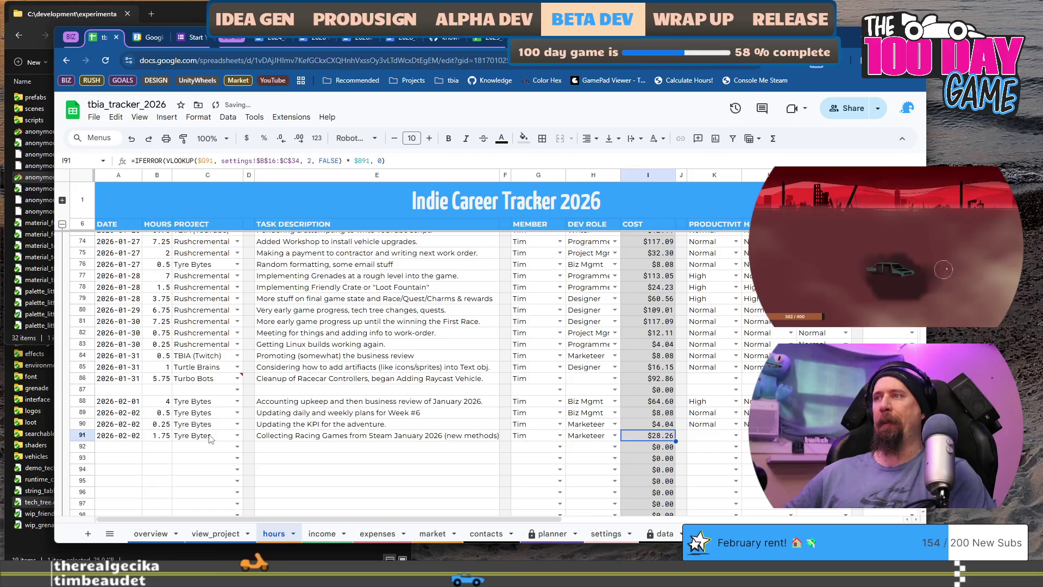
pyautogui.write('High')
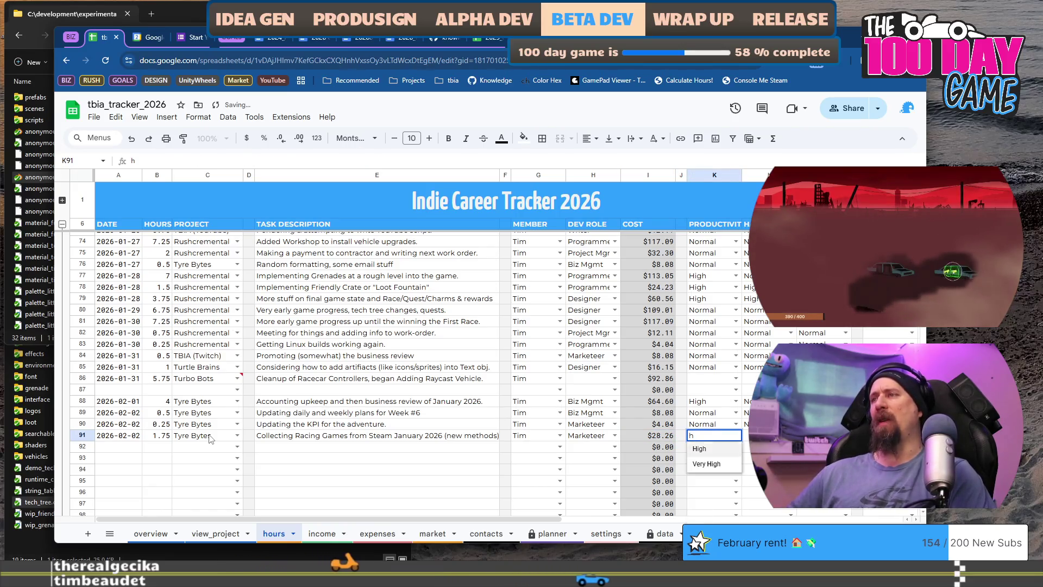
pyautogui.press('Tab')
pyautogui.write('n')
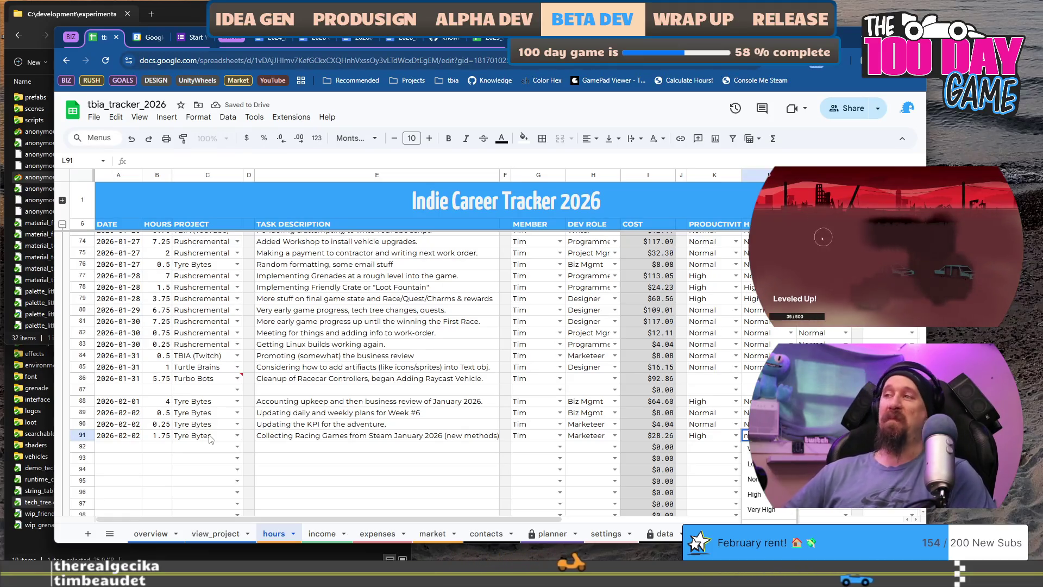
pyautogui.press('Tab')
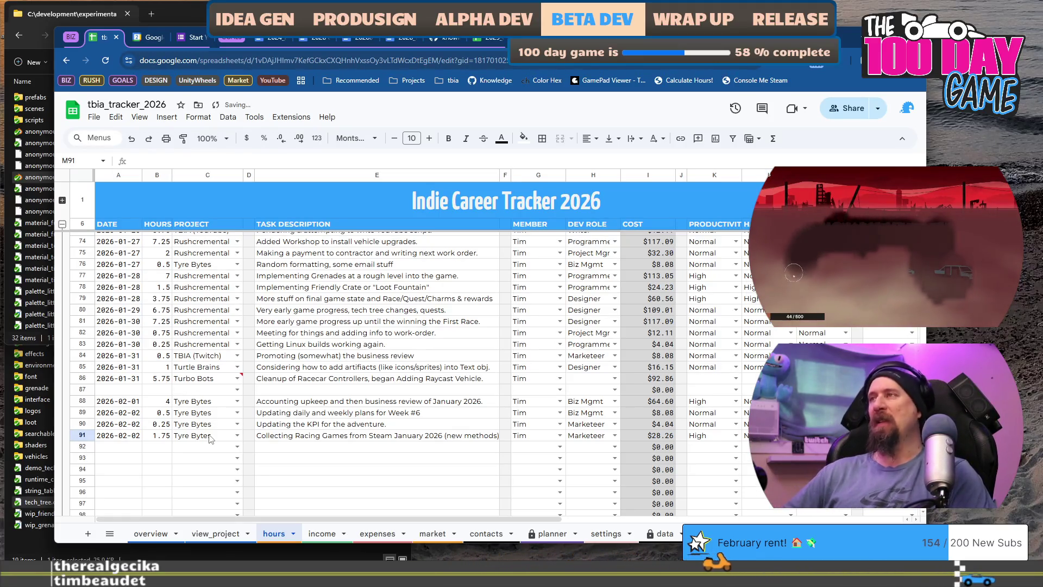
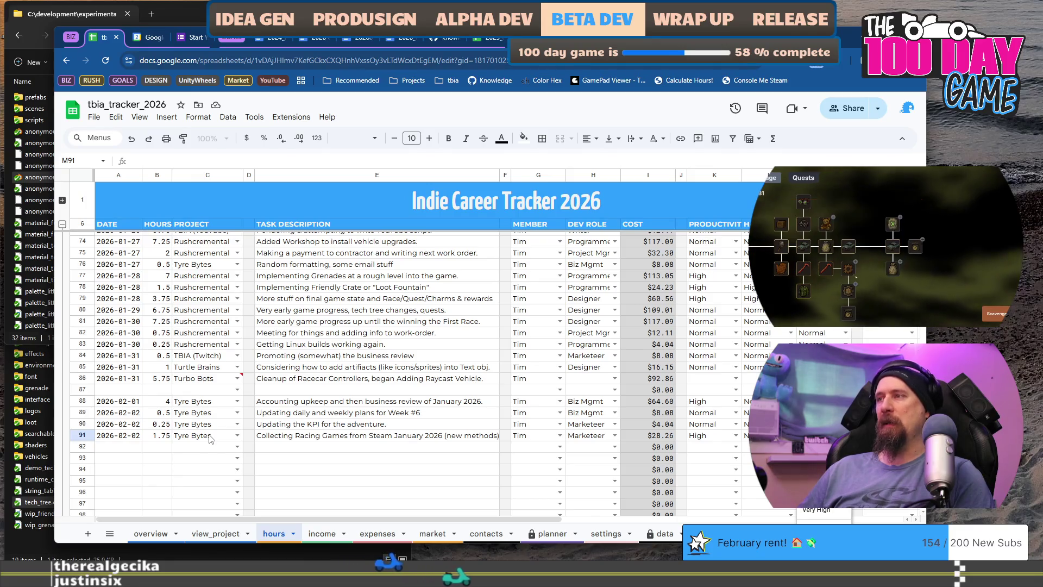
# Step: Commit the 1.75-hour Tyre Bytes row 91 entry and switch to the GitHub today.md page
pyautogui.press('Return')
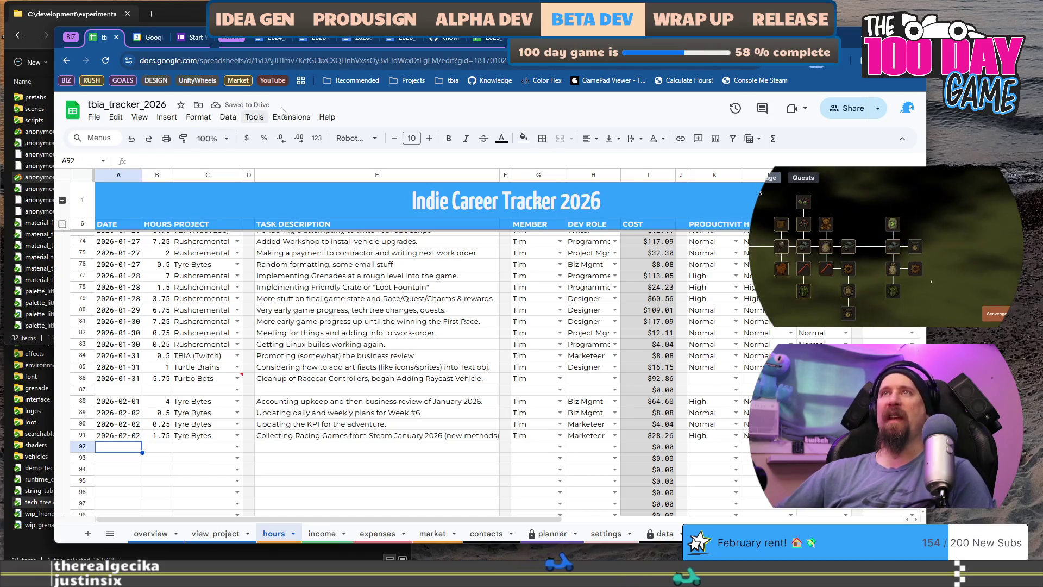
pyautogui.click(443, 41)
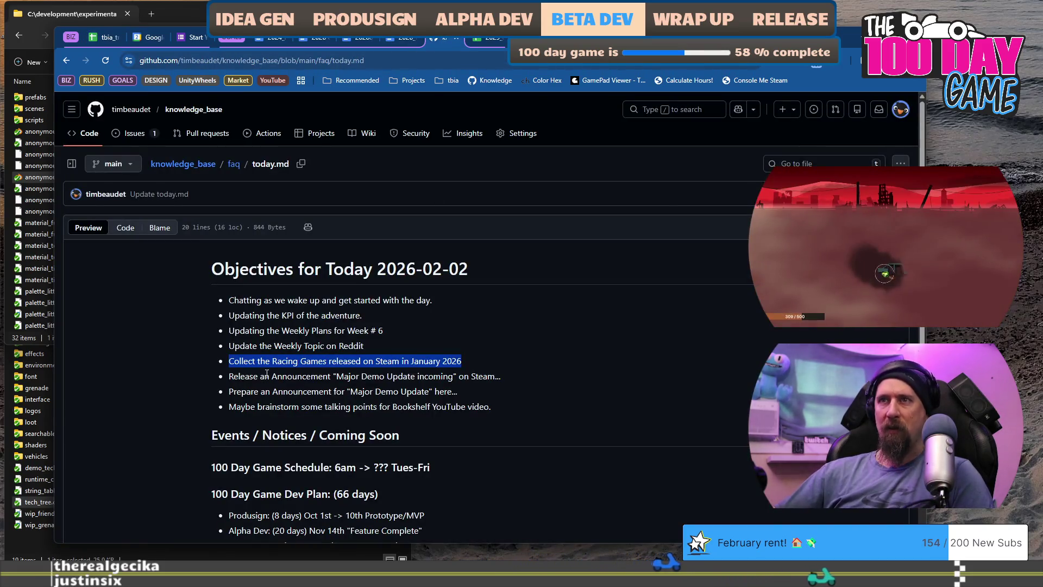
# Step: Highlight the Major Demo Update announcement objective in today.md, then bring up Google Calendar's 2026 view
pyautogui.moveTo(238, 380); pyautogui.dragTo(458, 373)
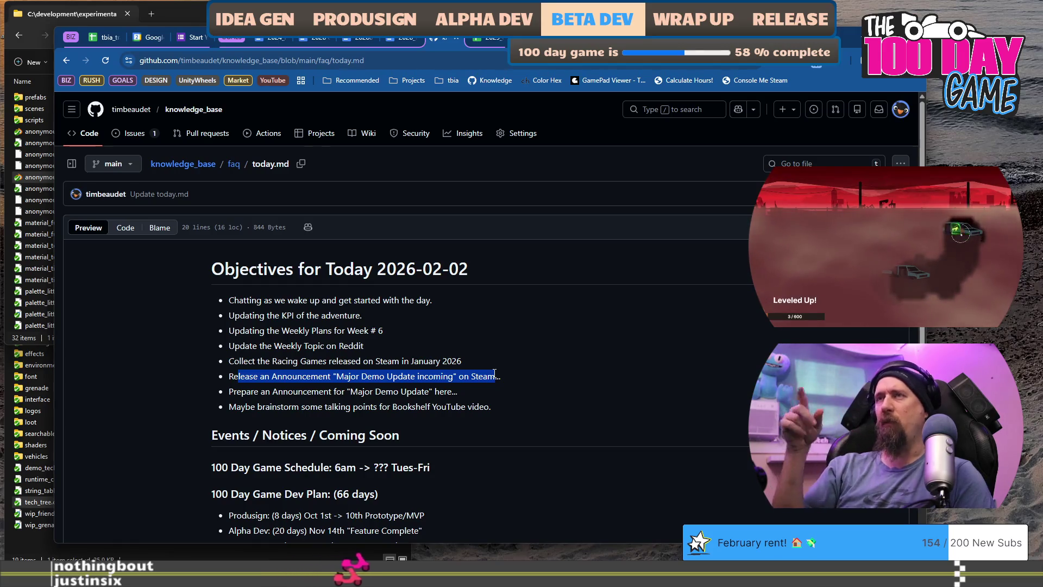
pyautogui.click(152, 38)
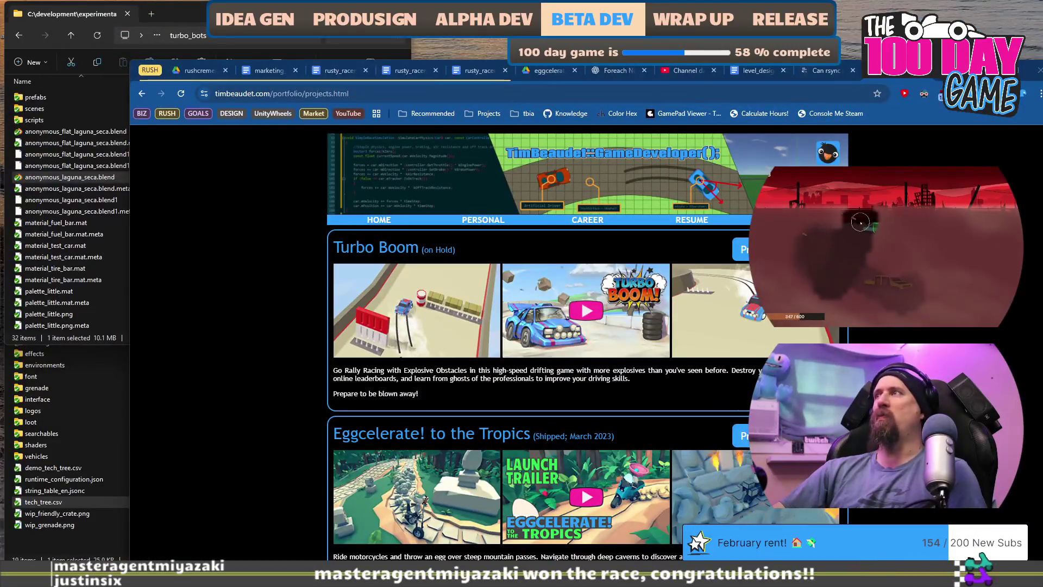
# Step: Visit the Rushcremental Steam store page's recent events, then return to the marketing campaign document
pyautogui.moveTo(897, 86); pyautogui.dragTo(854, 53)
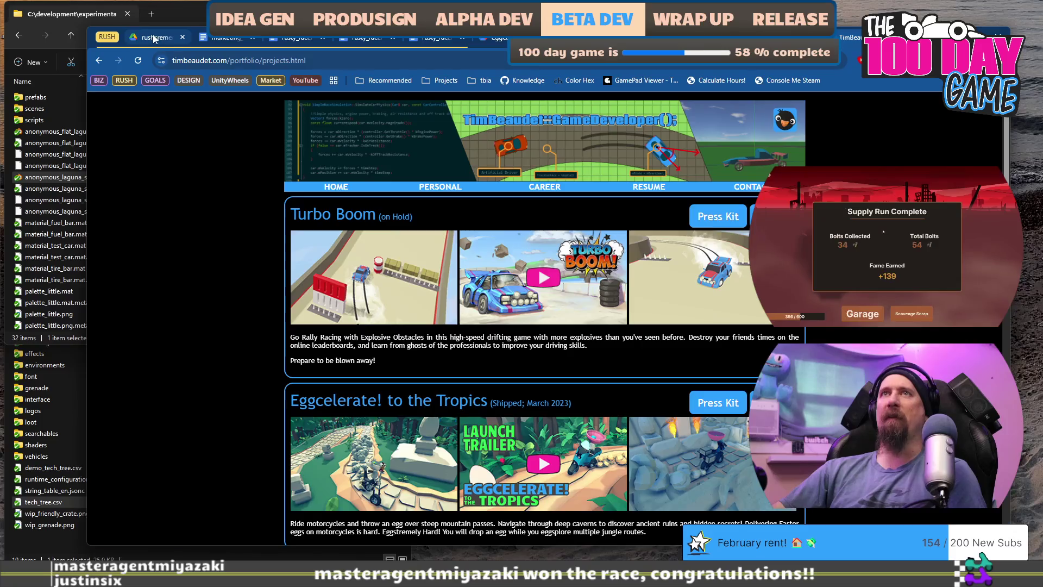
pyautogui.click(164, 37)
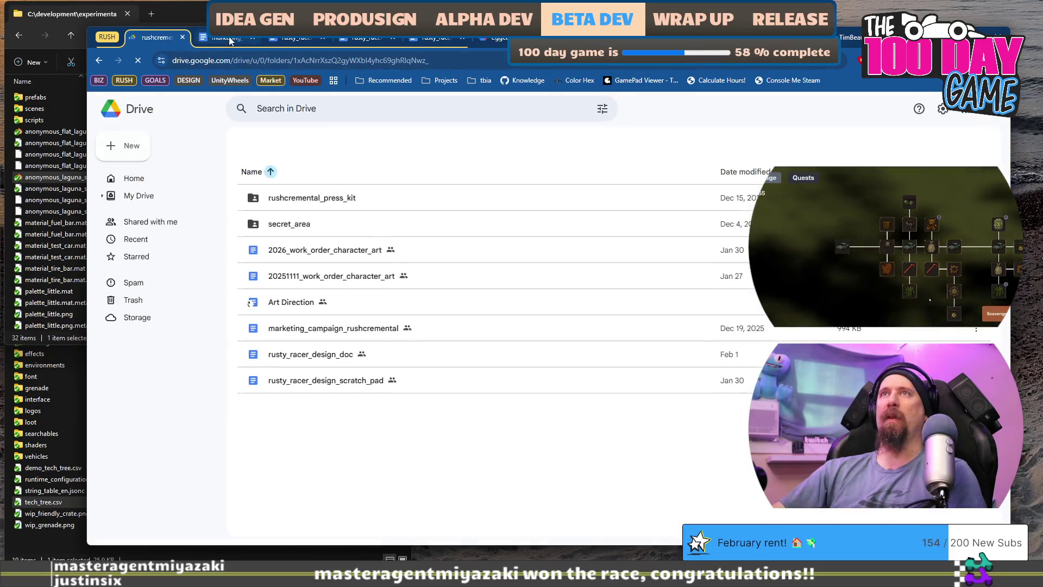
pyautogui.click(231, 38)
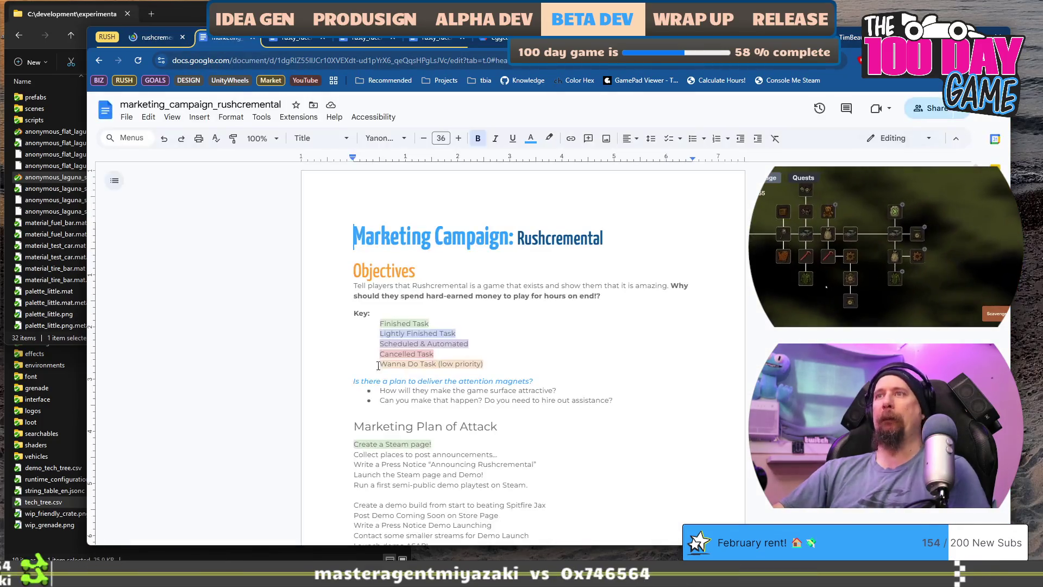
pyautogui.hotkey('ctrl', 't')
pyautogui.write('steampowered')
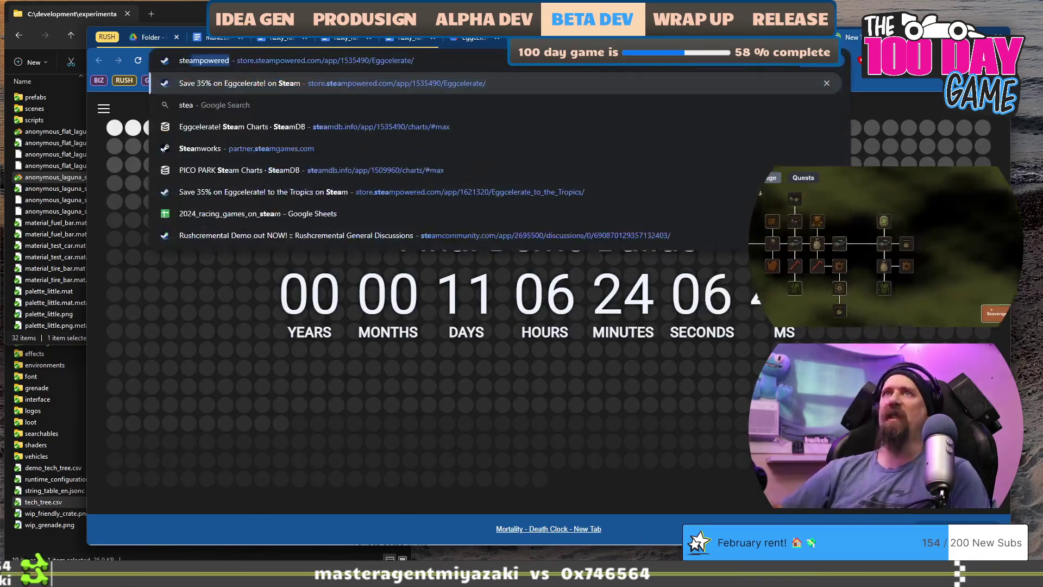
pyautogui.write('rushcremental on Steam')
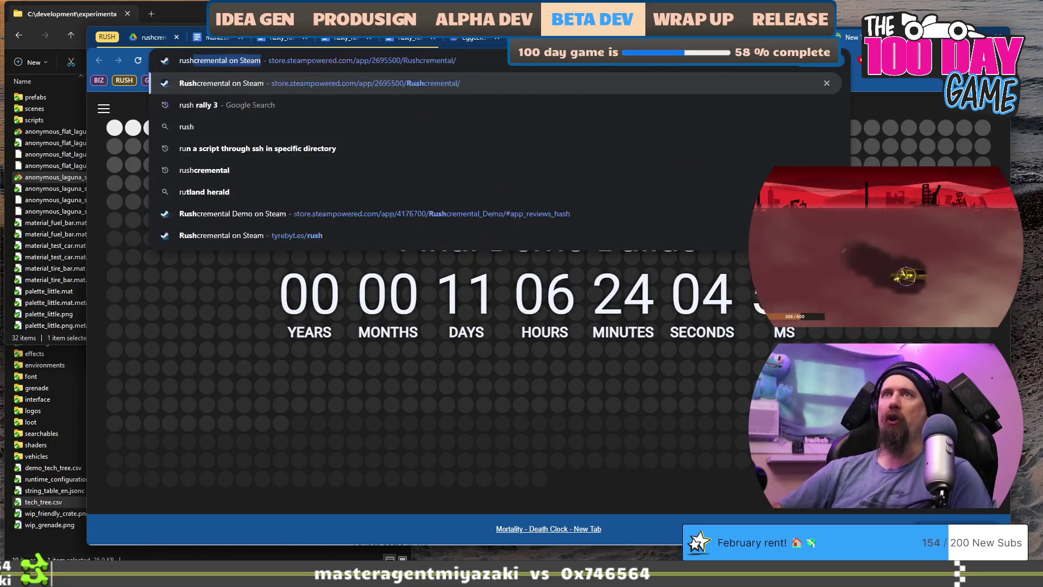
pyautogui.press('Return')
pyautogui.scroll(-10, 351, 265)
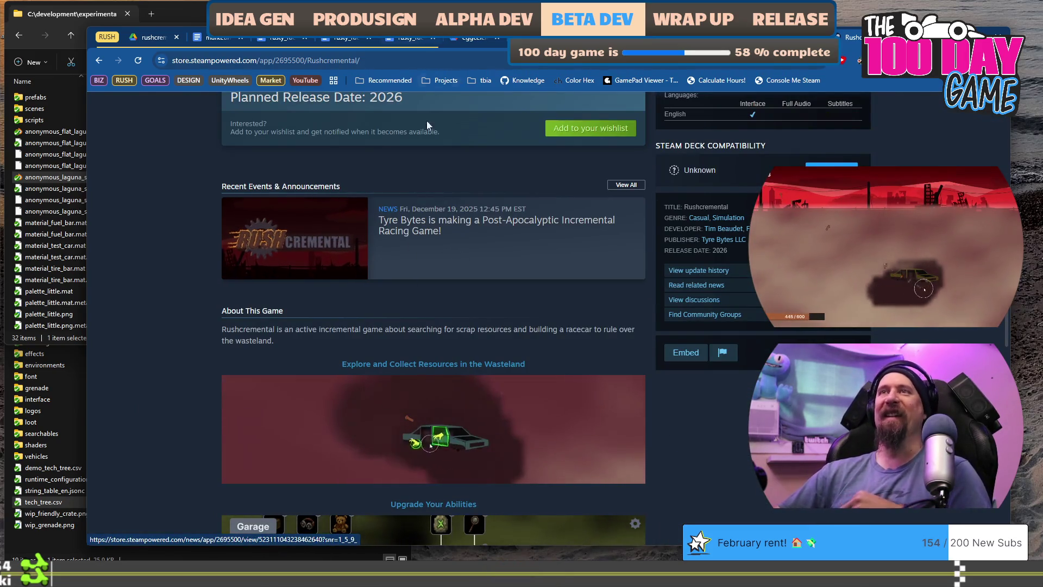
pyautogui.click(213, 39)
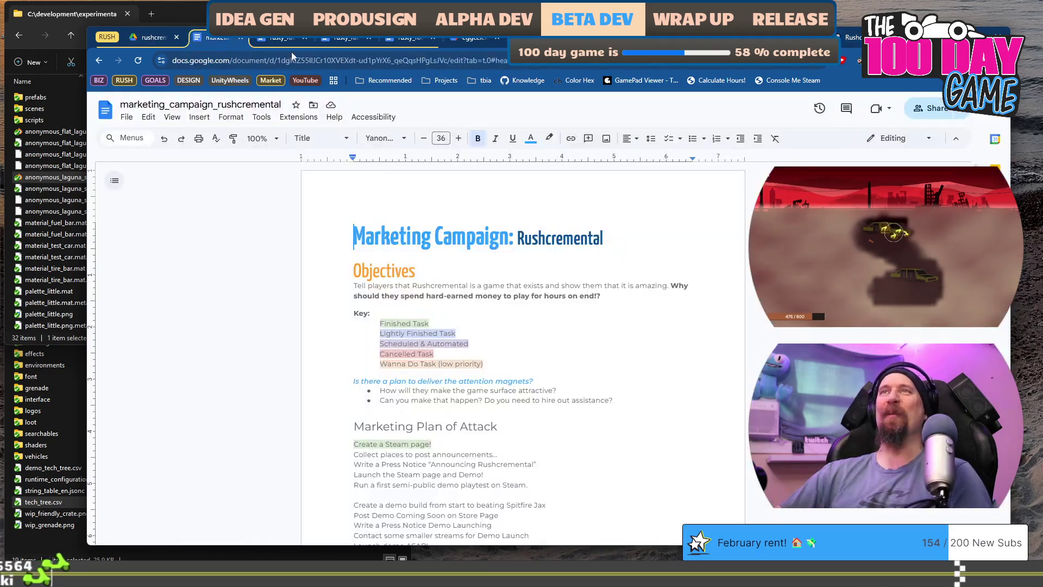
# Step: Set the document zoom to 125%
pyautogui.scroll(-15, 429, 347)
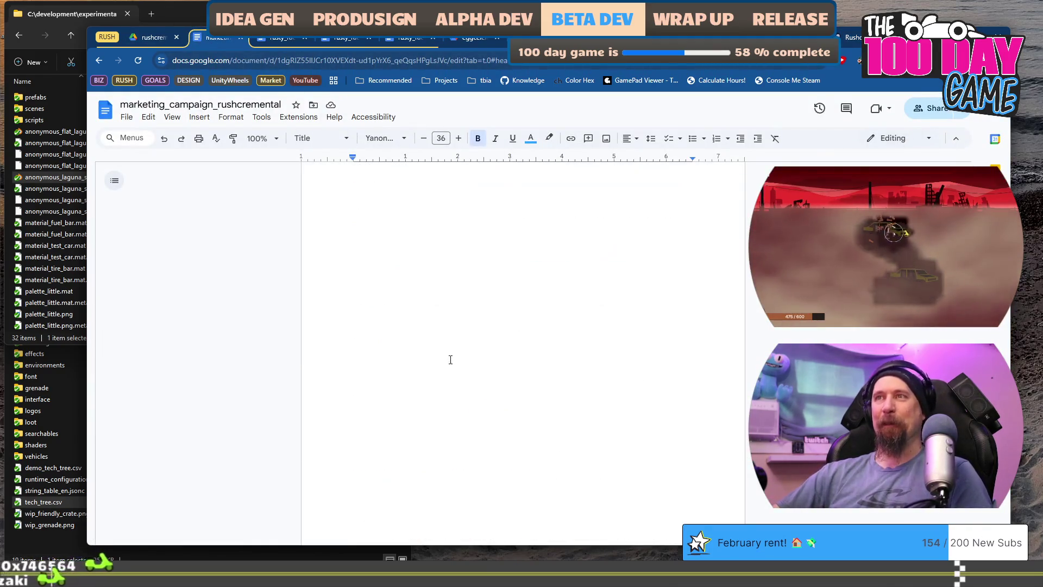
pyautogui.click(256, 138)
pyautogui.write('125')
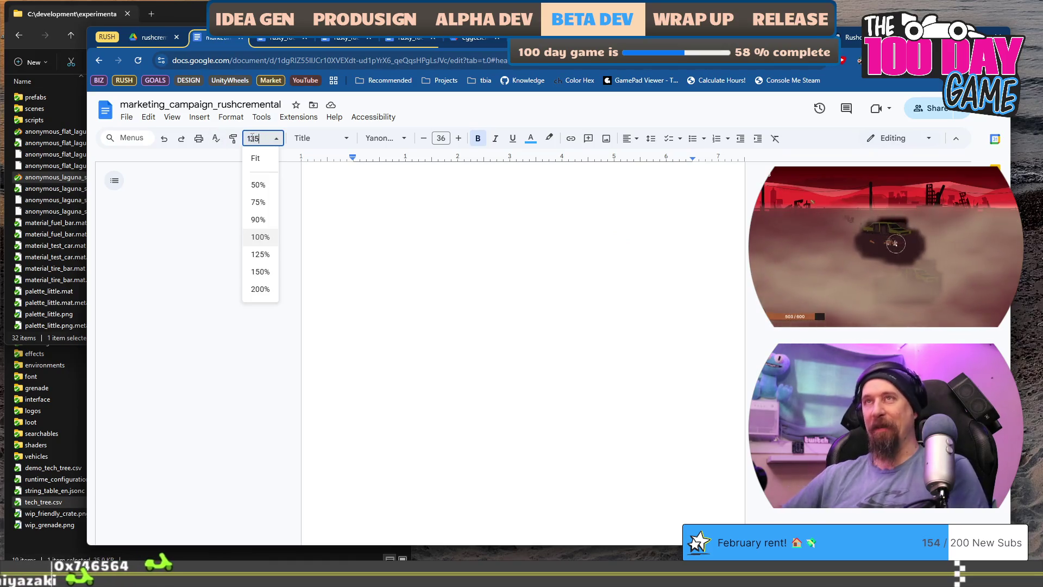
pyautogui.press('Return')
# Step: Select the whole 'Rushcremental is Developed Live' announcement block
pyautogui.scroll(-10, 434, 342)
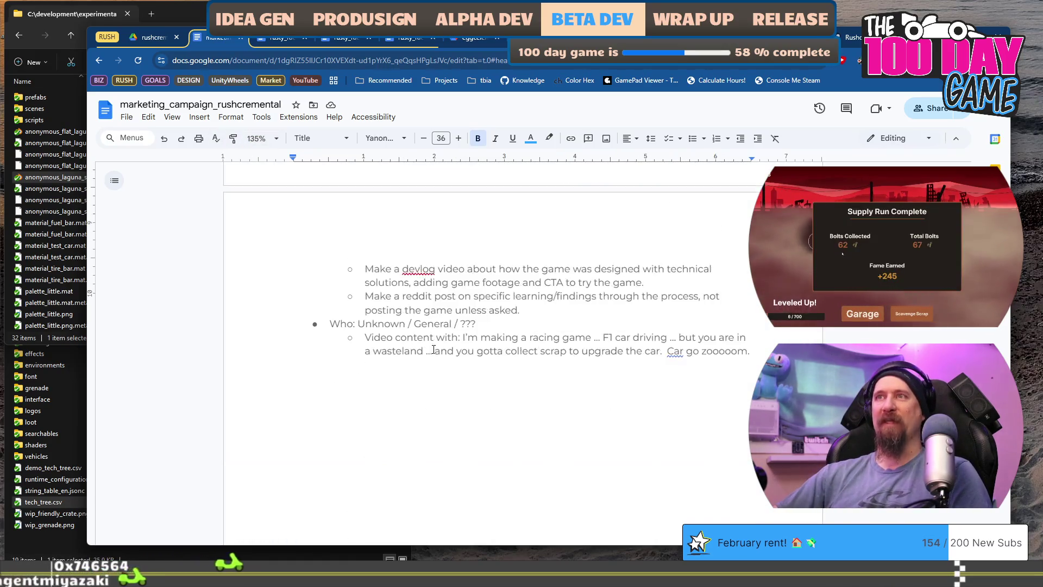
pyautogui.scroll(-20, 414, 324)
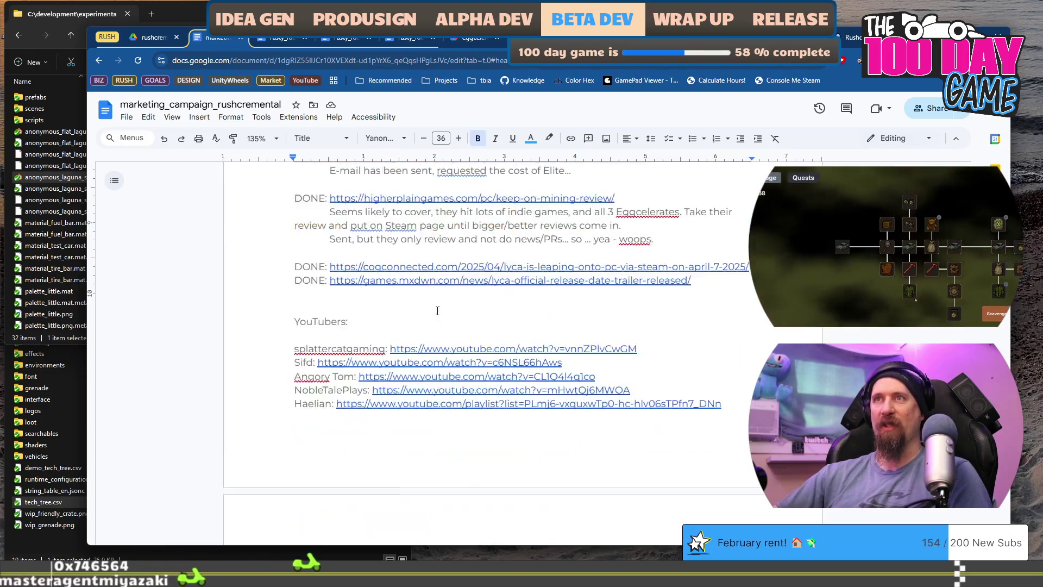
pyautogui.scroll(-8, 437, 310)
pyautogui.scroll(7, 437, 311)
pyautogui.scroll(-5, 437, 311)
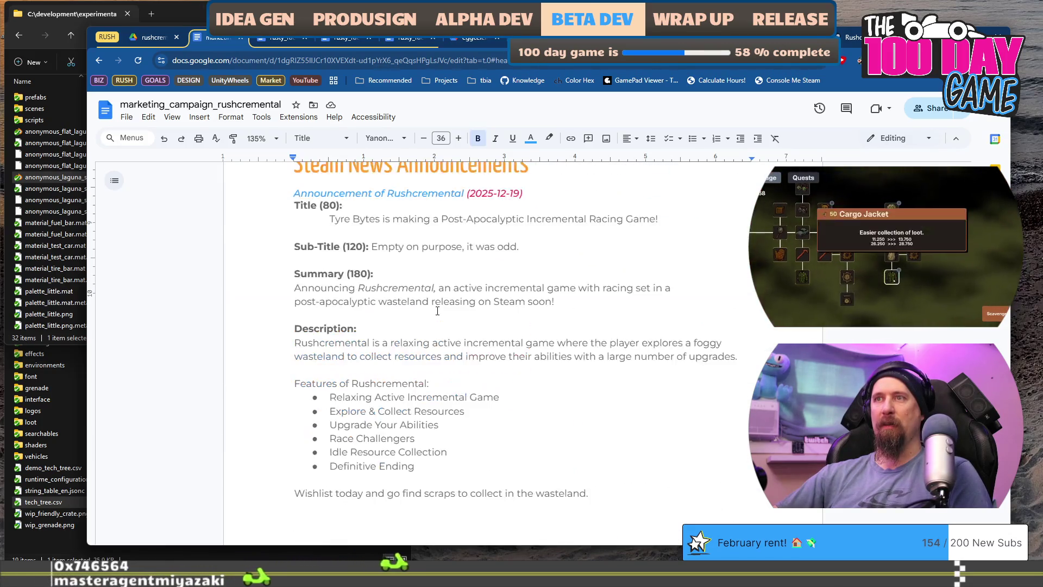
pyautogui.scroll(2, 304, 261)
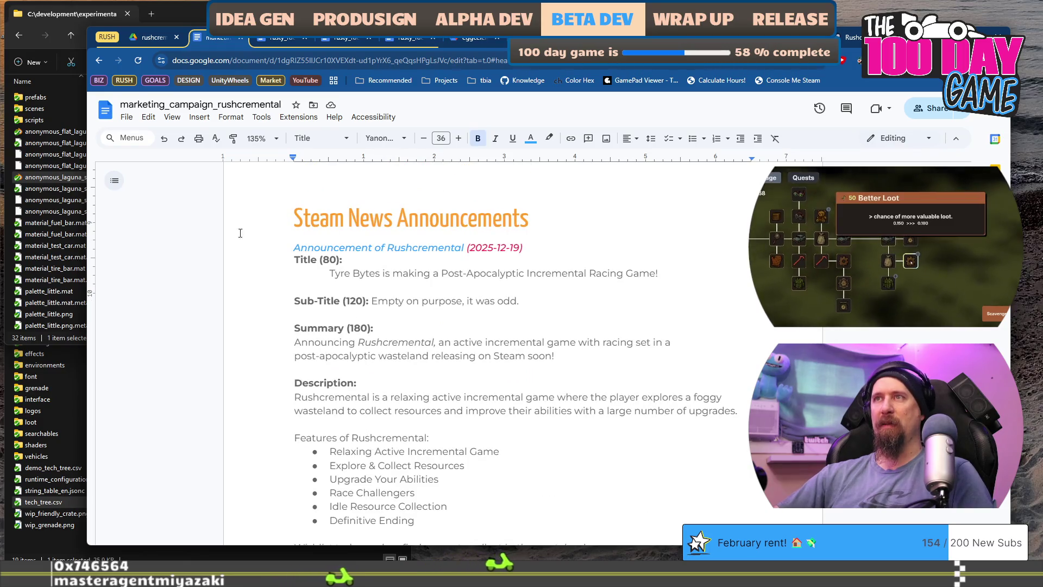
pyautogui.scroll(-10, 474, 358)
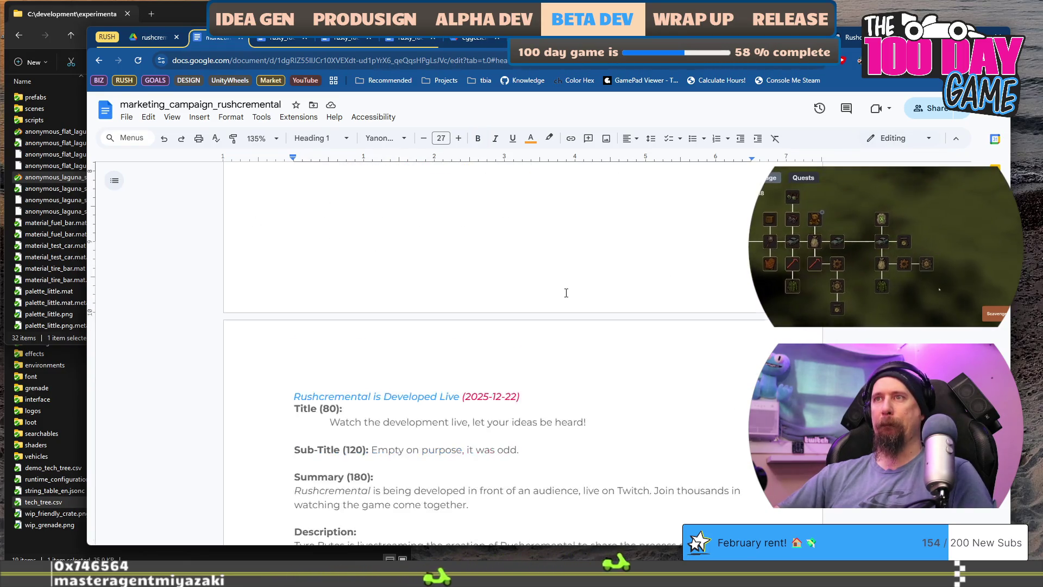
pyautogui.click(294, 233)
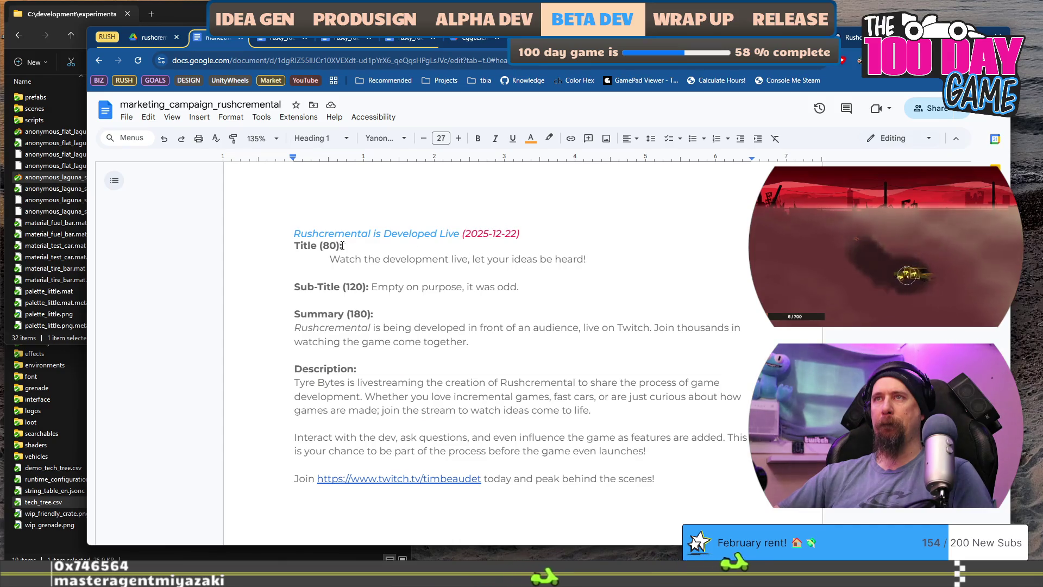
pyautogui.scroll(-3, 656, 367)
pyautogui.keyDown('shift'); pyautogui.click(676, 302); pyautogui.keyUp('shift')
pyautogui.keyDown('shift'); pyautogui.click(682, 312); pyautogui.keyUp('shift')
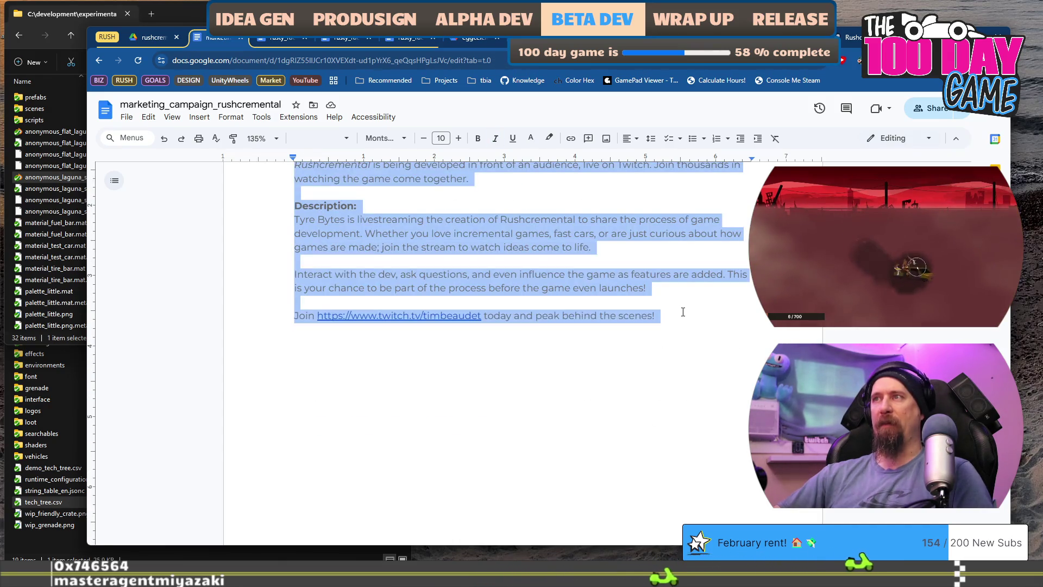
pyautogui.scroll(5, 657, 372)
# Step: Paste a copy of the announcement above the original, separated by blank lines
pyautogui.press('Home')
pyautogui.press('Return')
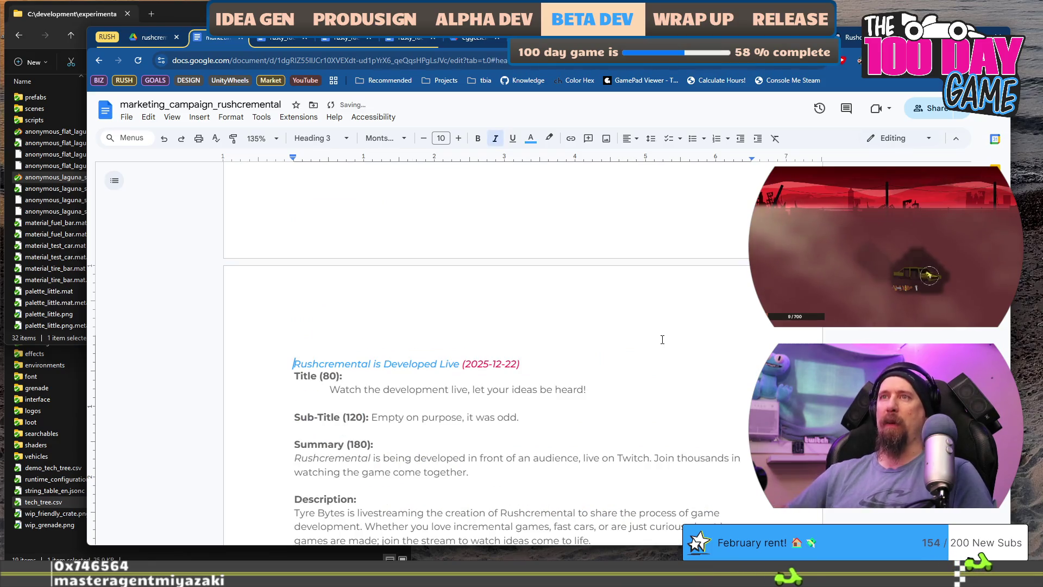
pyautogui.hotkey('ctrl', 'v')
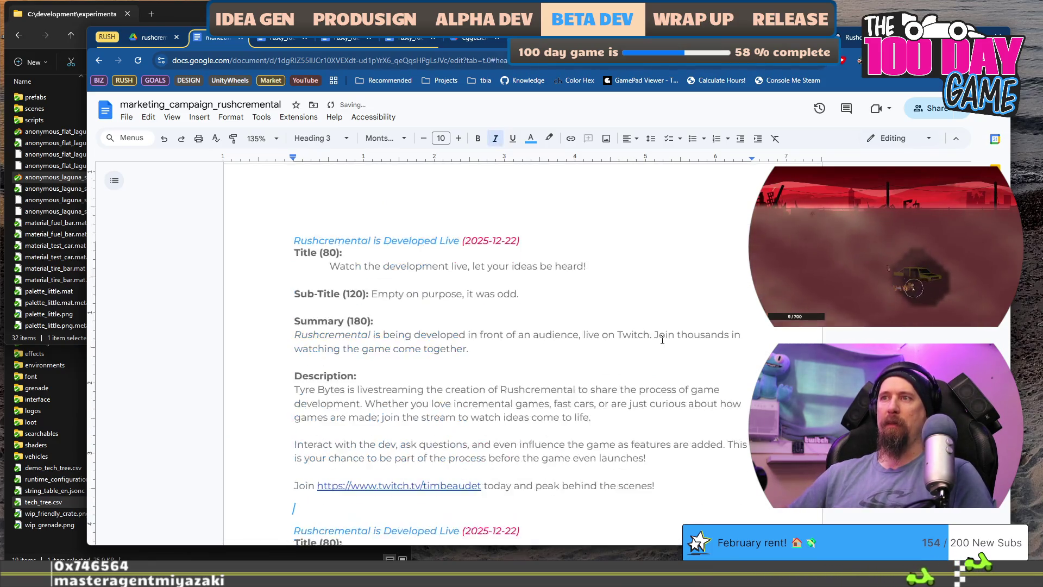
pyautogui.press('Return')
pyautogui.press('Return')
pyautogui.press('Return')
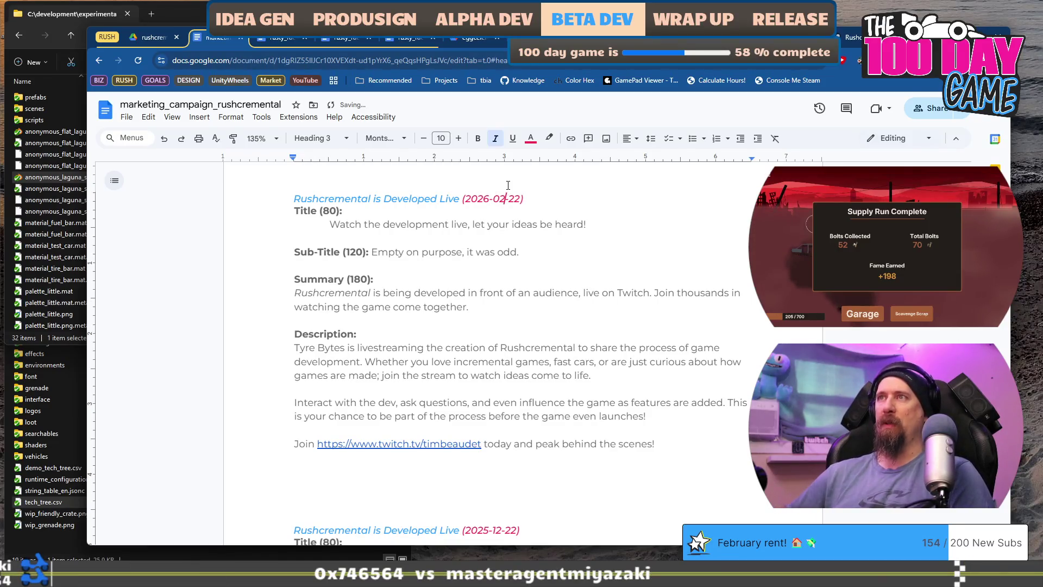
# Step: Change the copied heading to 'Major Demo Updates Soon!' dated 2026-02-02
pyautogui.press('BackSpace')
pyautogui.write('9')
pyautogui.write('0')
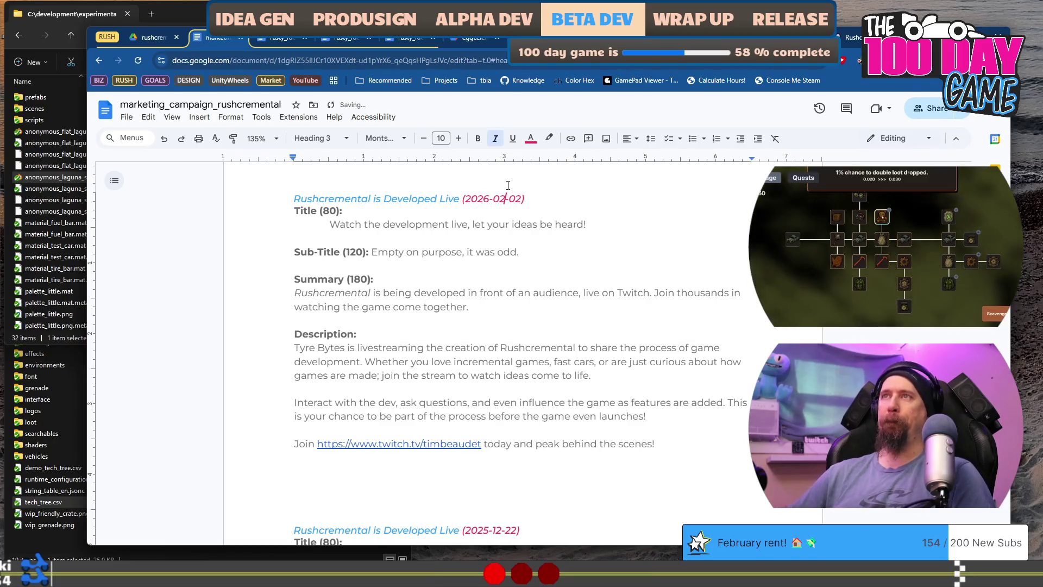
pyautogui.hotkey('ctrl', 'shift', 'Left')
pyautogui.hotkey('ctrl', 'shift', 'Left')
pyautogui.hotkey('ctrl', 'shift', 'Left')
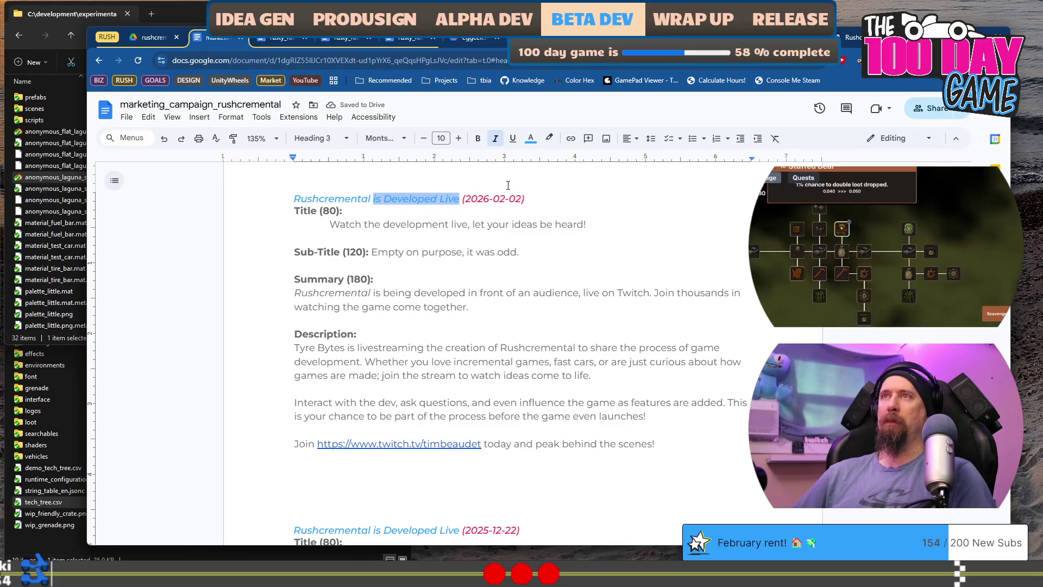
pyautogui.press('BackSpace')
pyautogui.write('N')
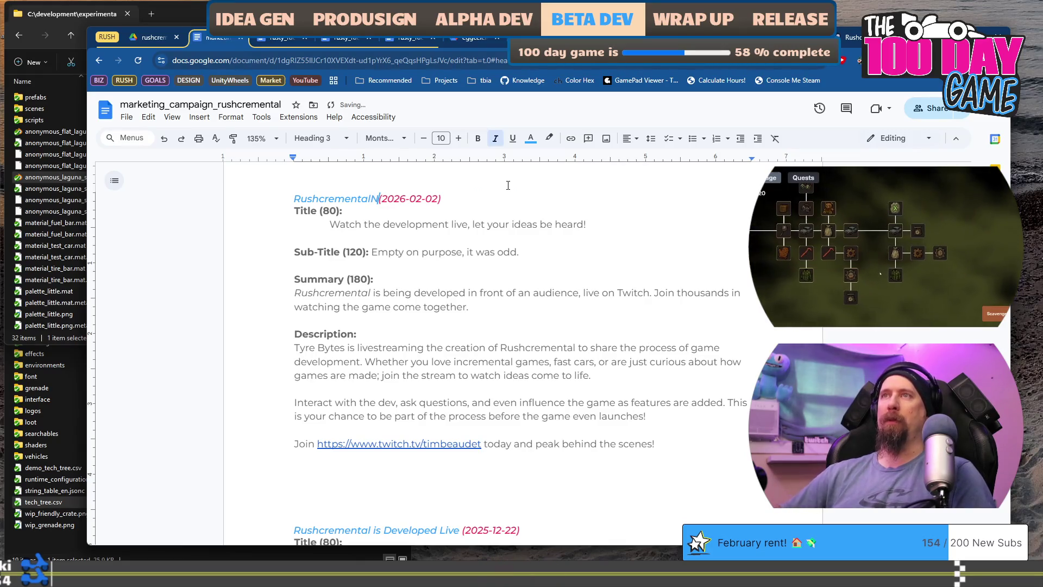
pyautogui.press('BackSpace')
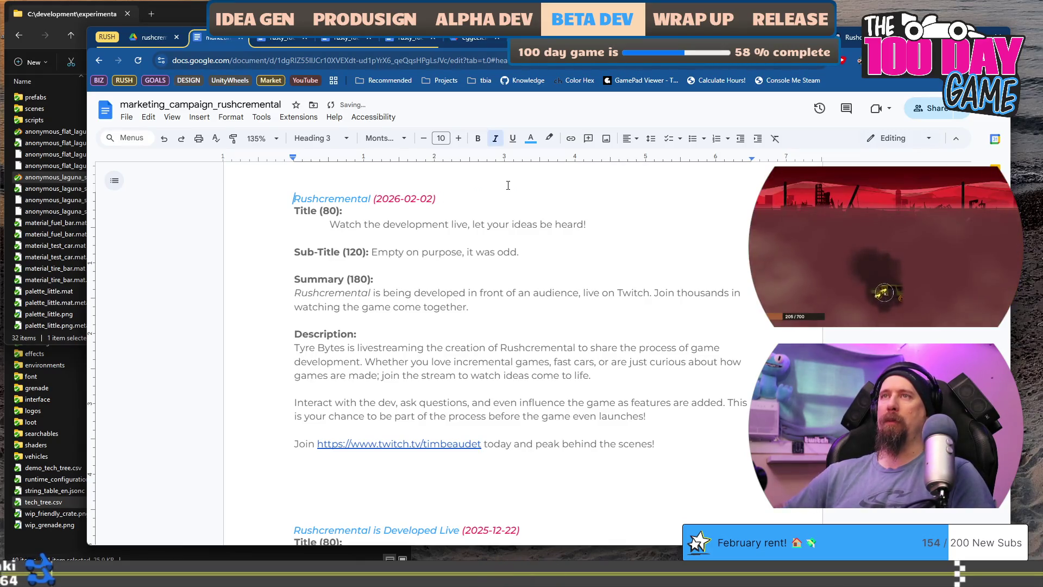
pyautogui.write('Majo')
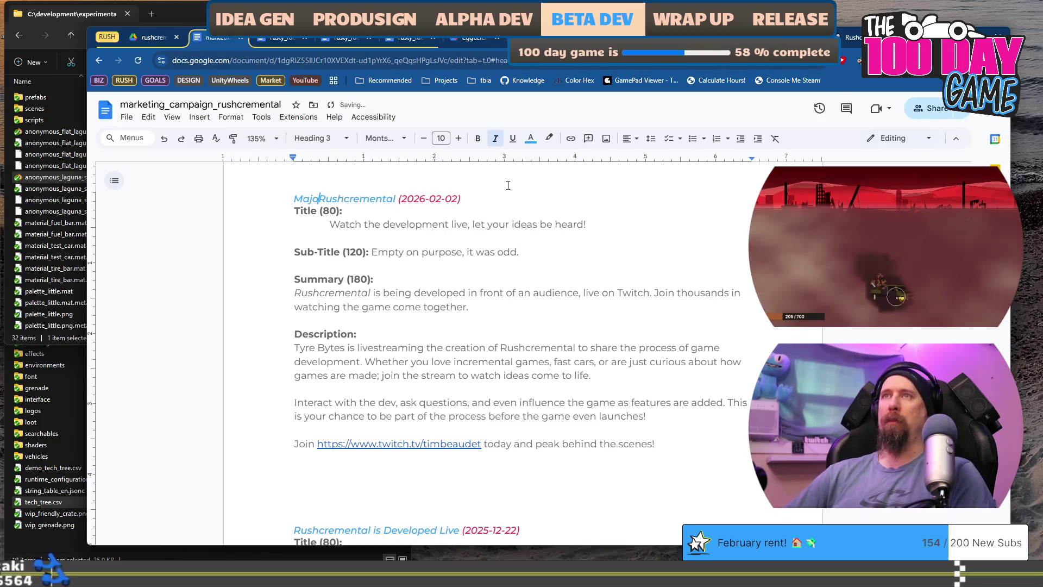
pyautogui.write('r Demo')
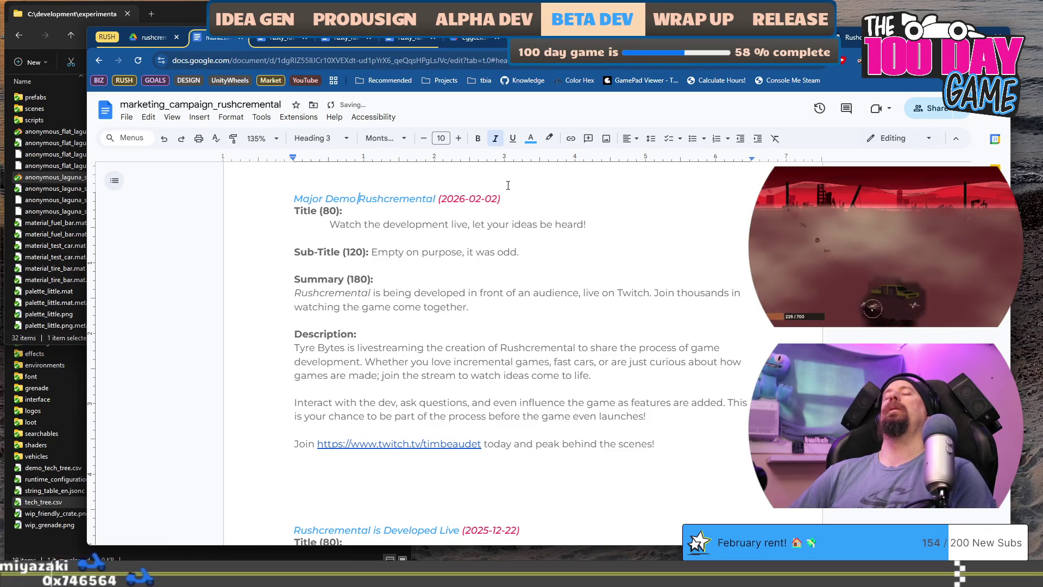
pyautogui.write(' Updates S')
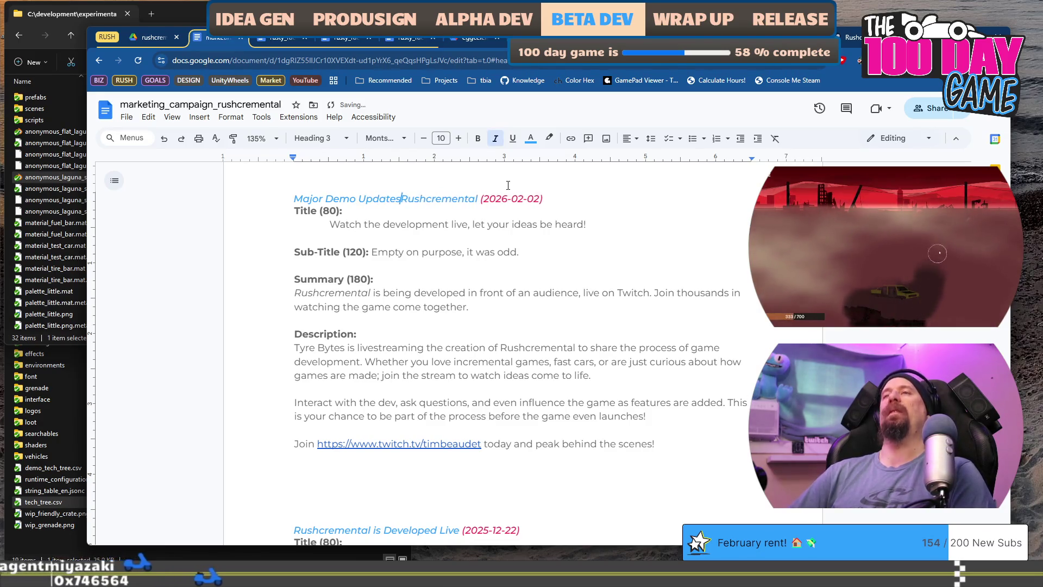
pyautogui.write('oon')
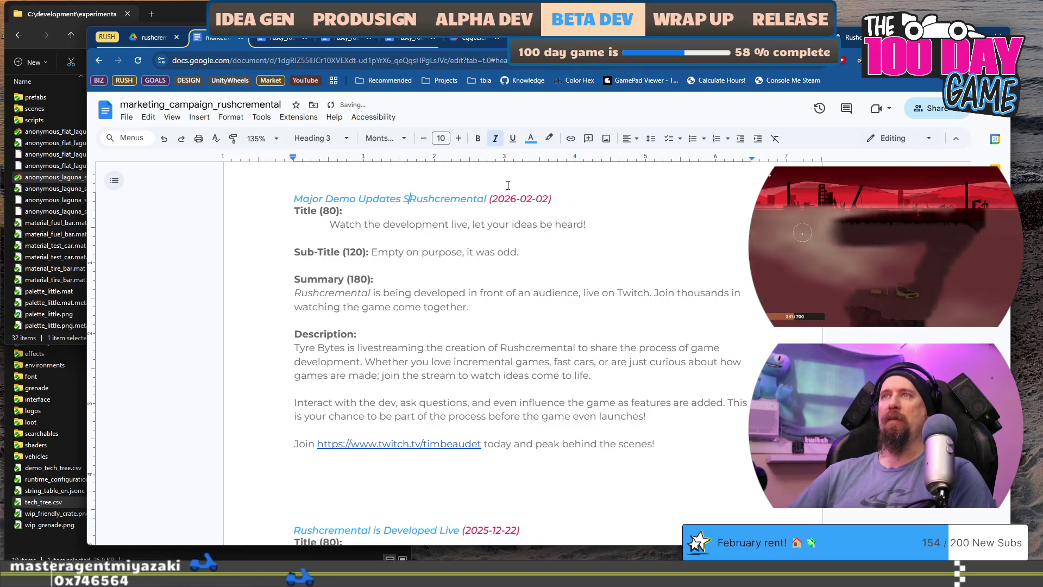
pyautogui.hotkey('ctrl', 'shift', 'Right')
pyautogui.write('!')
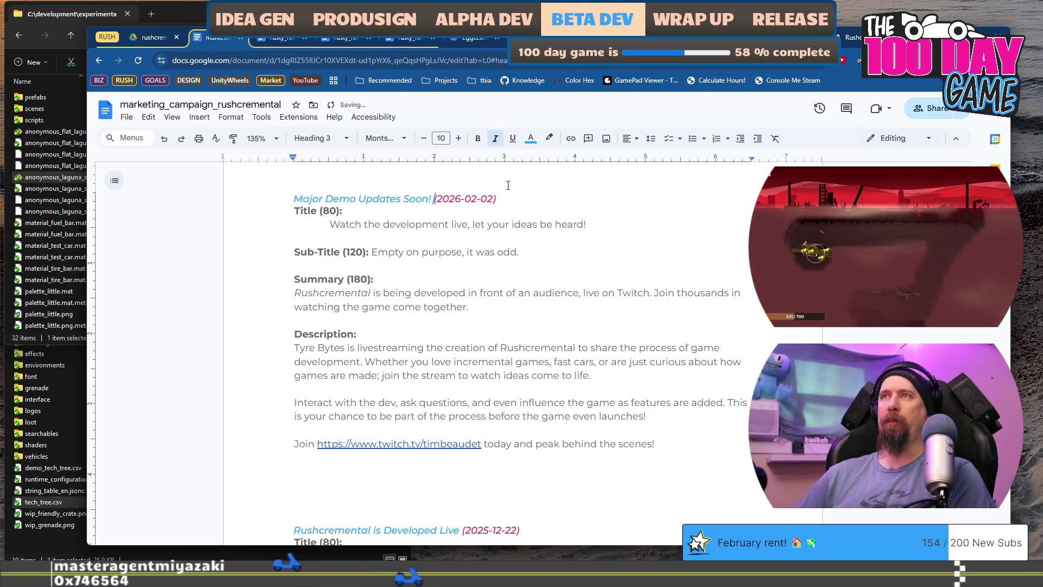
pyautogui.press('Down')
pyautogui.press('Down')
pyautogui.press('End')
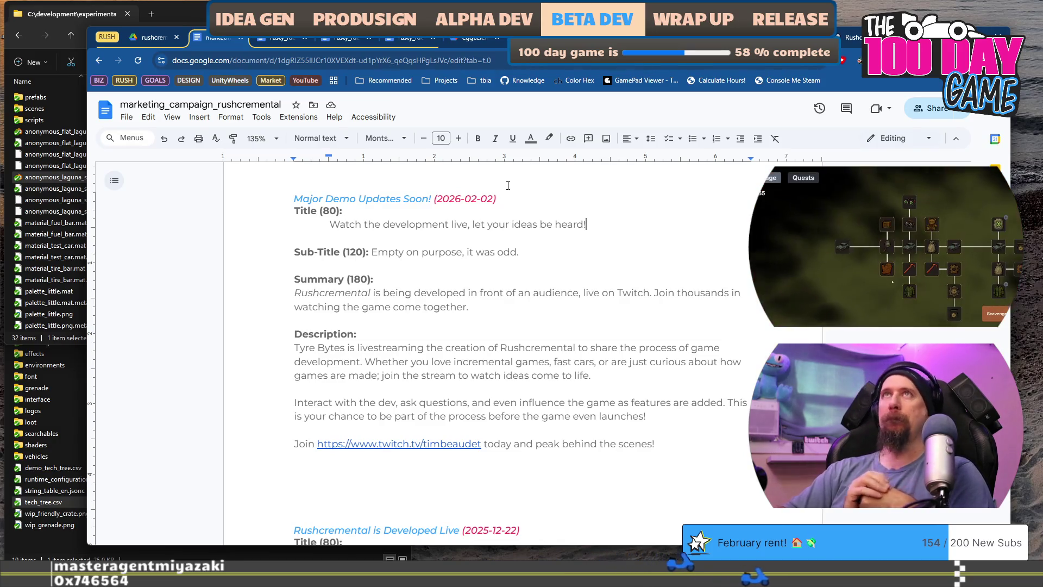
pyautogui.press('Up')
# Step: Clear the old Title (80) line, discarding a draft 'We've heard you!' title
pyautogui.press('Down')
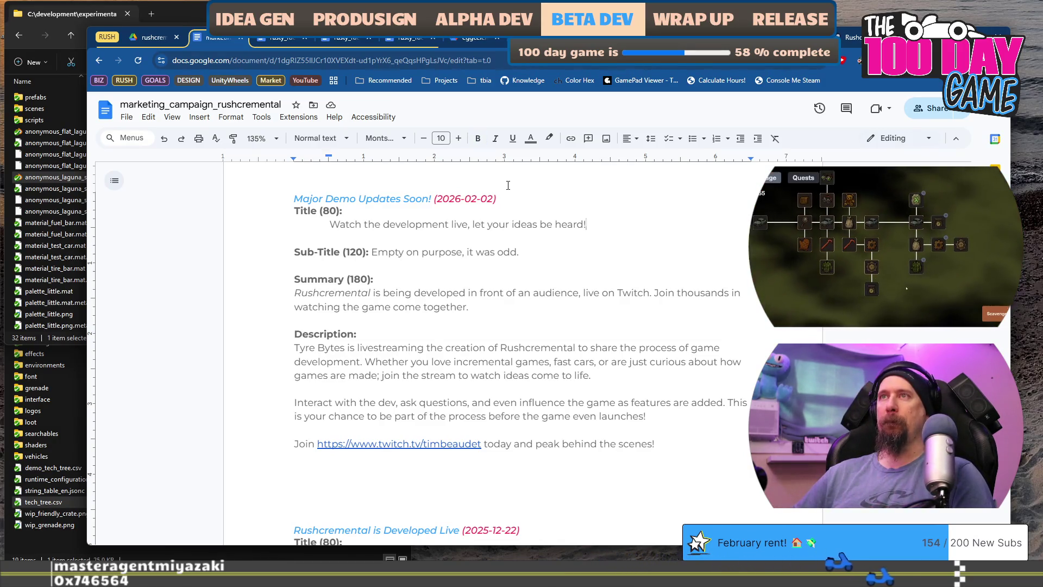
pyautogui.hotkey('shift', 'Home')
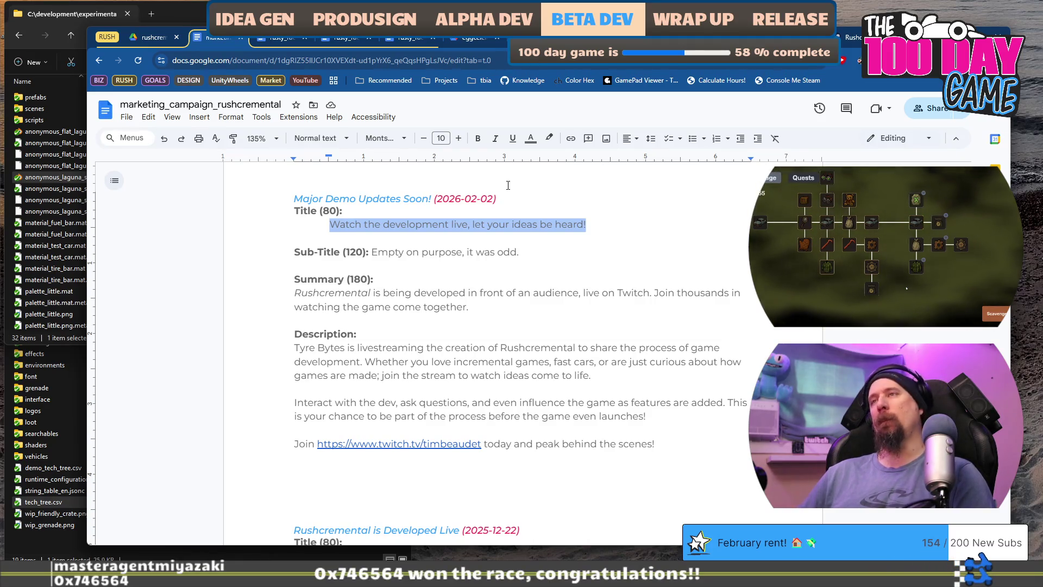
pyautogui.hotkey('ctrl', 'x')
pyautogui.write('You')
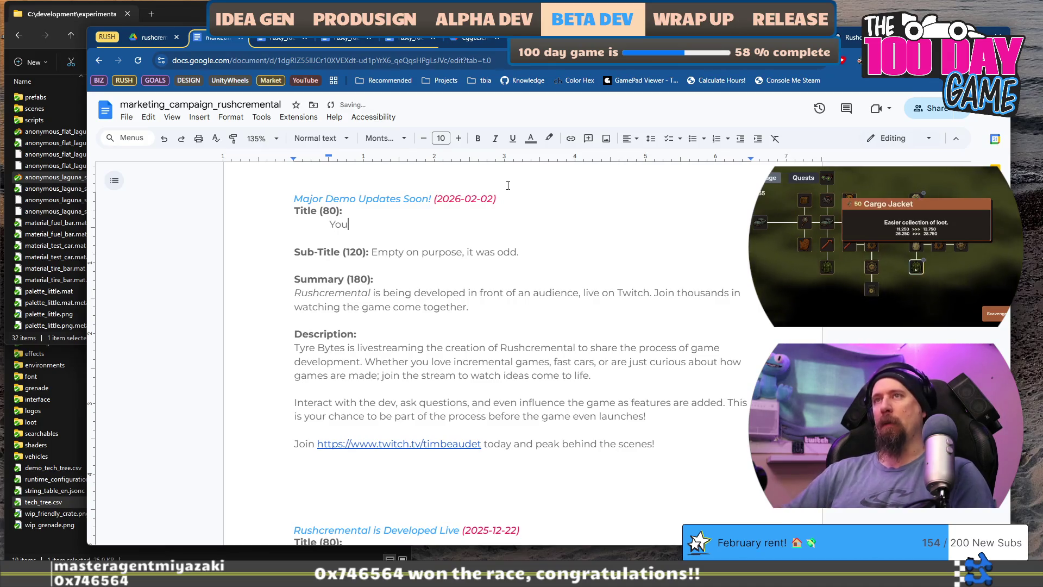
pyautogui.hotkey('ctrl', 'z')
pyautogui.write('Yo')
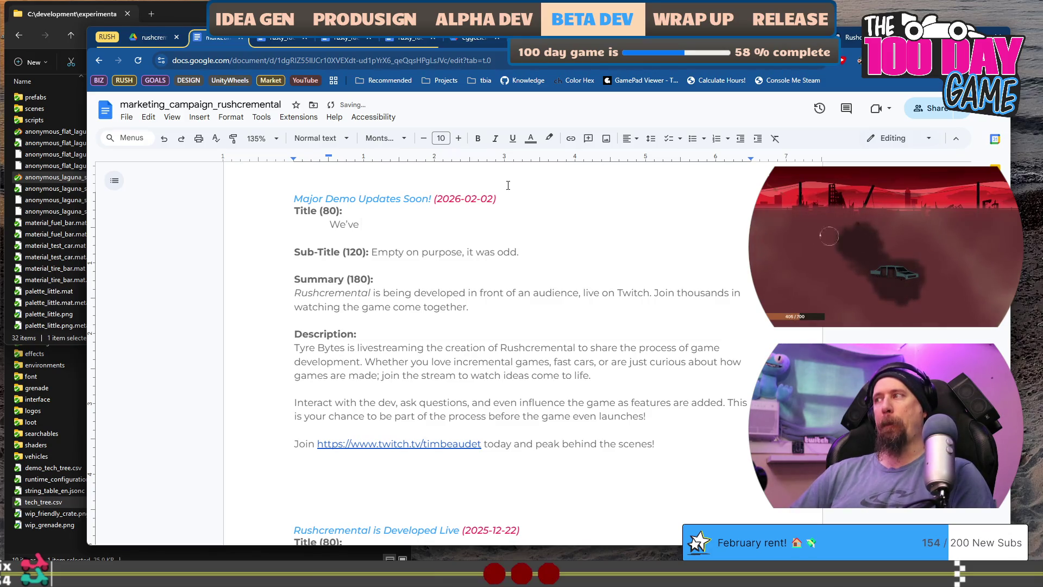
pyautogui.write('ou!')
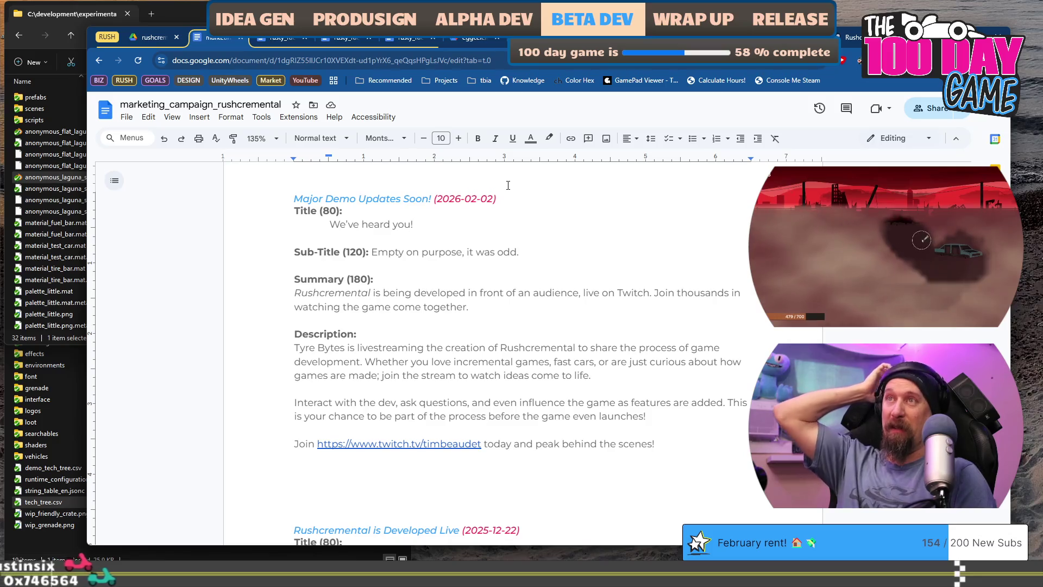
pyautogui.hotkey('shift', 'Home')
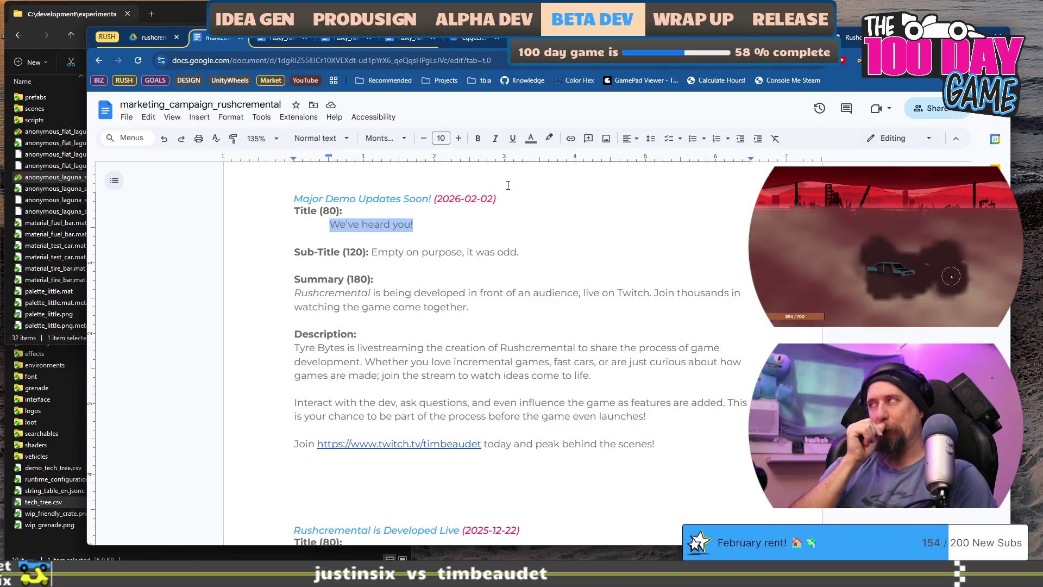
pyautogui.press('BackSpace')
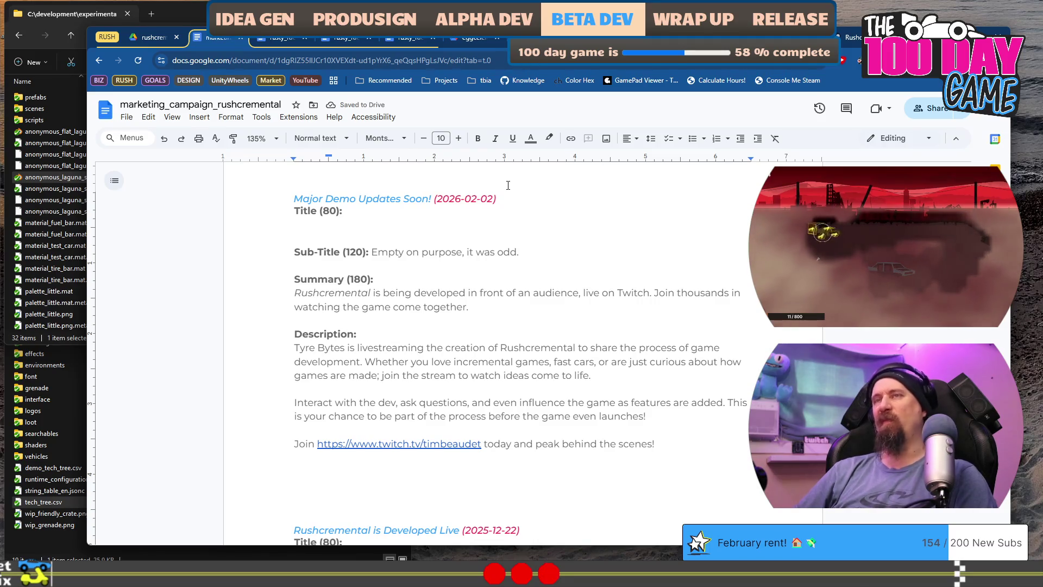
pyautogui.hotkey('ctrl', 'z')
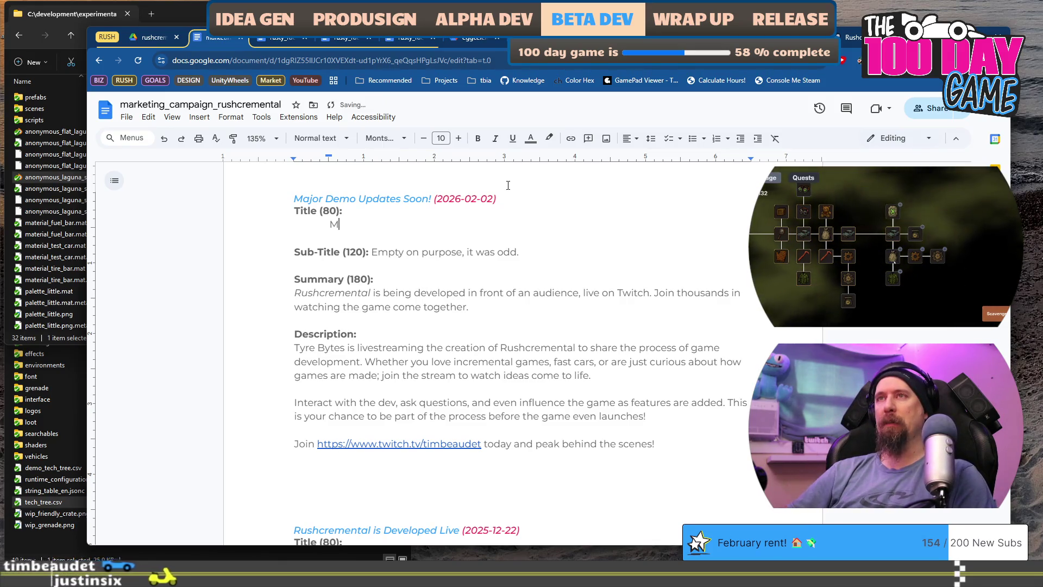
# Step: Type the new title 'Final Art Style Updates and Numbers go Brrr!'
pyautogui.write('Art')
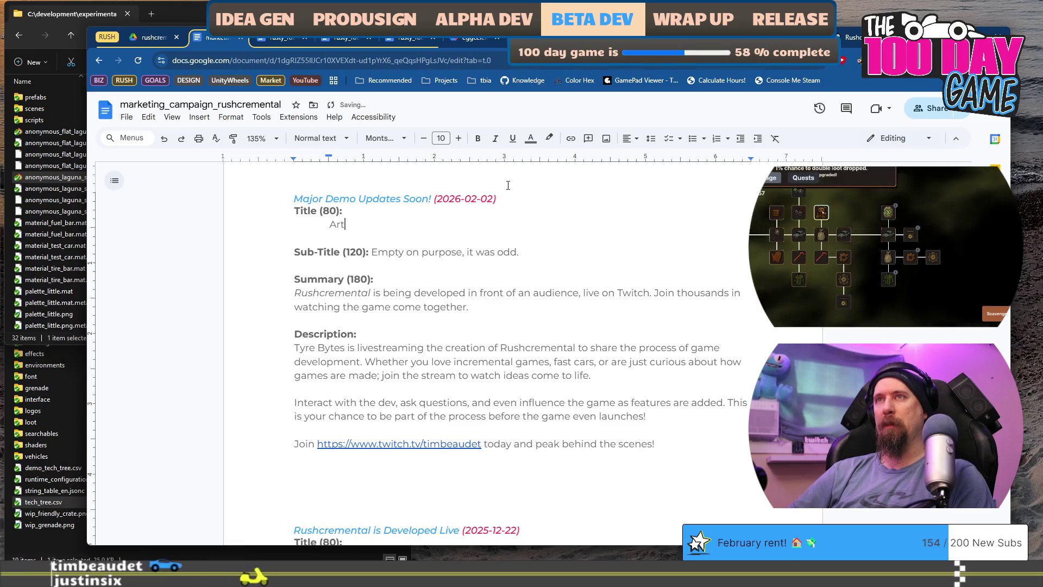
pyautogui.press('Home')
pyautogui.write('U')
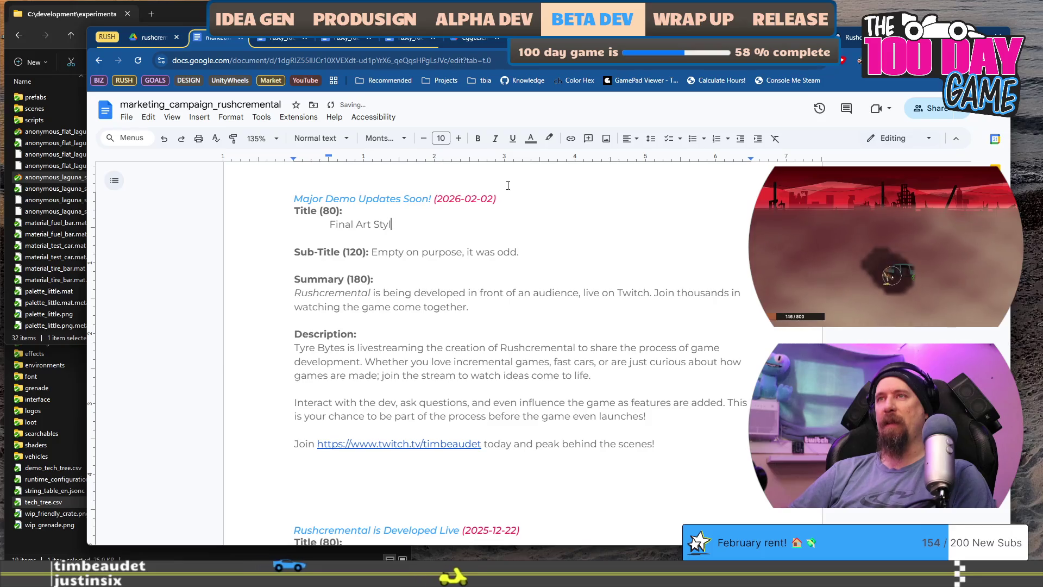
pyautogui.write('pdates and Number')
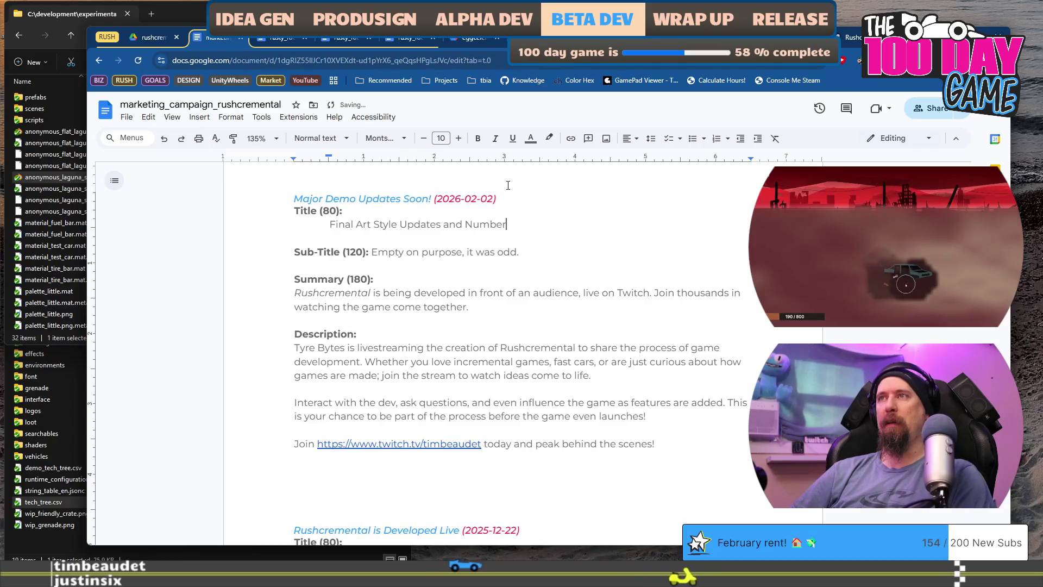
pyautogui.write('s go B')
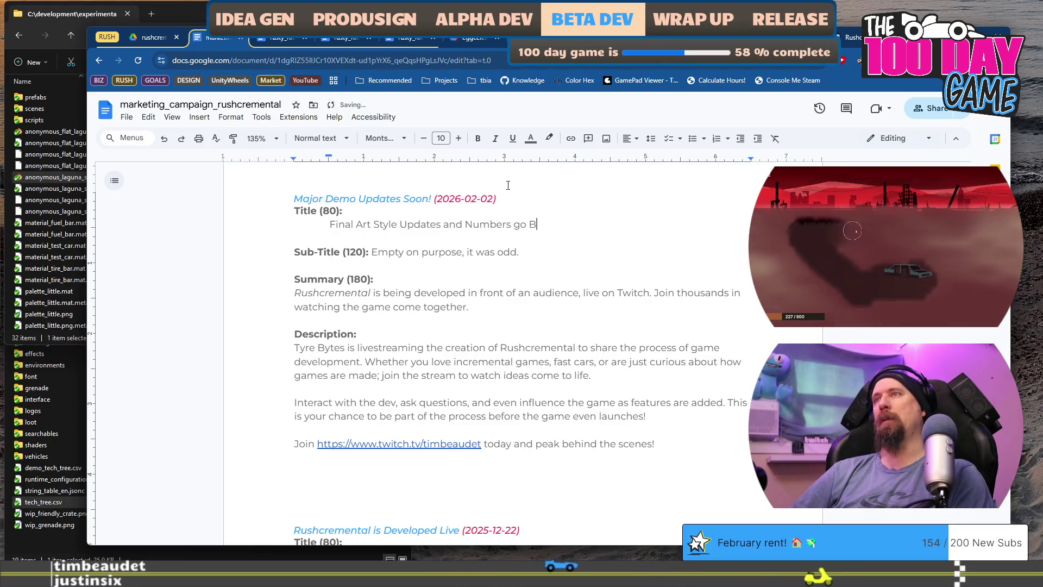
pyautogui.write('rrr!')
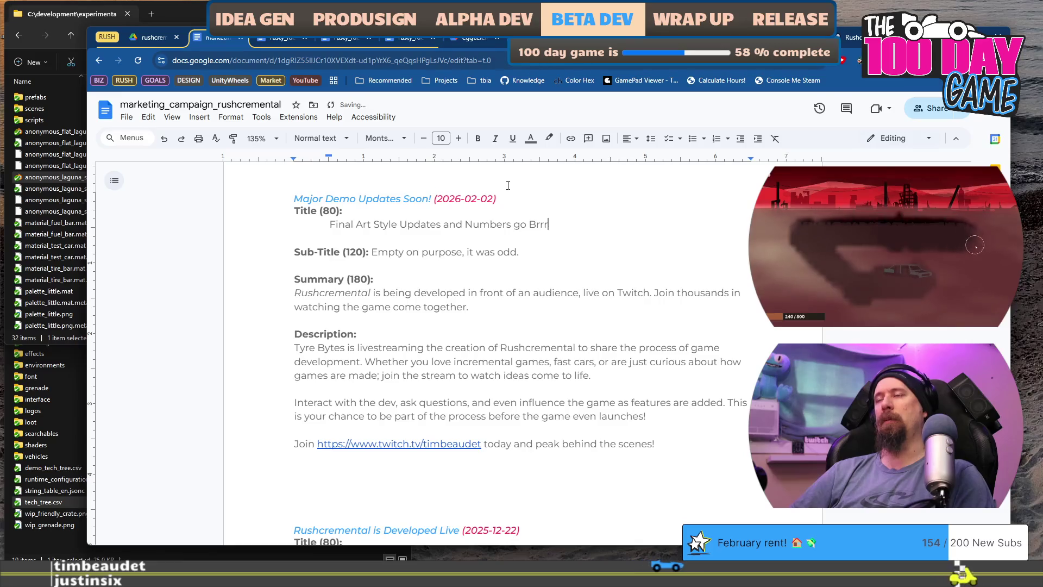
pyautogui.press('Down')
pyautogui.press('Down')
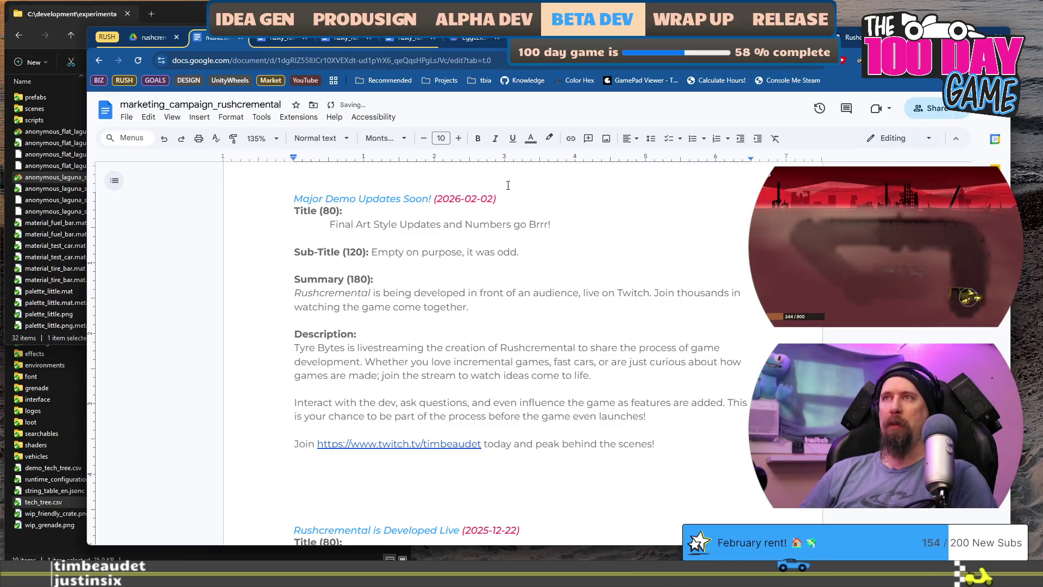
pyautogui.hotkey('shift', 'Home')
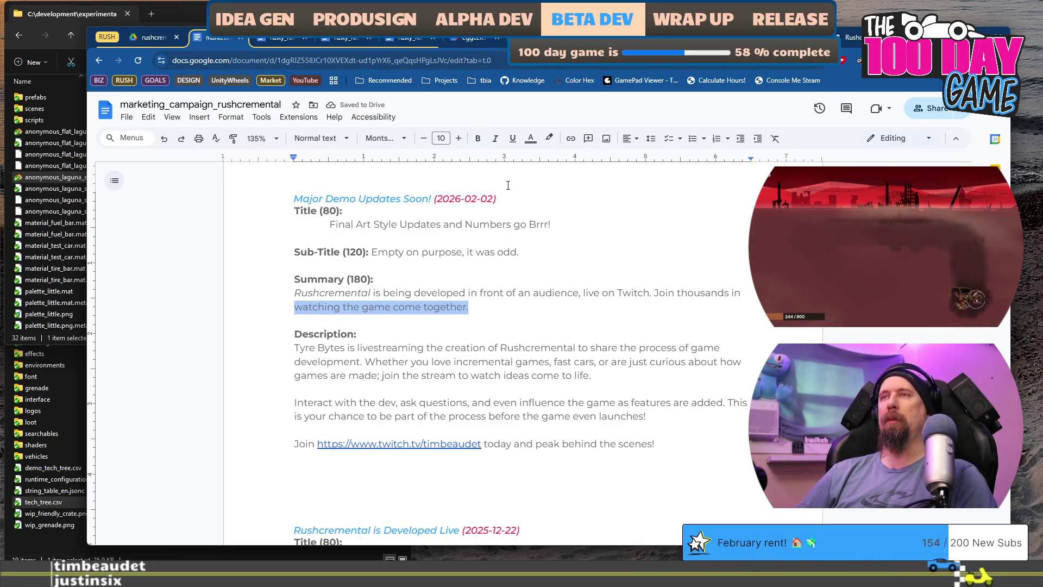
# Step: Start the Summary with 'Heard a few comments that numbers in Rushcremental were too small,'
pyautogui.hotkey('shift', 'Up')
pyautogui.hotkey('ctrl', 'shift', 'Right')
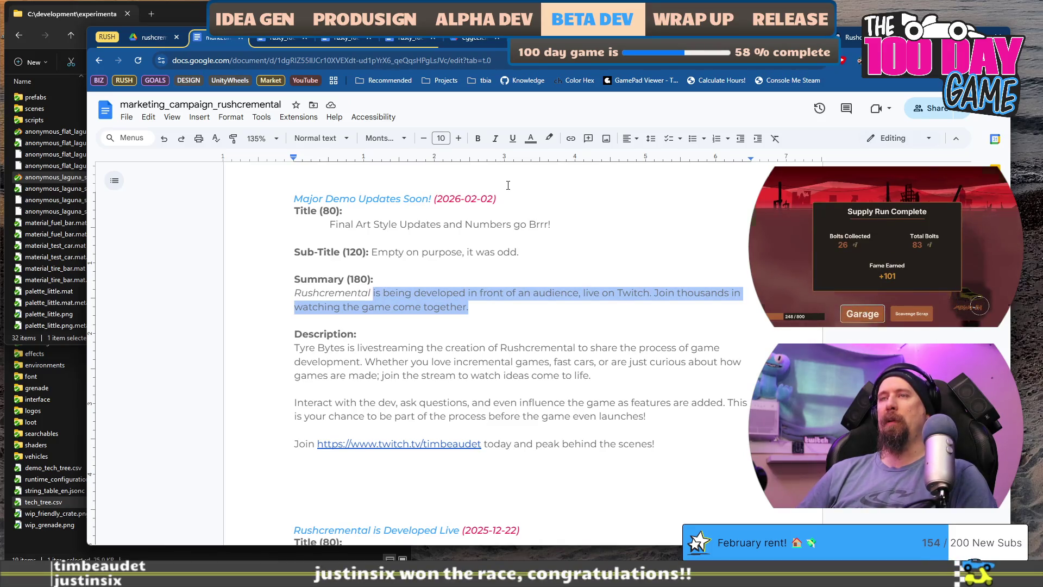
pyautogui.press('Home')
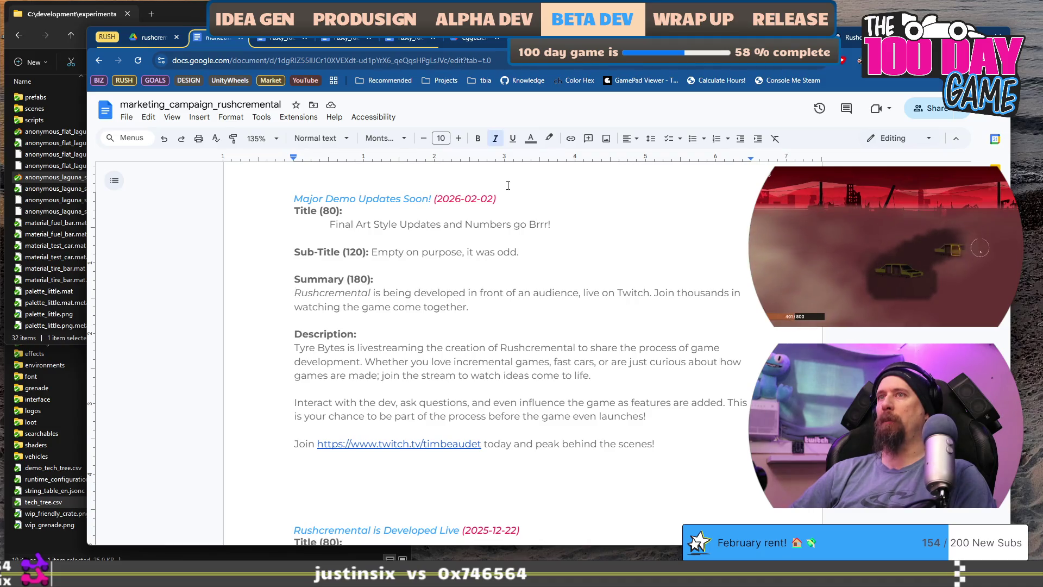
pyautogui.write('Hear')
pyautogui.press('Left')
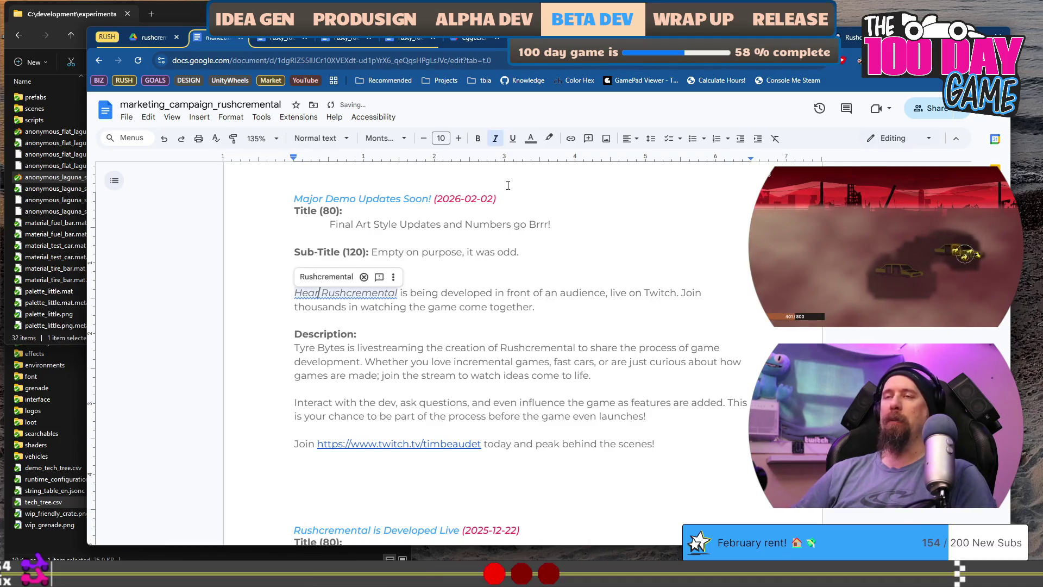
pyautogui.write('d')
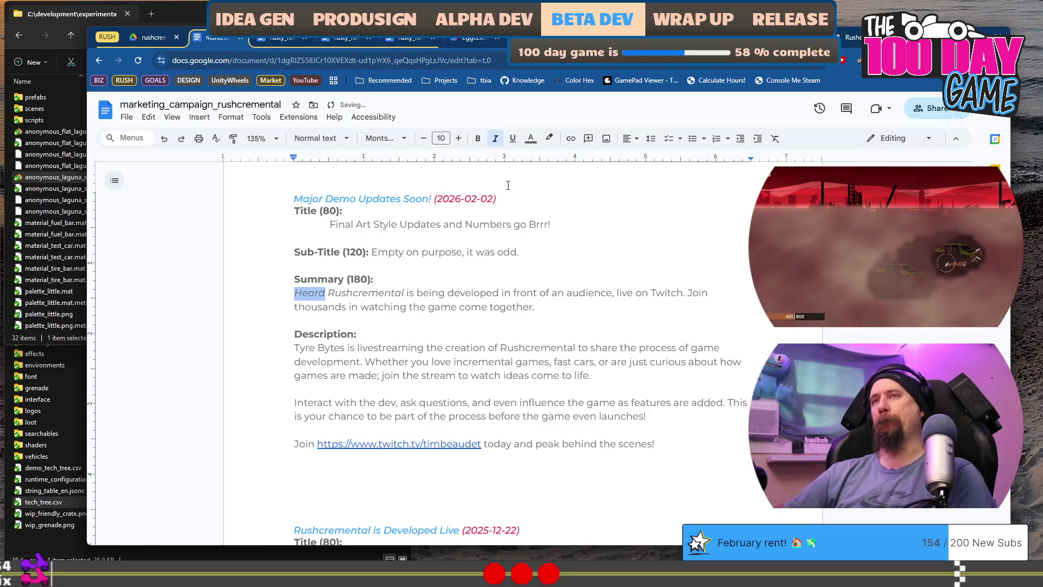
pyautogui.hotkey('ctrl', 'i')
pyautogui.press('Right')
pyautogui.write('a ')
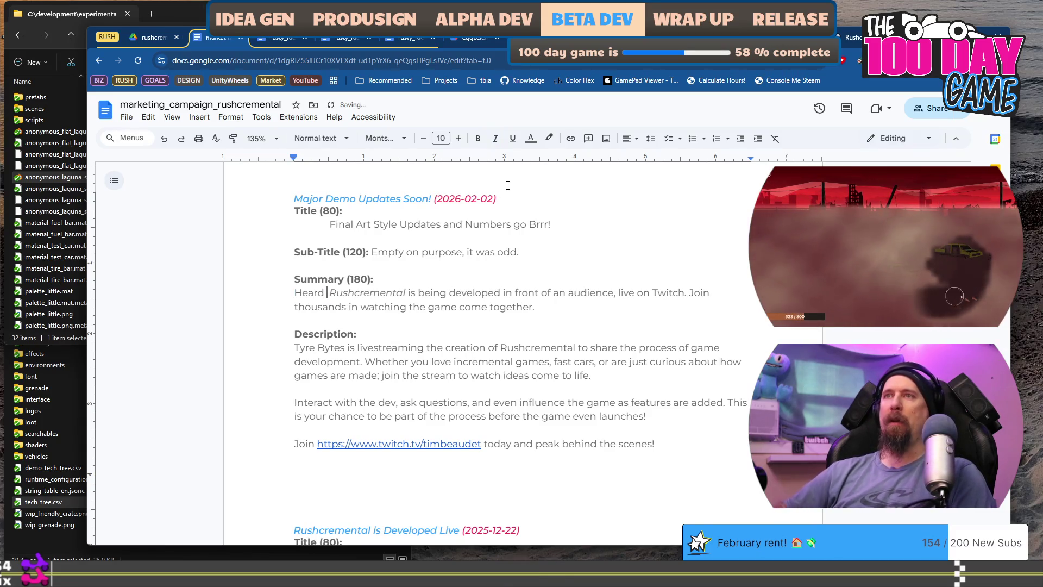
pyautogui.write('few comme')
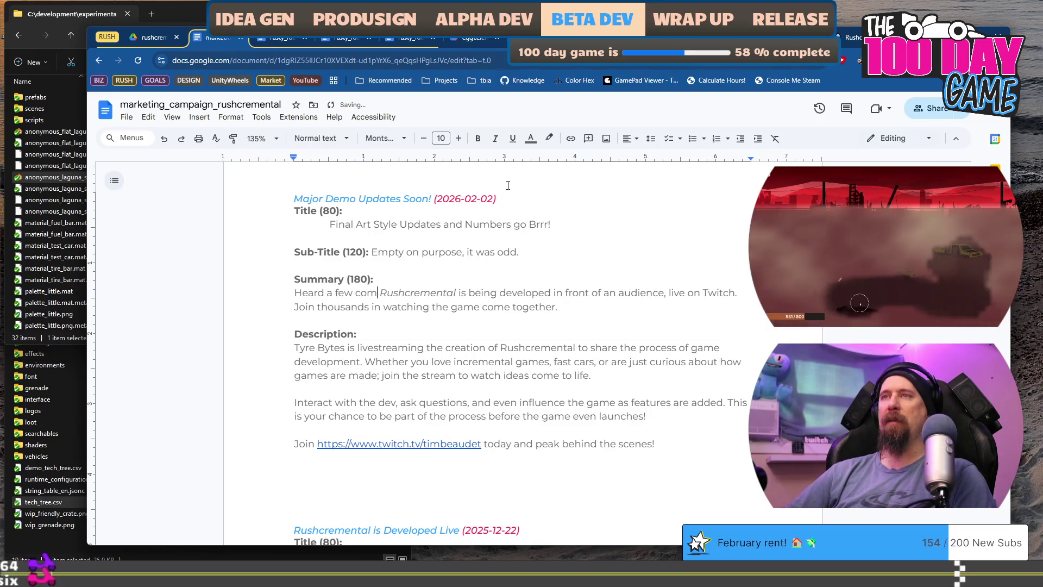
pyautogui.write('n')
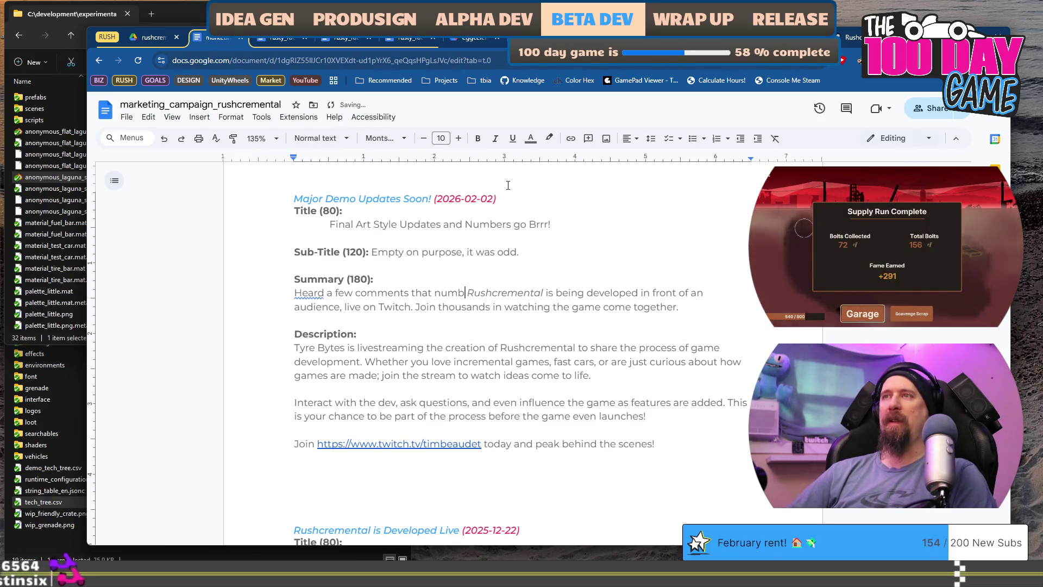
pyautogui.write('ts that numbers in')
pyautogui.hotkey('ctrl', 'Right')
pyautogui.write('were too small,')
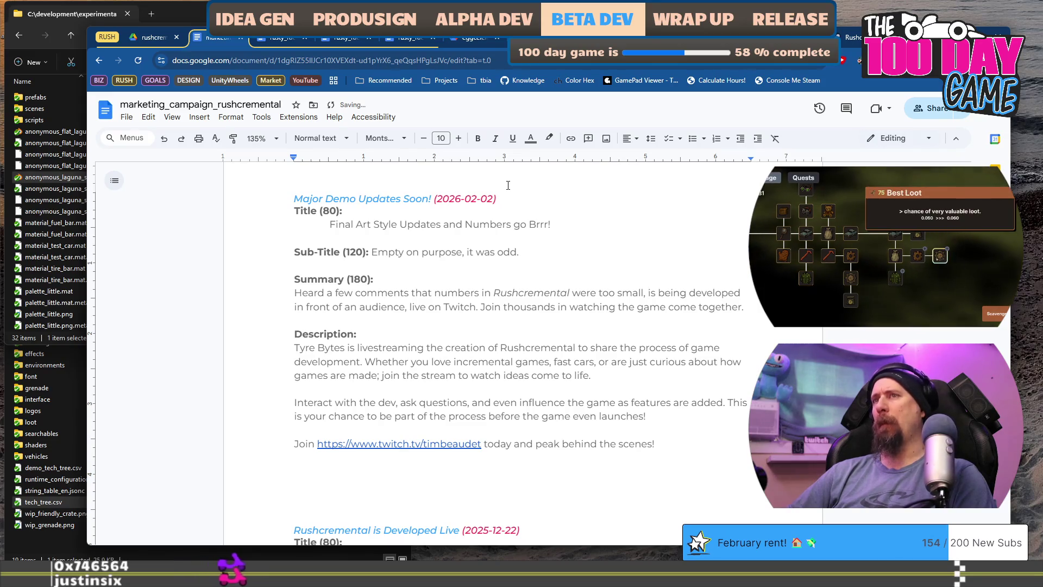
# Step: Replace the rest of the old Summary with 'and the final art has been'
pyautogui.hotkey('shift', 'Down')
pyautogui.hotkey('shift', 'End')
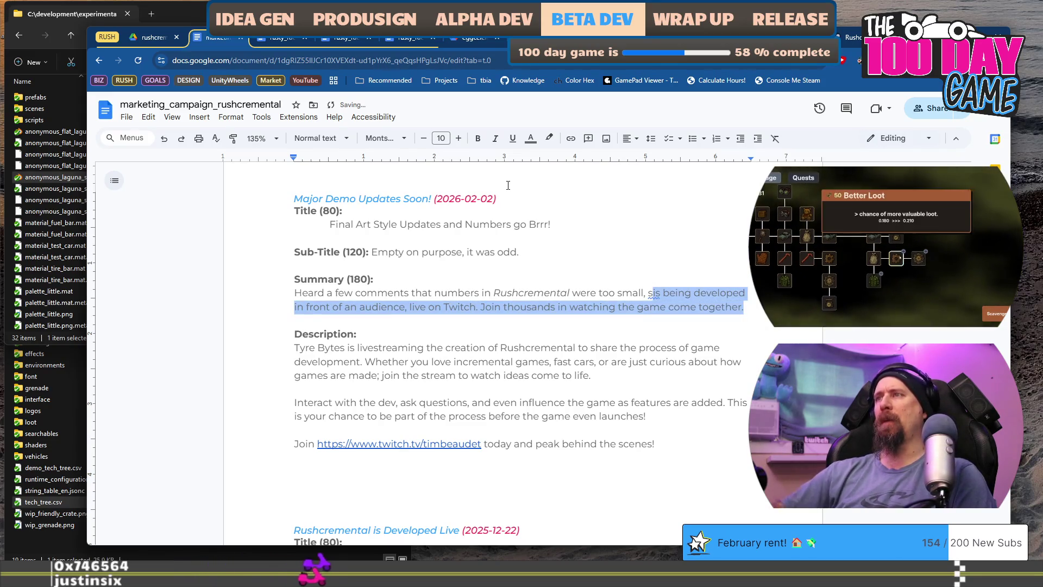
pyautogui.press('Delete')
pyautogui.press('BackSpace')
pyautogui.write('al')
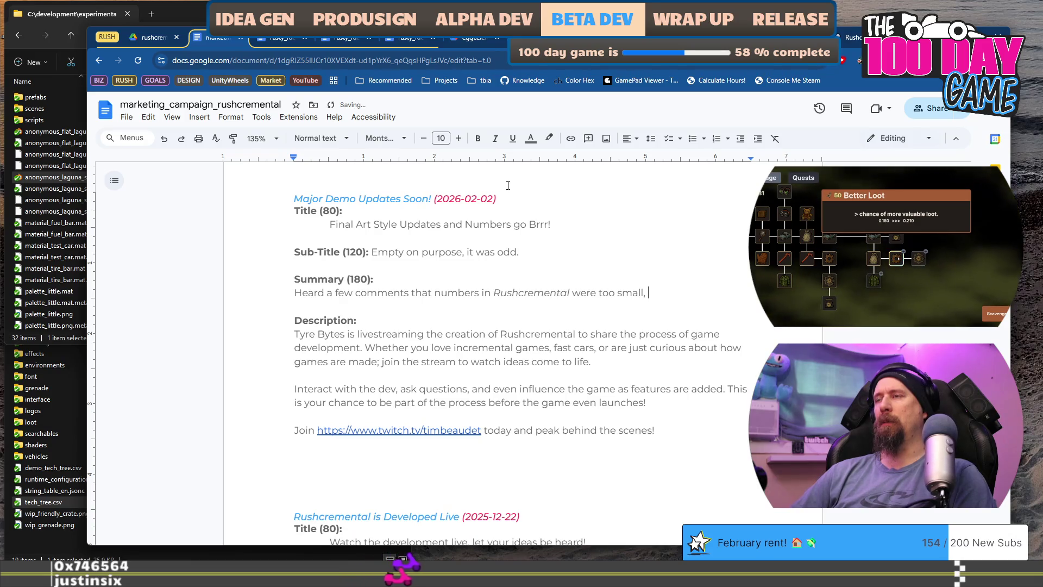
pyautogui.press('BackSpace')
pyautogui.write('nd th')
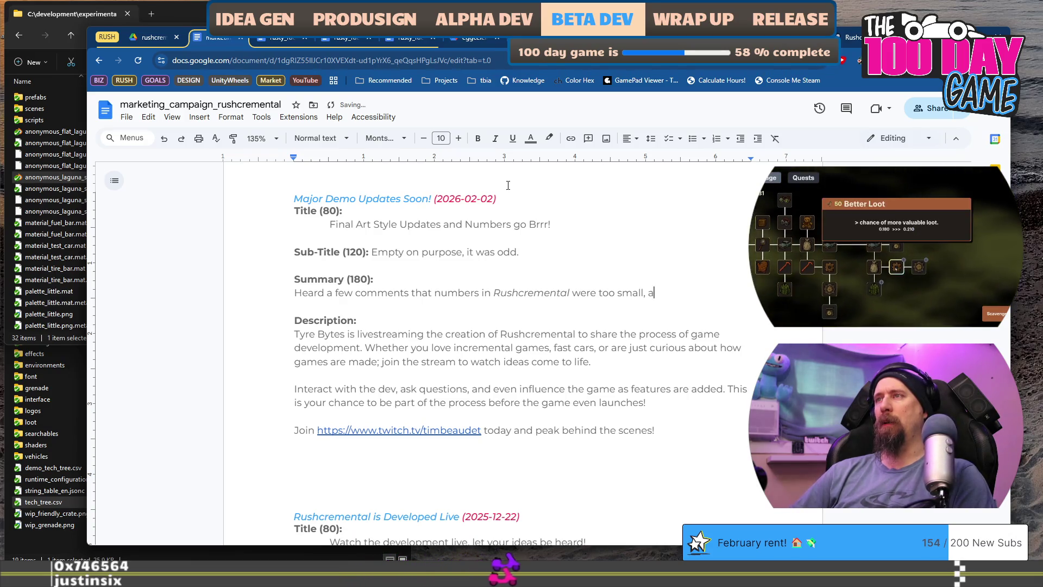
pyautogui.write('e final ar')
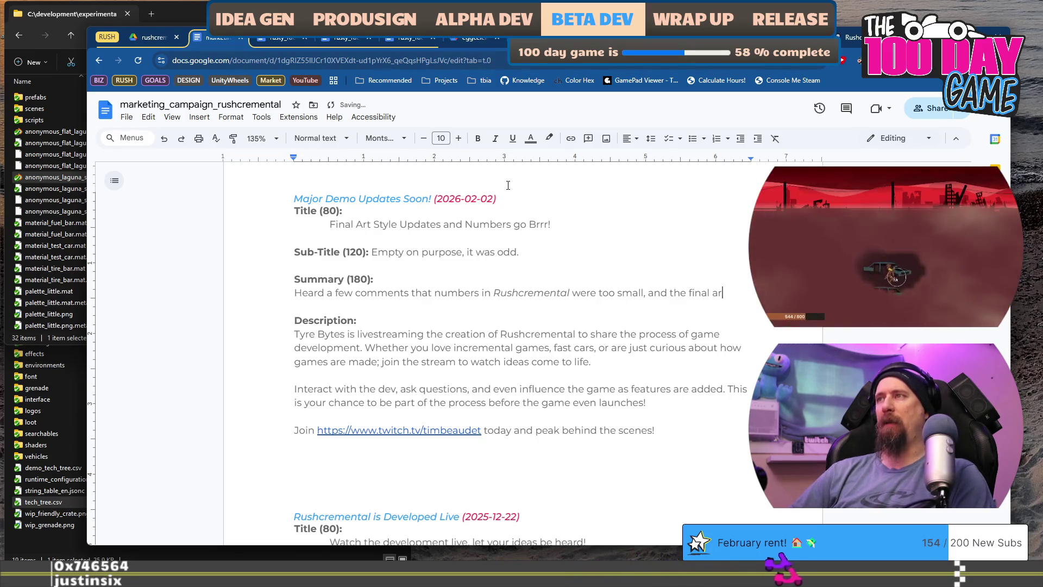
pyautogui.write('t is coming')
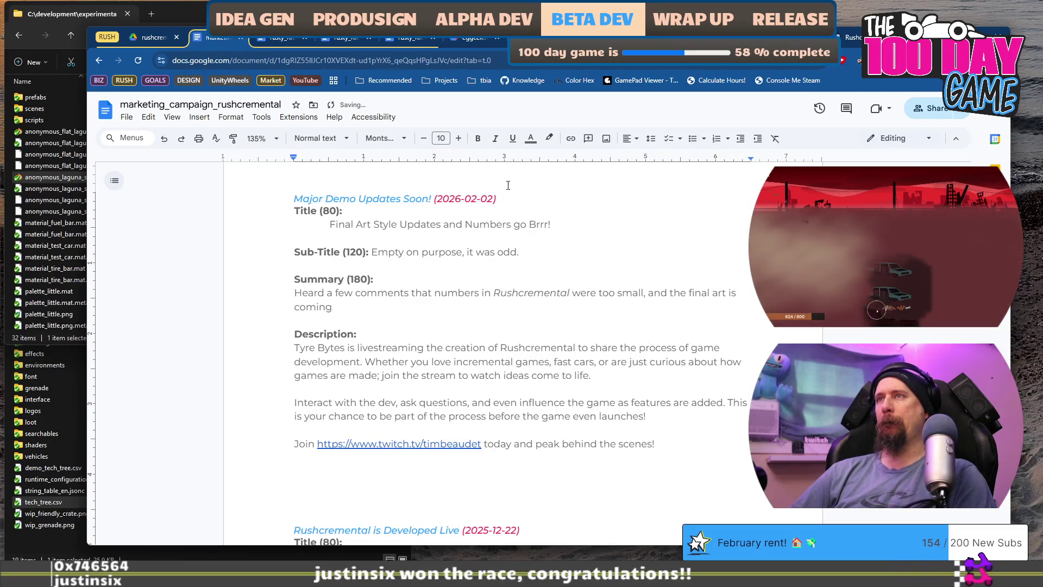
pyautogui.hotkey('ctrl', 'shift', 'Left')
pyautogui.hotkey('ctrl', 'shift', 'Left')
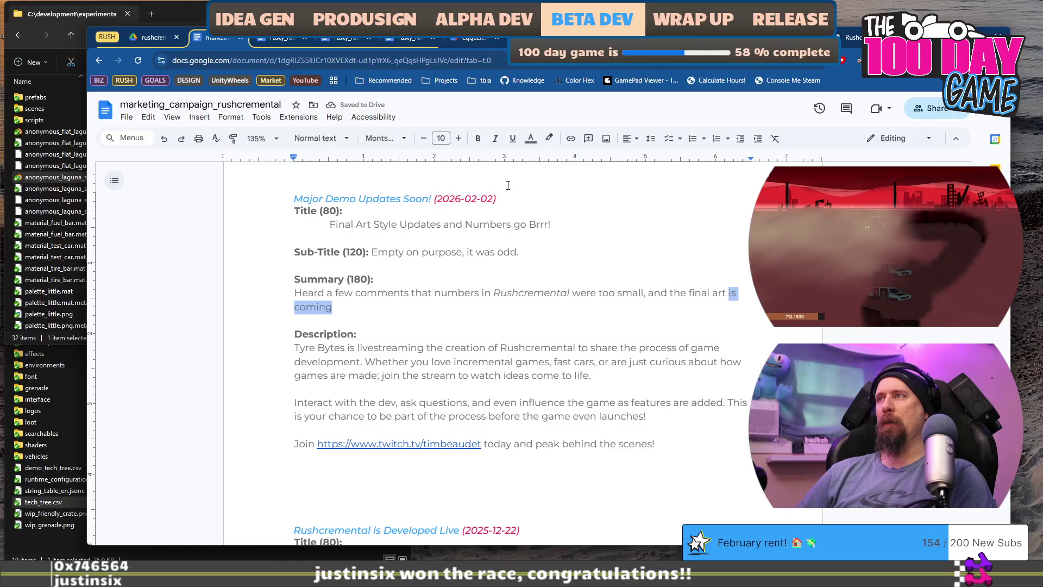
pyautogui.write('with mult')
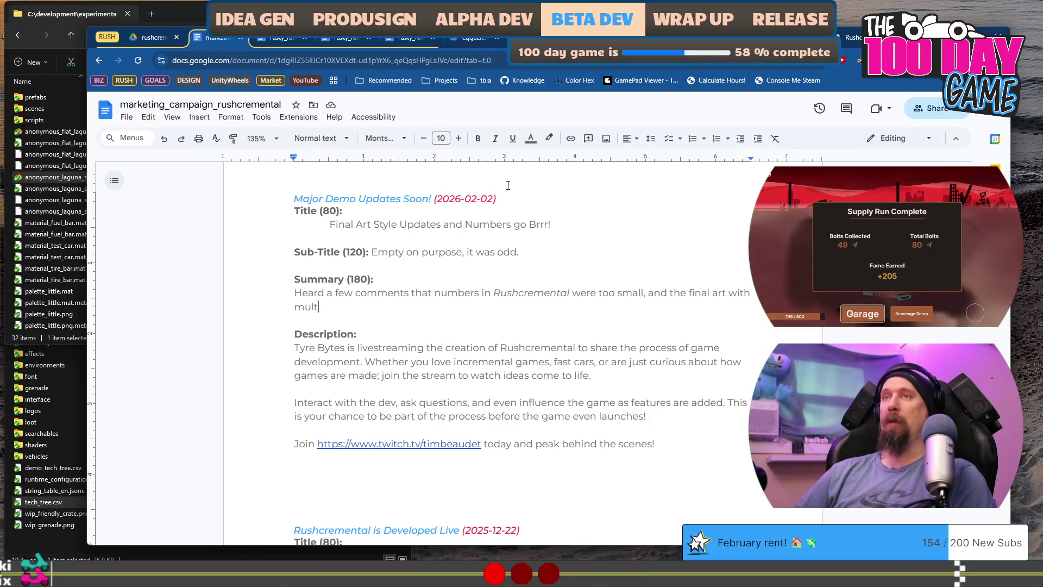
pyautogui.hotkey('ctrl', 'shift', 'Left')
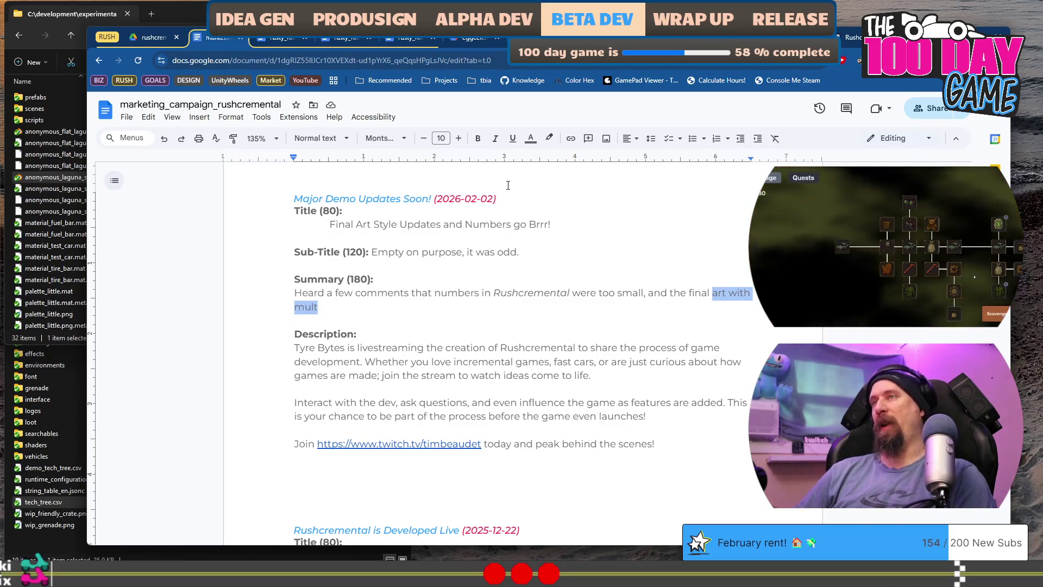
pyautogui.hotkey('ctrl', 'shift', 'Right')
pyautogui.write('as been')
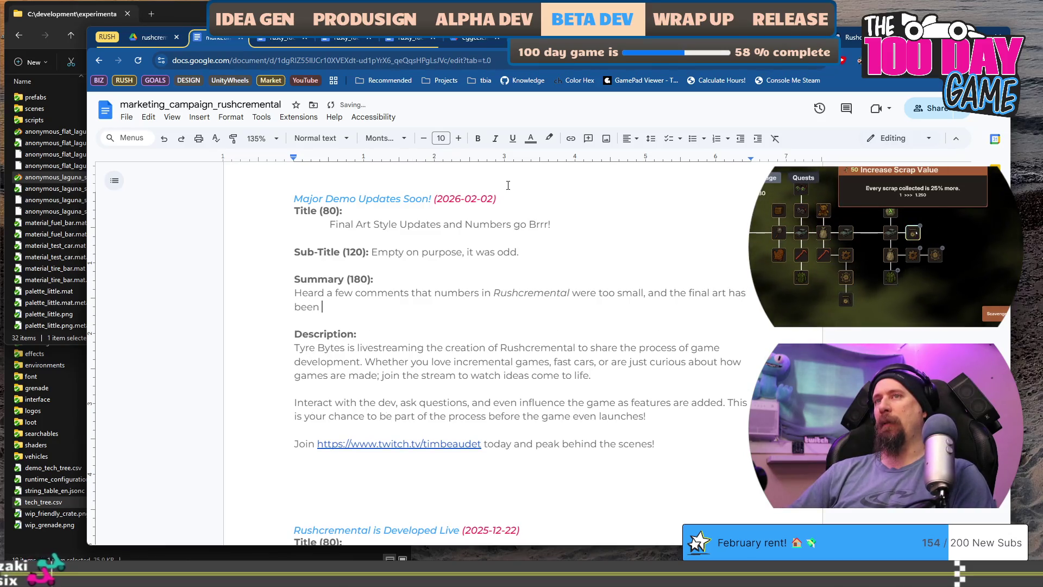
# Step: Replace ', and' after 'too small' with a semicolon
pyautogui.press('Up')
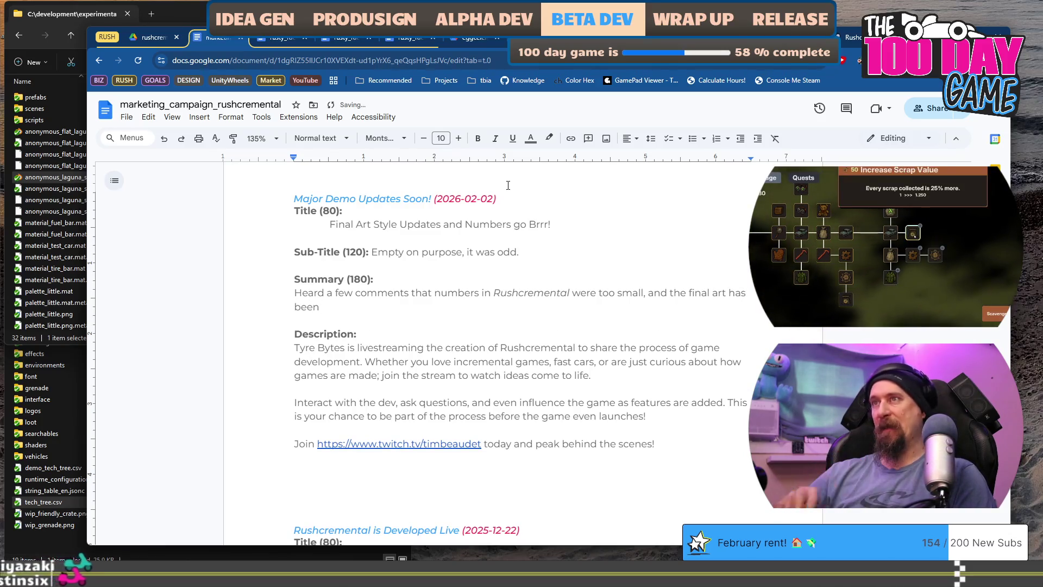
pyautogui.press('End')
pyautogui.hotkey('ctrl', 'Left')
pyautogui.hotkey('ctrl', 'Left')
pyautogui.hotkey('ctrl', 'Left')
pyautogui.press('Left')
pyautogui.write(',')
pyautogui.press('Right')
pyautogui.hotkey('shift', 'Right')
pyautogui.hotkey('shift', 'Right')
pyautogui.hotkey('shift', 'Right')
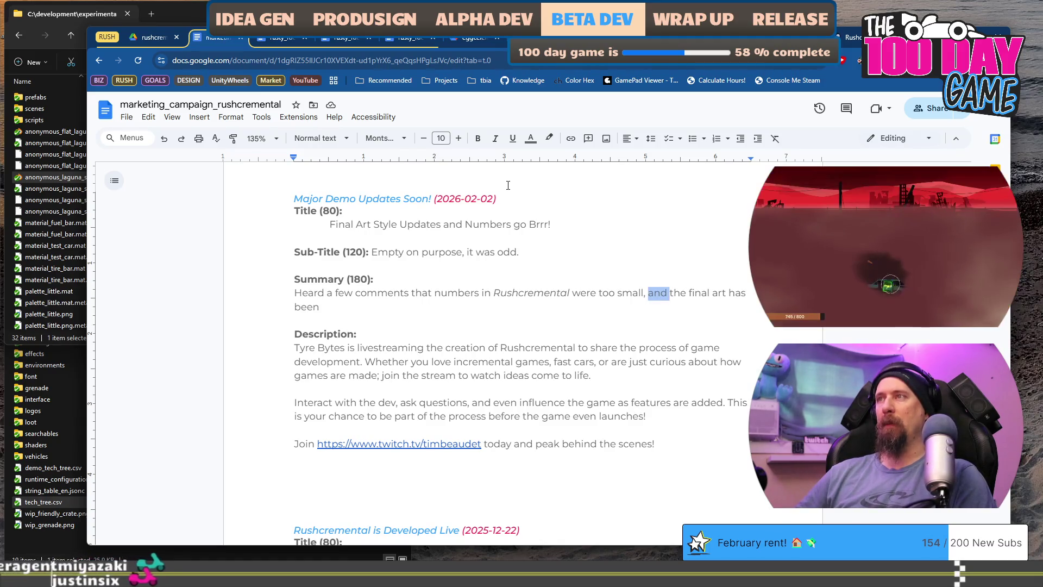
pyautogui.press('BackSpace')
pyautogui.press('Delete')
pyautogui.press('BackSpace')
pyautogui.press('BackSpace')
pyautogui.write('; ')
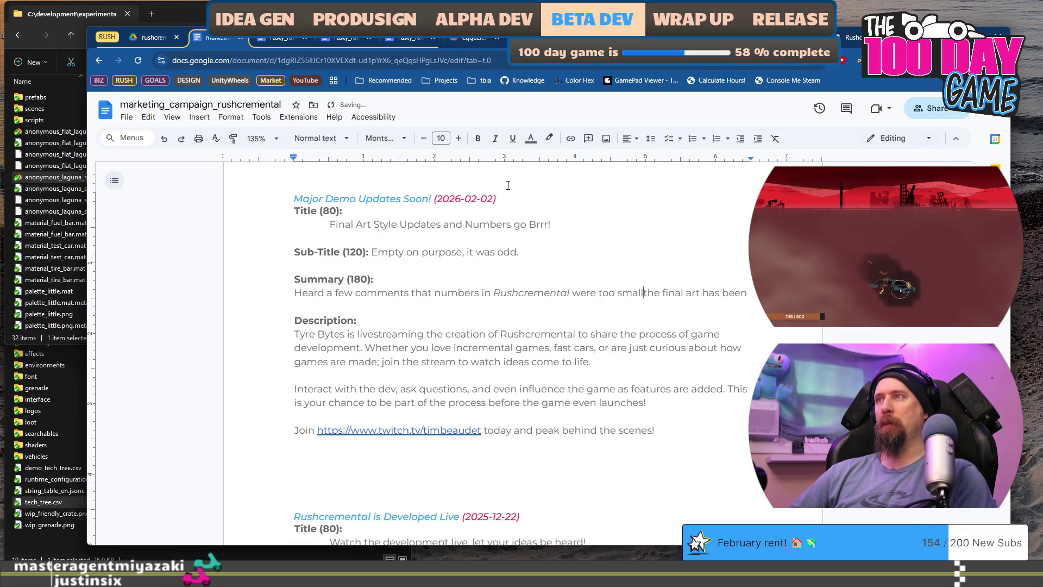
pyautogui.write('rebal')
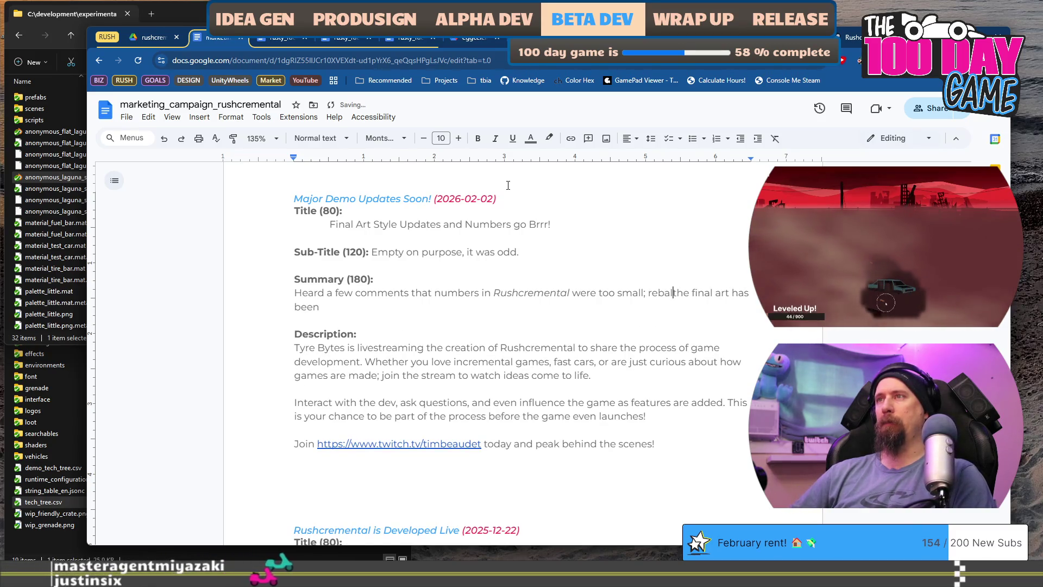
pyautogui.press('BackSpace')
pyautogui.press('BackSpace')
pyautogui.press('BackSpace')
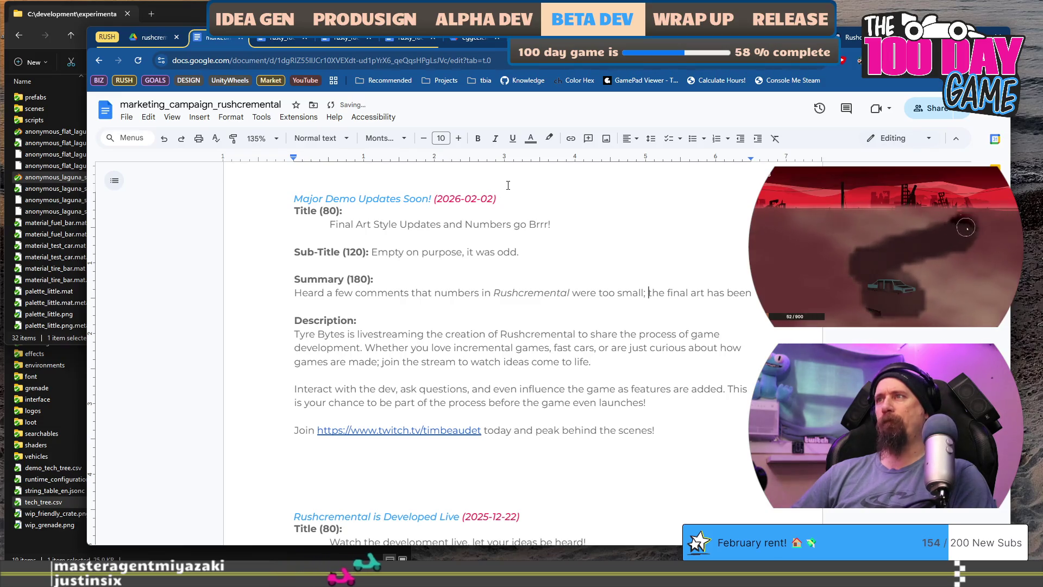
pyautogui.press('Home')
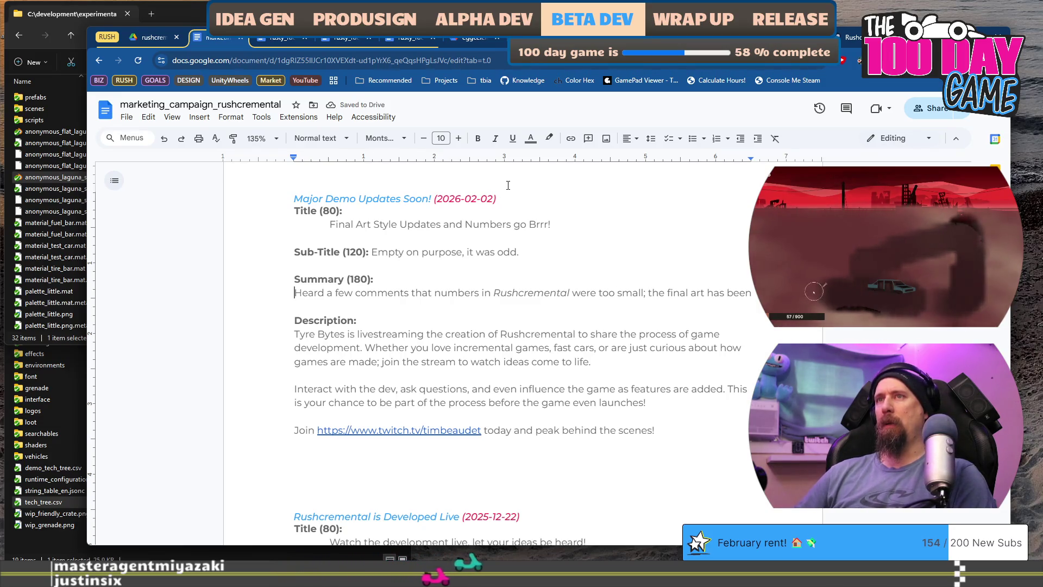
# Step: Change the Summary opening to 'Comments have suggested the numbers'
pyautogui.hotkey('ctrl', 'Right')
pyautogui.hotkey('ctrl', 'Right')
pyautogui.hotkey('ctrl', 'Right')
pyautogui.hotkey('shift', 'Home')
pyautogui.write('C')
pyautogui.press('Delete')
pyautogui.write('have suggested')
pyautogui.hotkey('ctrl', 'shift', 'Right')
pyautogui.write('the')
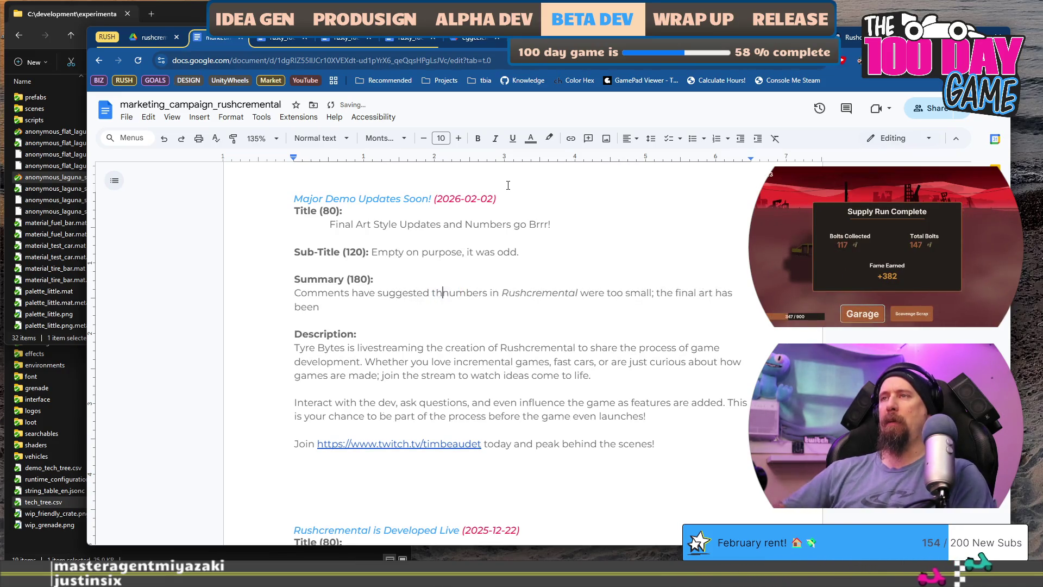
# Step: Change 'were' to 'remained too small; Also the final art has been updated.'
pyautogui.hotkey('ctrl', 'Right')
pyautogui.hotkey('ctrl', 'Right')
pyautogui.hotkey('ctrl', 'Right')
pyautogui.hotkey('ctrl', 'shift', 'Right')
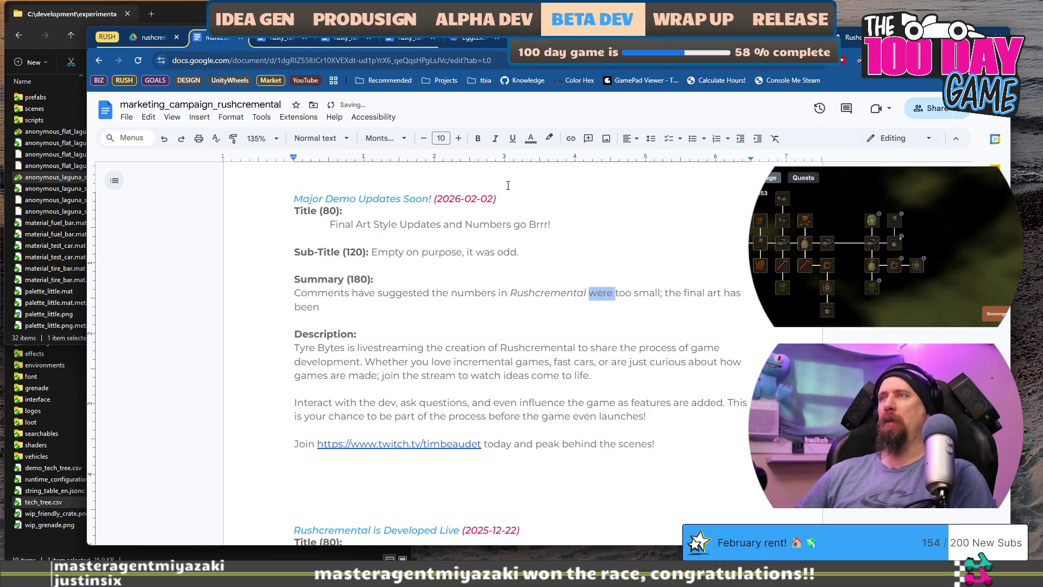
pyautogui.write('remained')
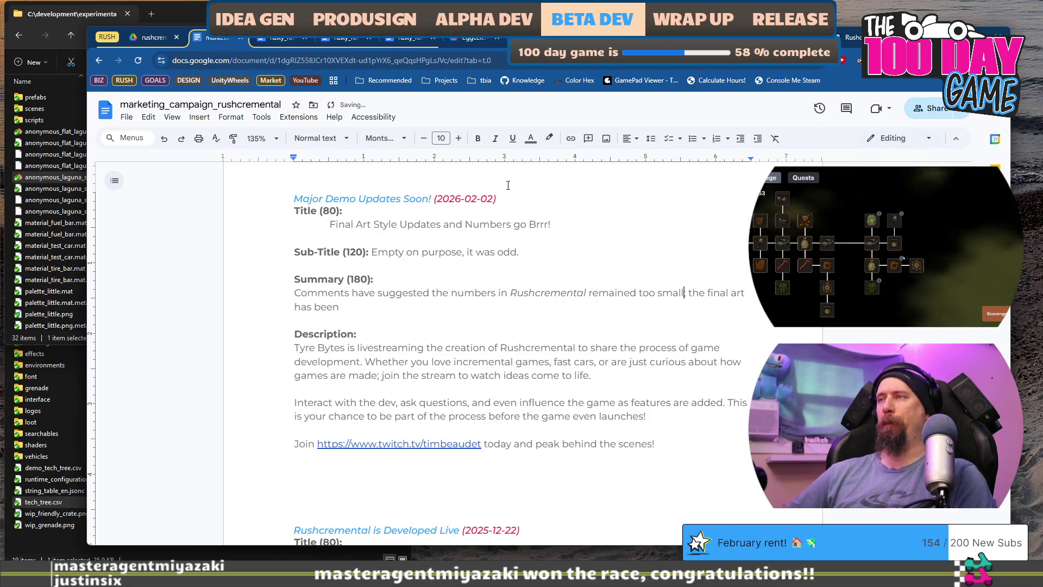
pyautogui.write(' too small; Also')
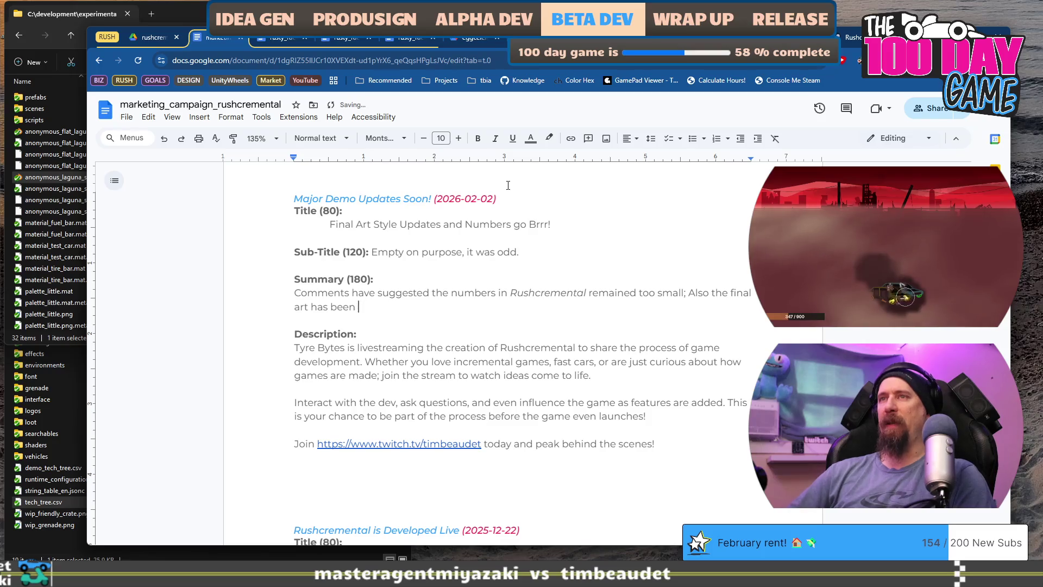
pyautogui.press('BackSpace')
pyautogui.write('date')
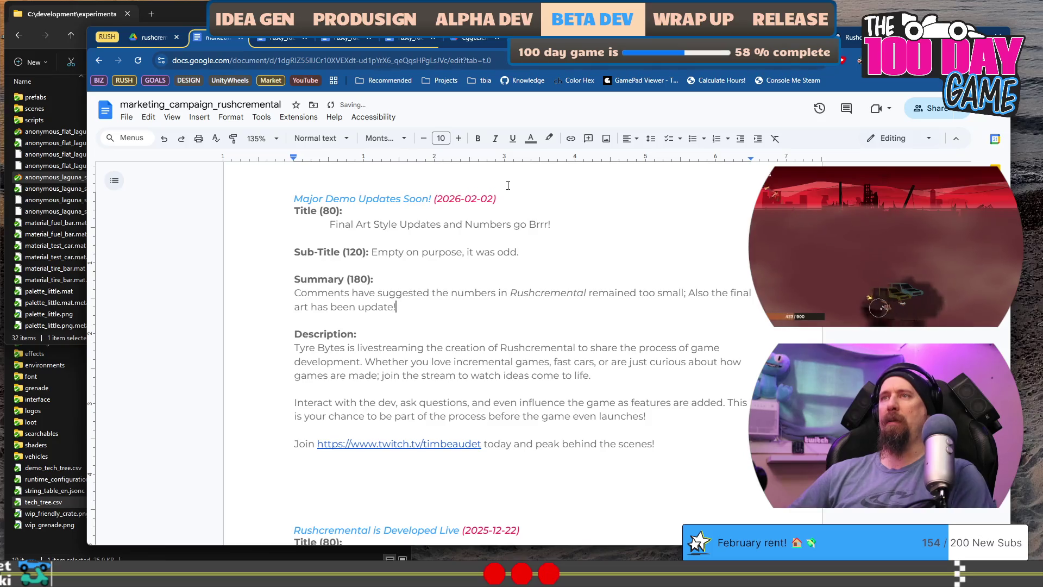
pyautogui.write('d.')
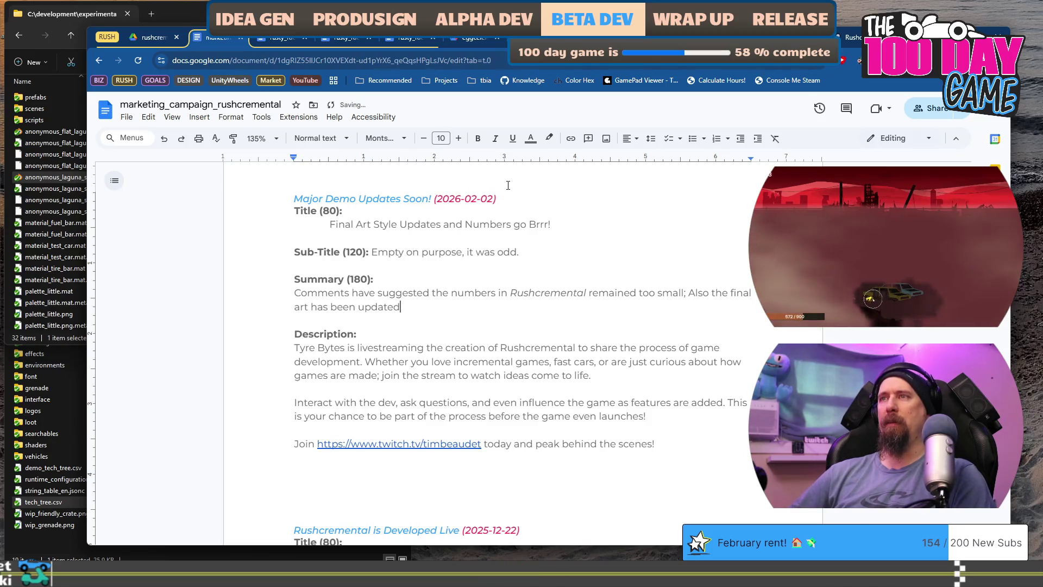
pyautogui.hotkey('ctrl', 'shift', 'Up')
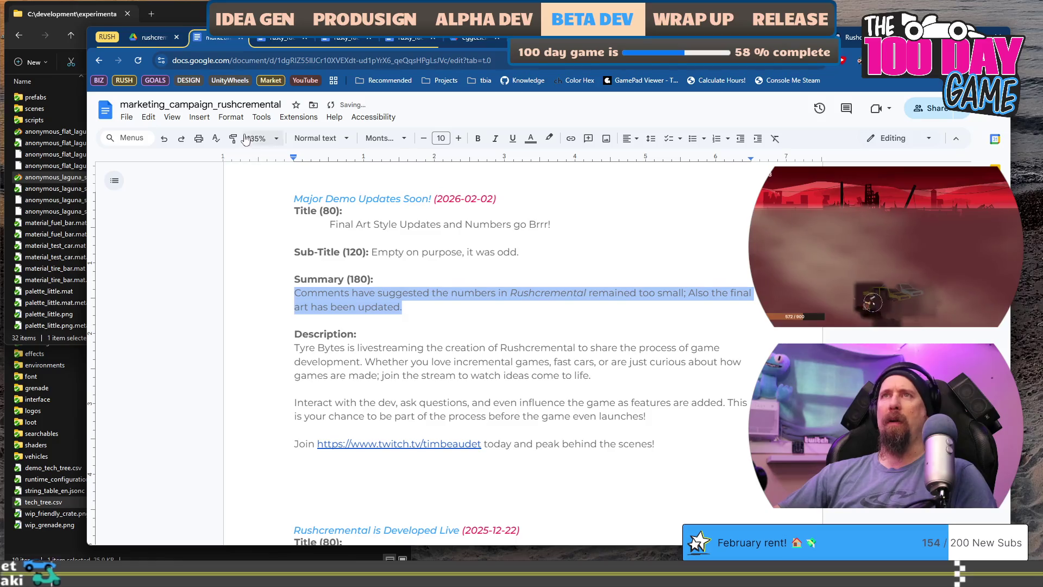
pyautogui.click(260, 118)
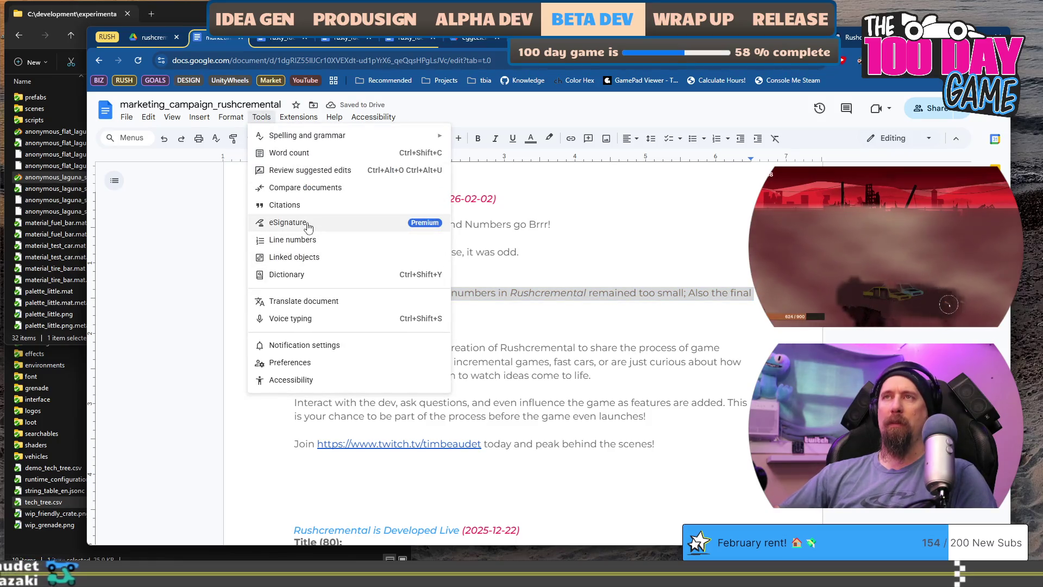
pyautogui.click(334, 153)
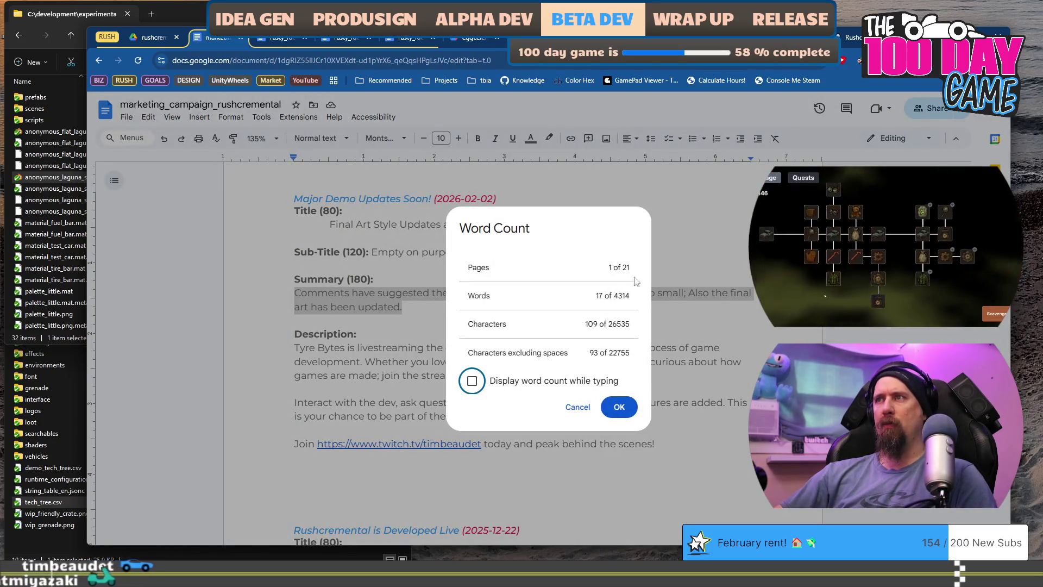
pyautogui.press('Escape')
pyautogui.click(424, 308)
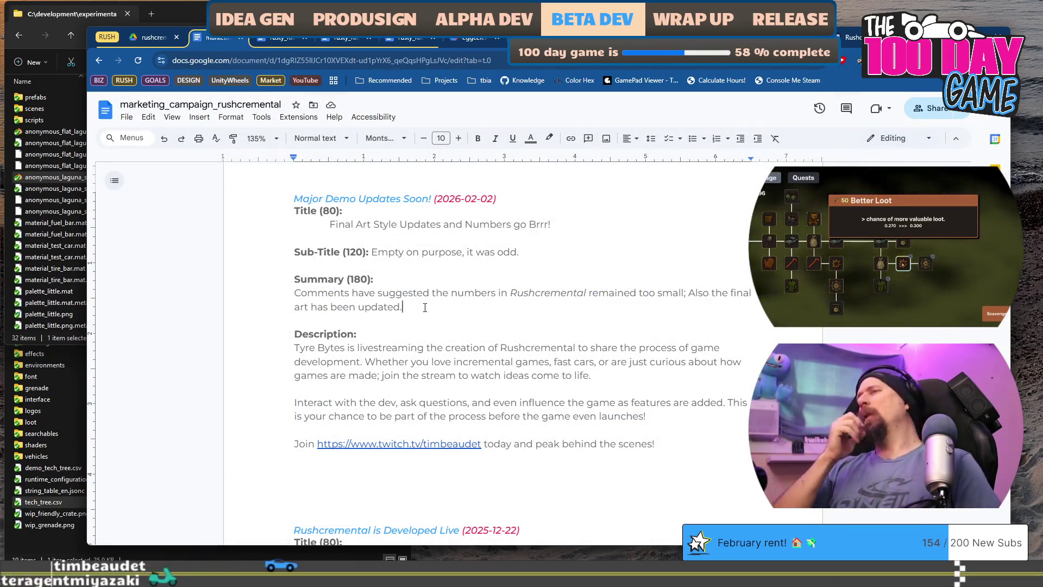
pyautogui.press('Up')
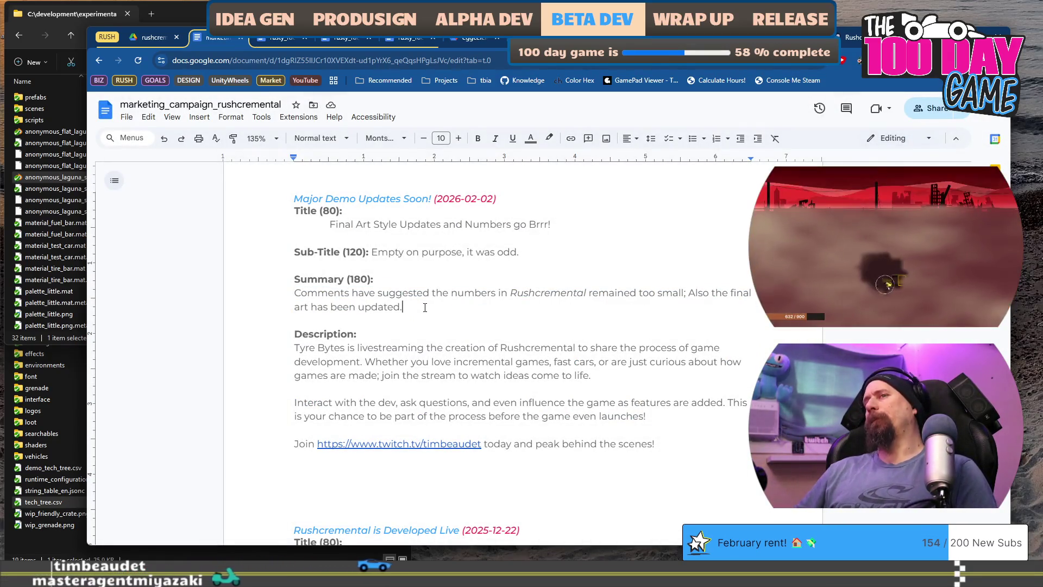
pyautogui.hotkey('ctrl', 'Right')
pyautogui.hotkey('ctrl', 'Right')
pyautogui.hotkey('ctrl', 'Right')
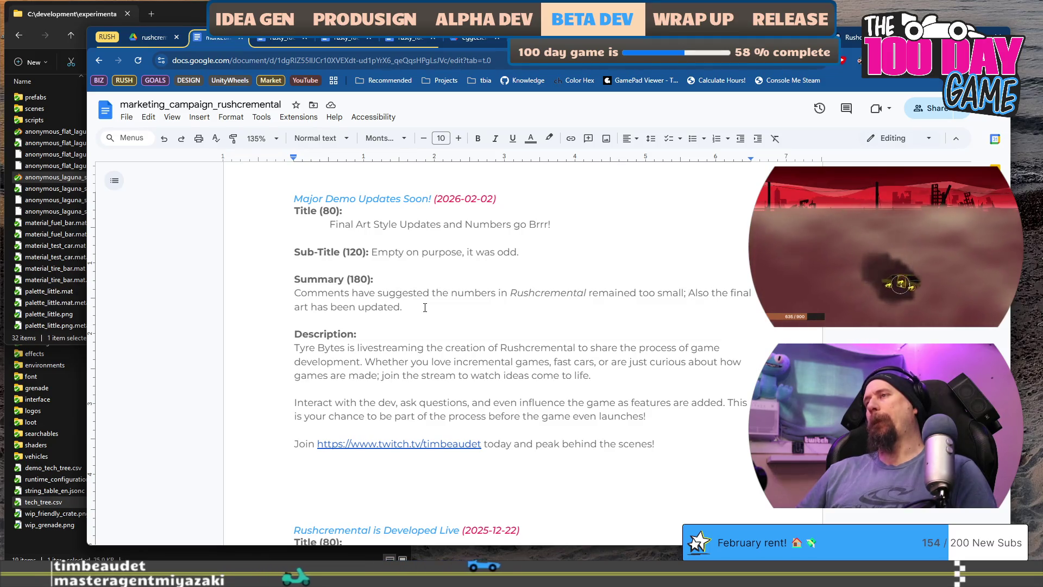
pyautogui.hotkey('ctrl', 'shift', 'Down')
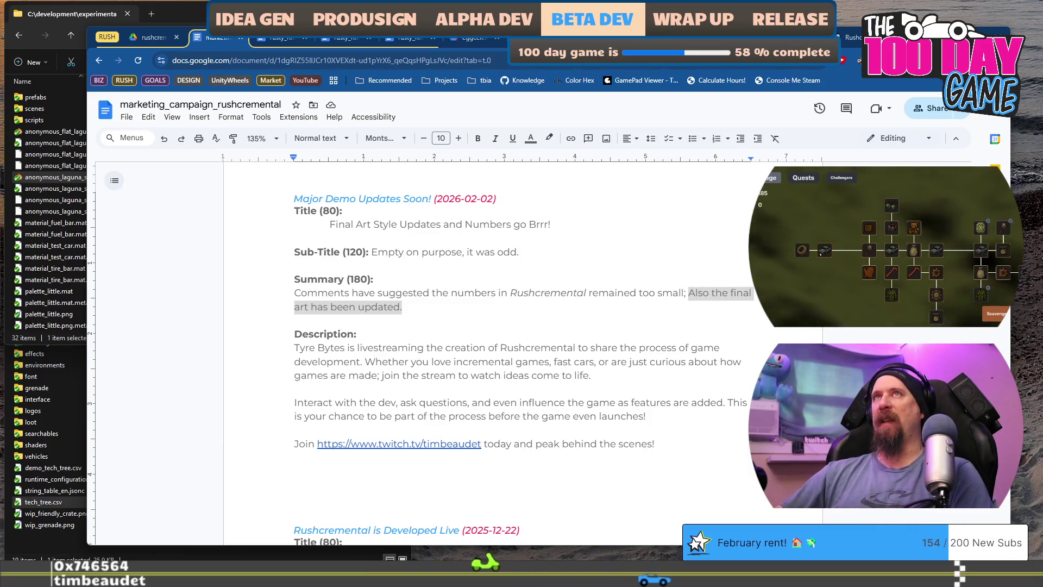
pyautogui.hotkey('ctrl', 't')
pyautogui.write('we')
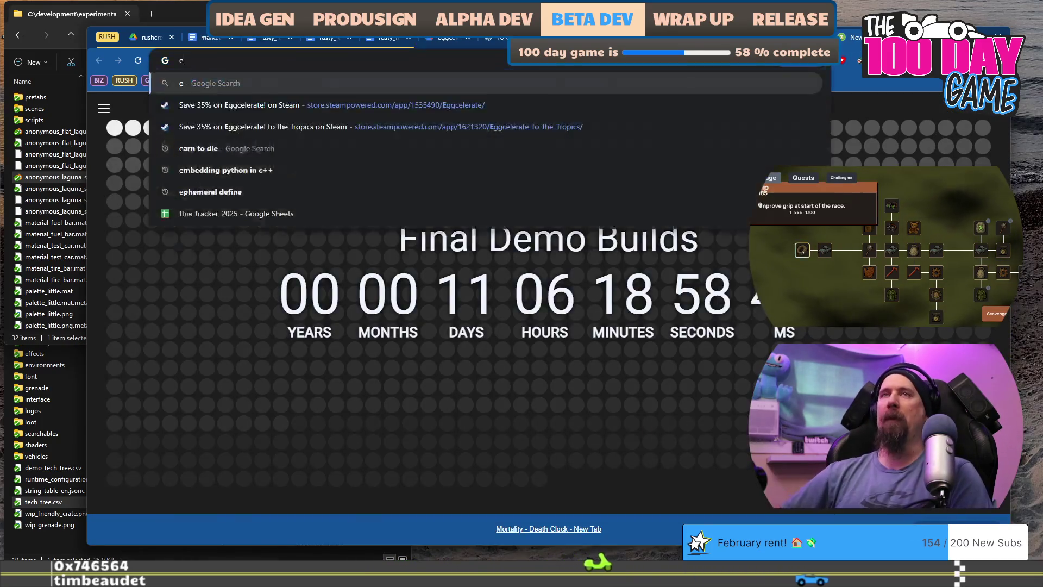
pyautogui.write('ather')
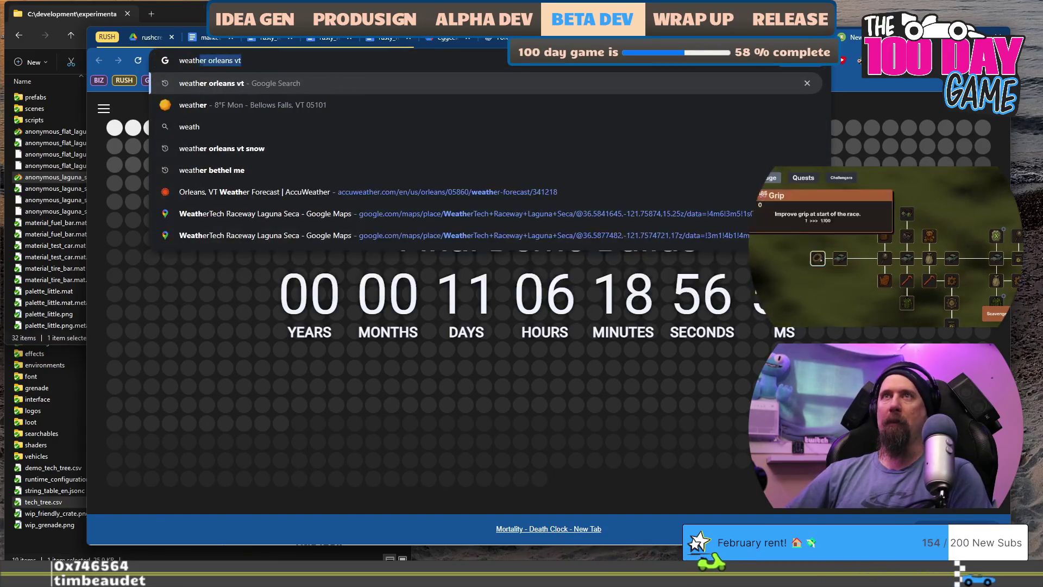
pyautogui.press('Down')
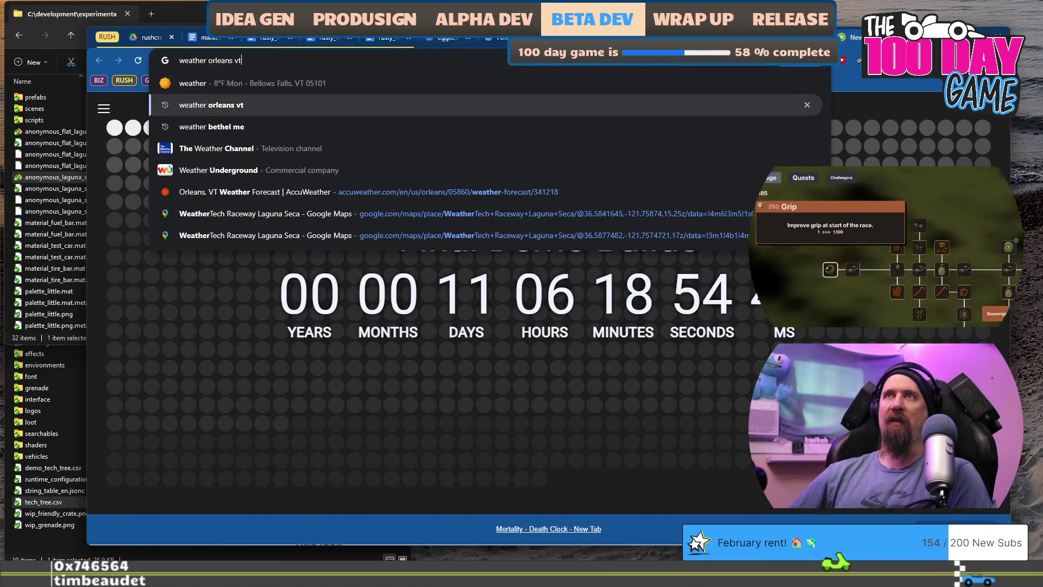
pyautogui.press('Return')
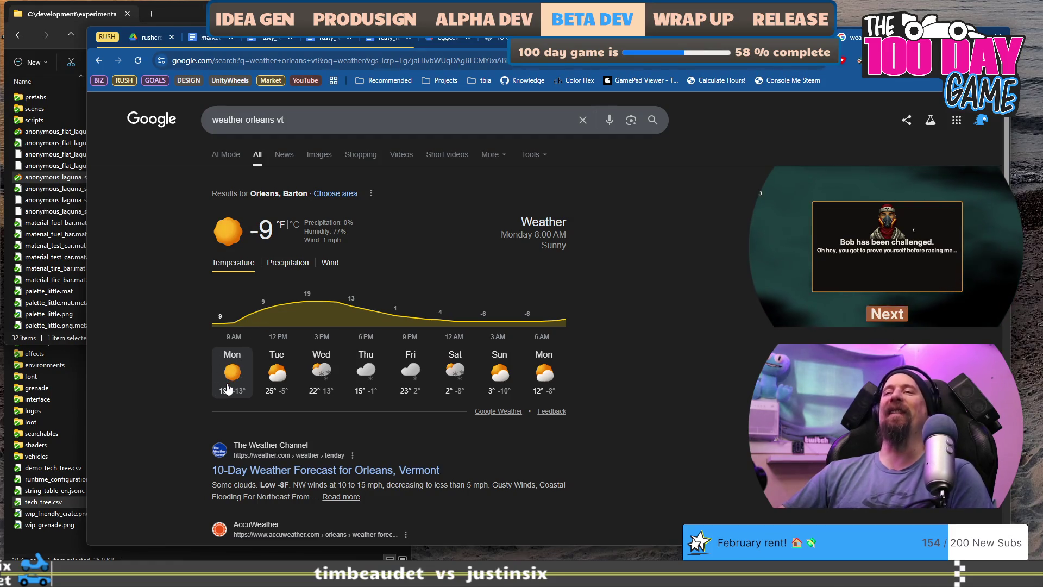
pyautogui.click(898, 307)
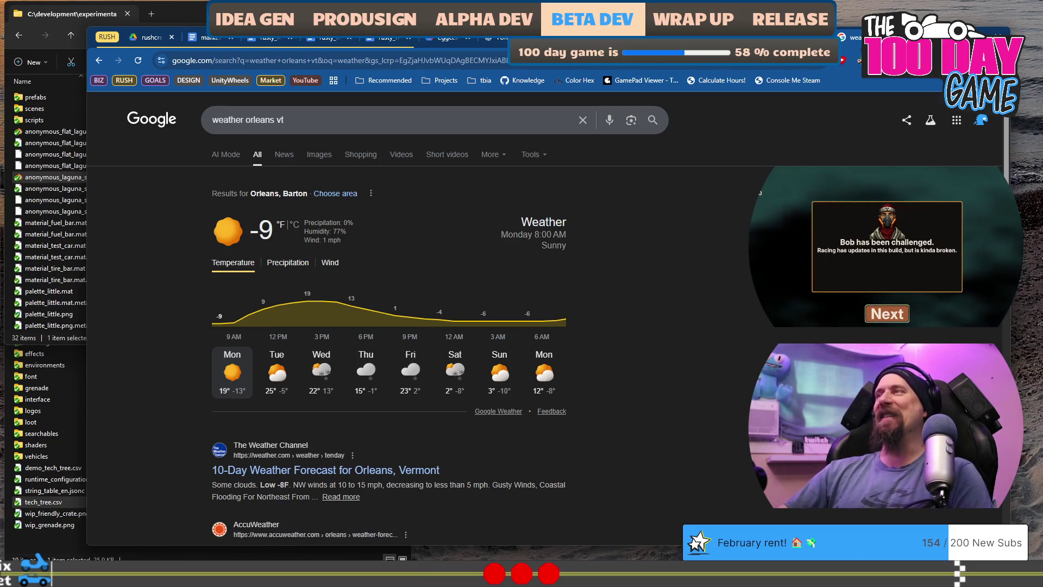
pyautogui.hotkey('ctrl', 'w')
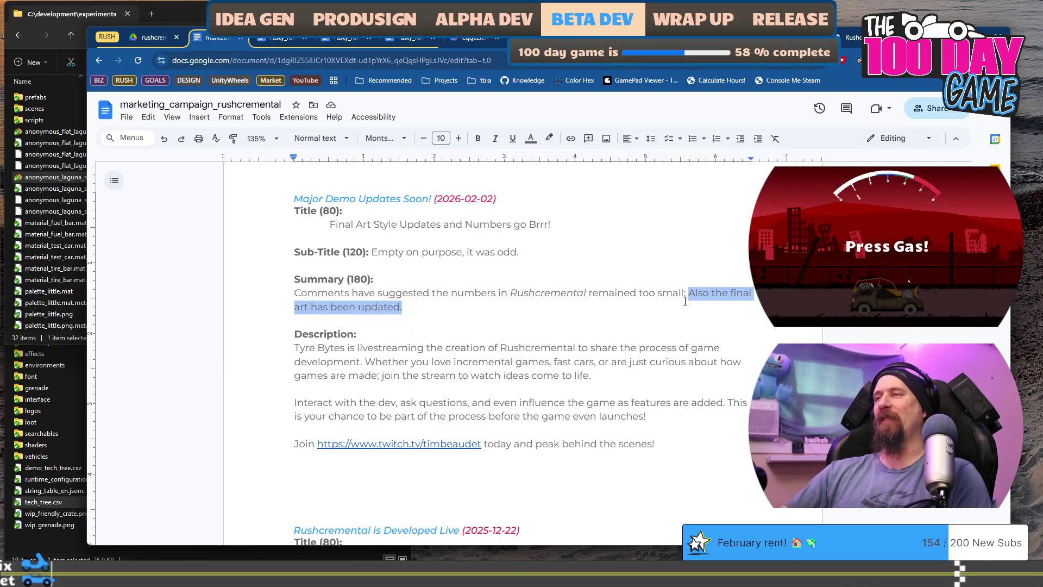
# Step: End the Summary with ', so upgrades are now much more powerful!' and delete the final-art sentence
pyautogui.click(686, 298)
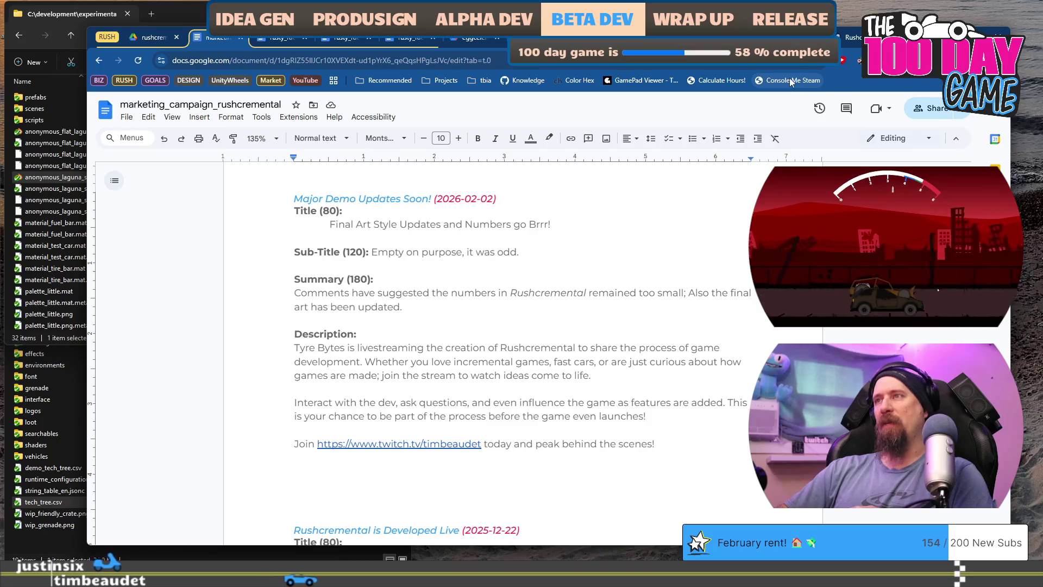
pyautogui.press('BackSpace')
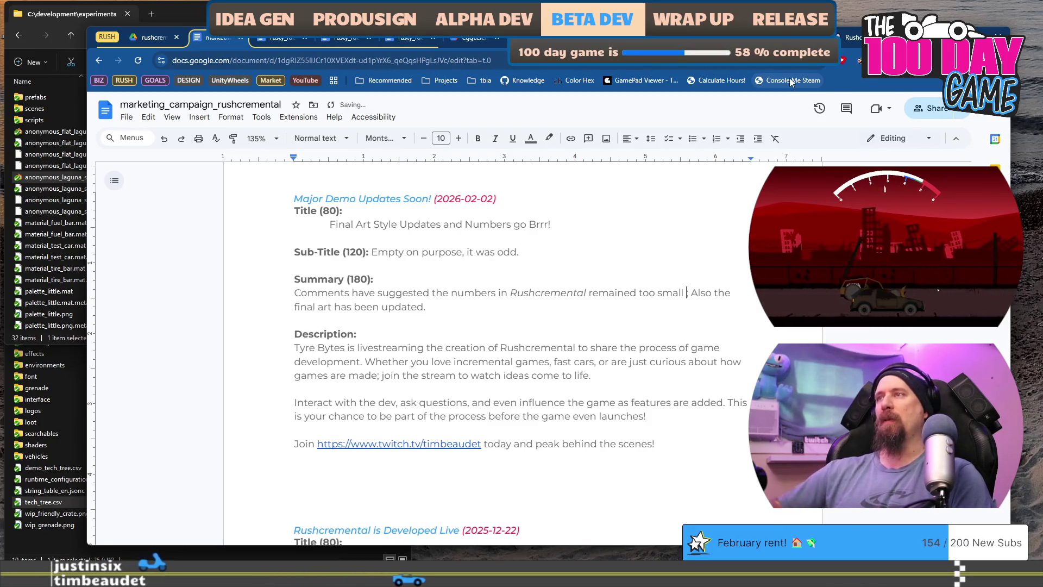
pyautogui.write('t, so up')
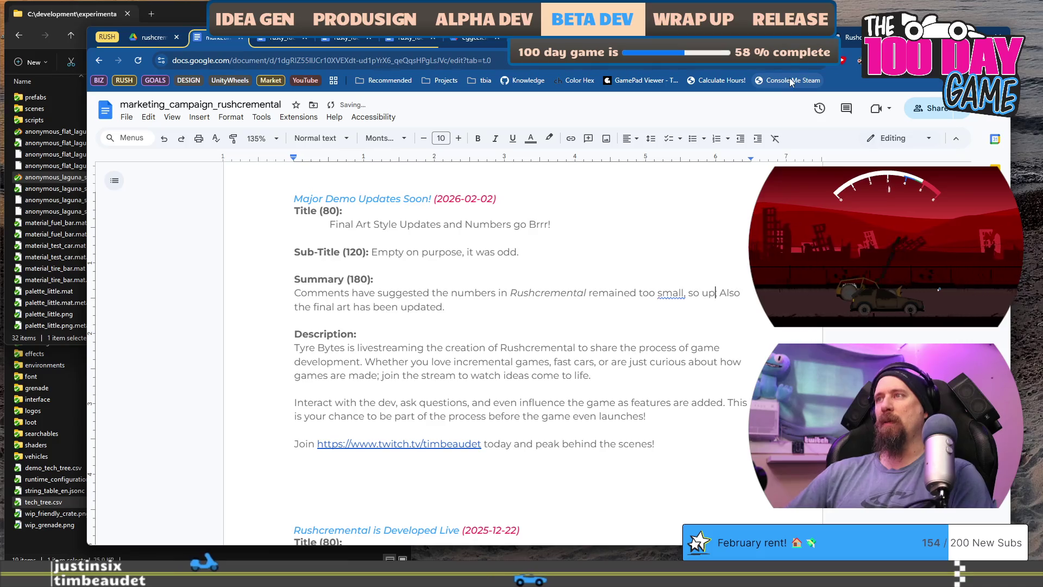
pyautogui.write('ra')
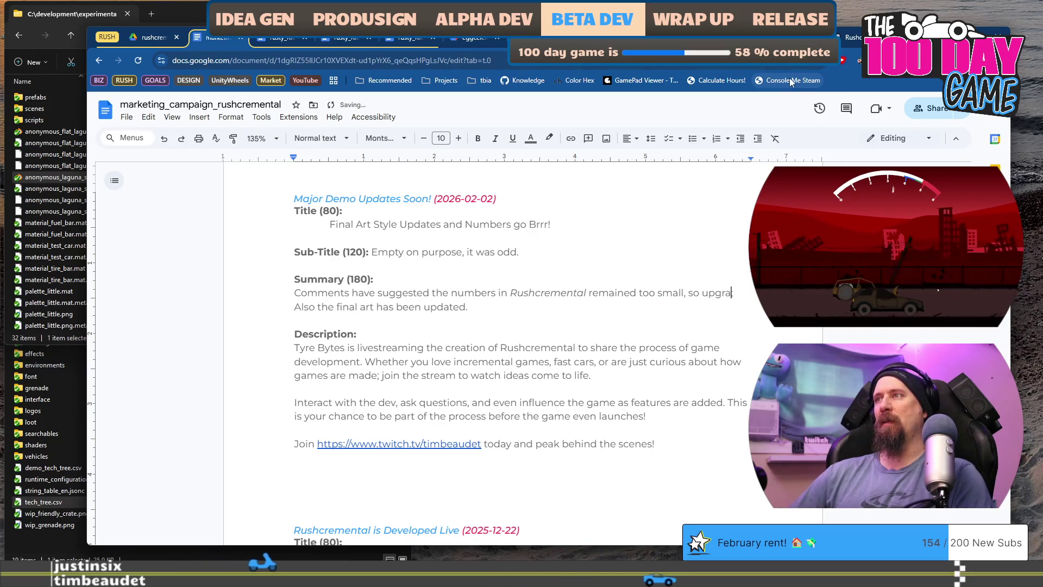
pyautogui.write('s')
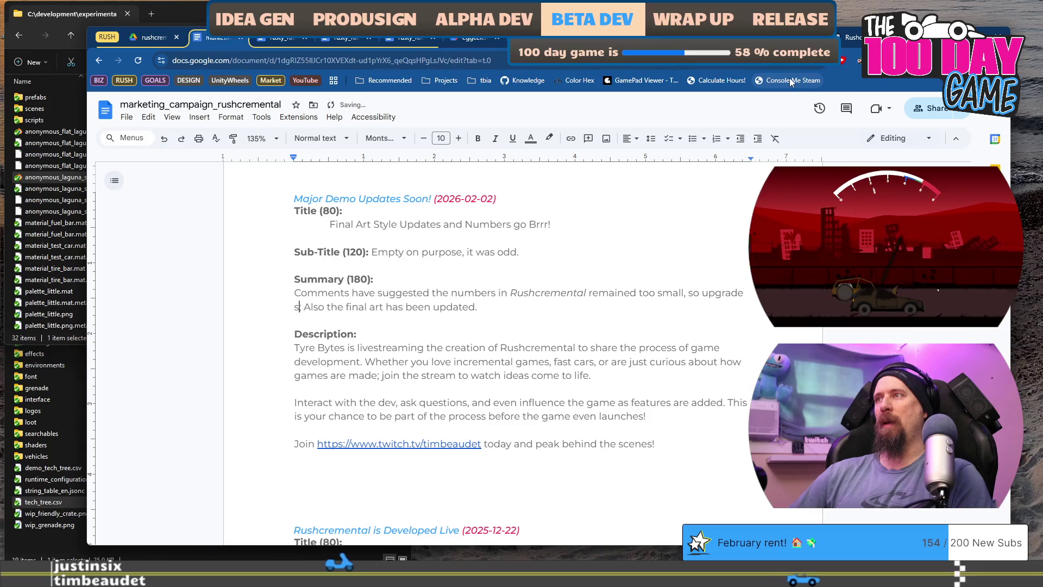
pyautogui.write('are')
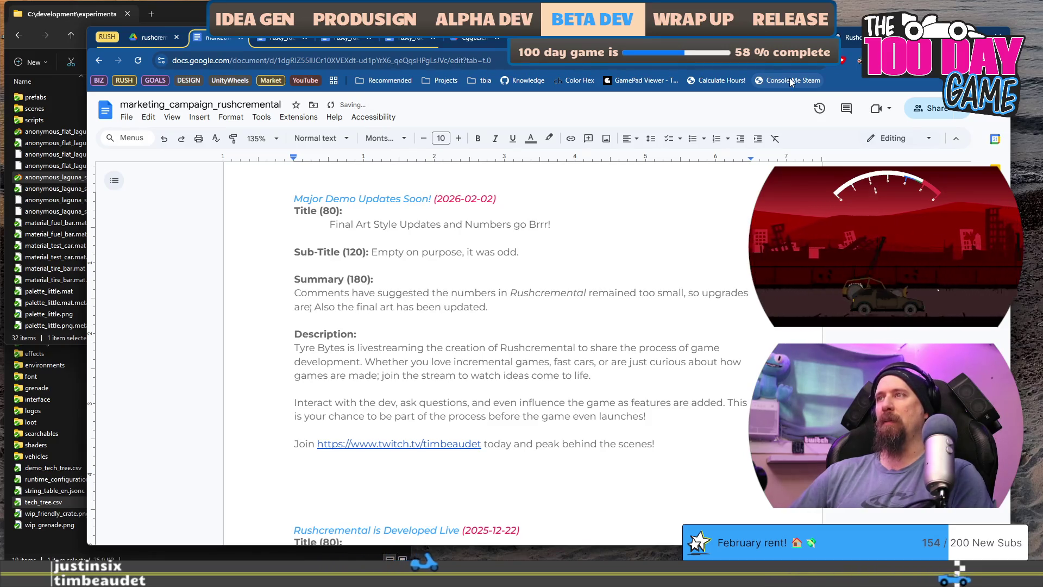
pyautogui.write(' more power')
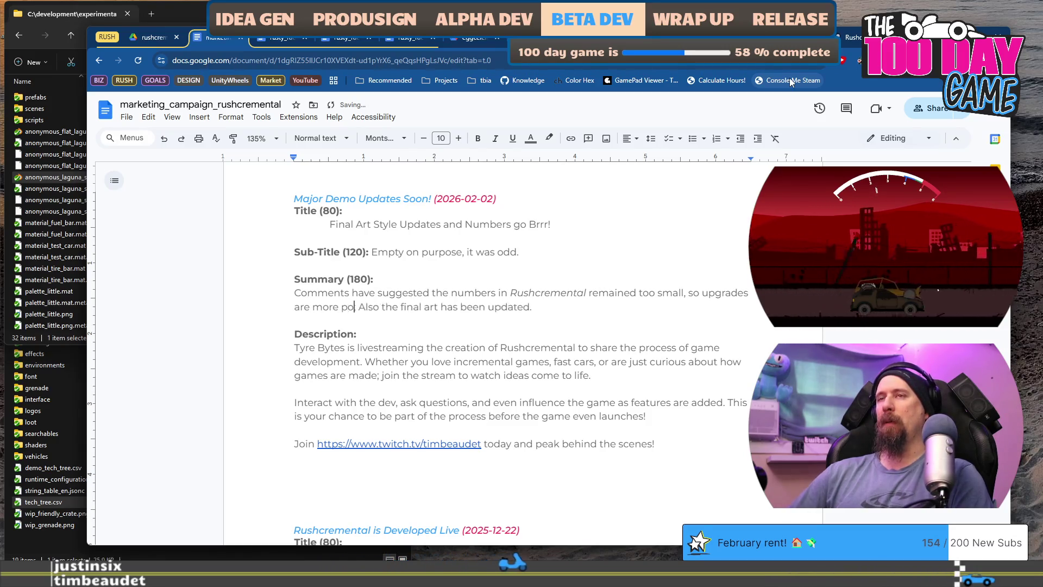
pyautogui.write('ful')
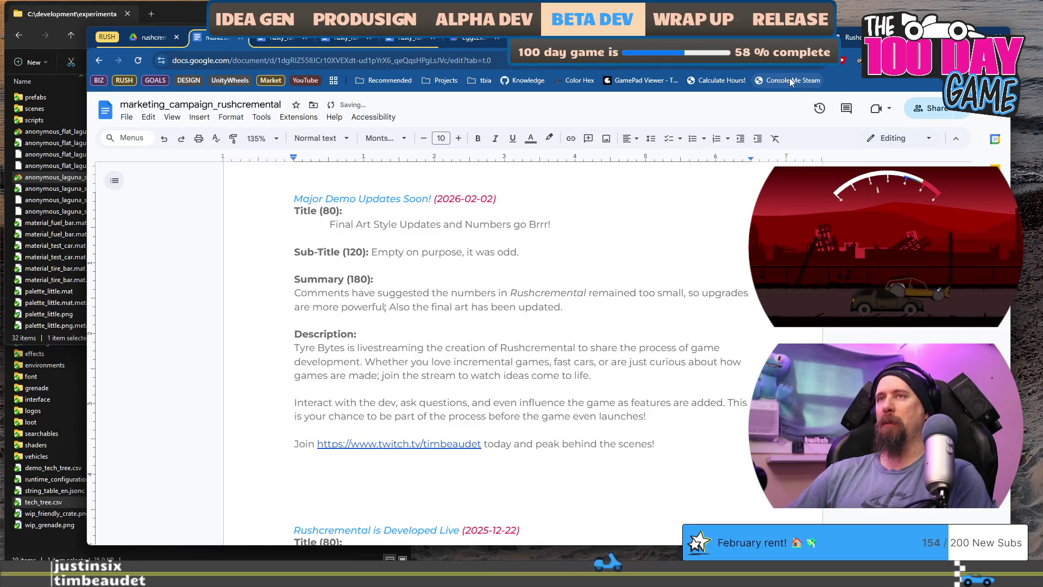
pyautogui.write('now much ')
pyautogui.write('!')
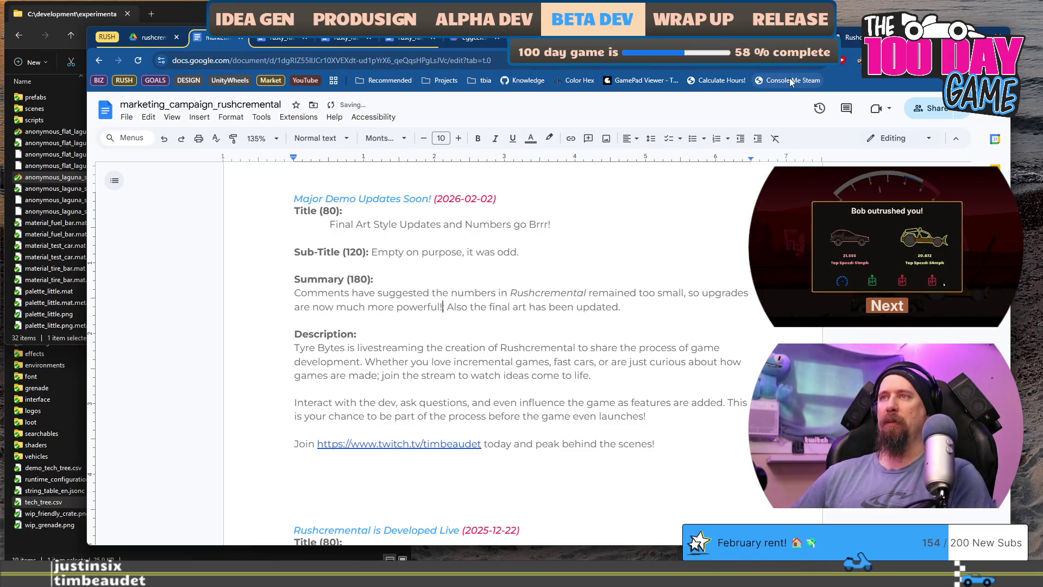
pyautogui.hotkey('shift', 'End')
pyautogui.press('BackSpace')
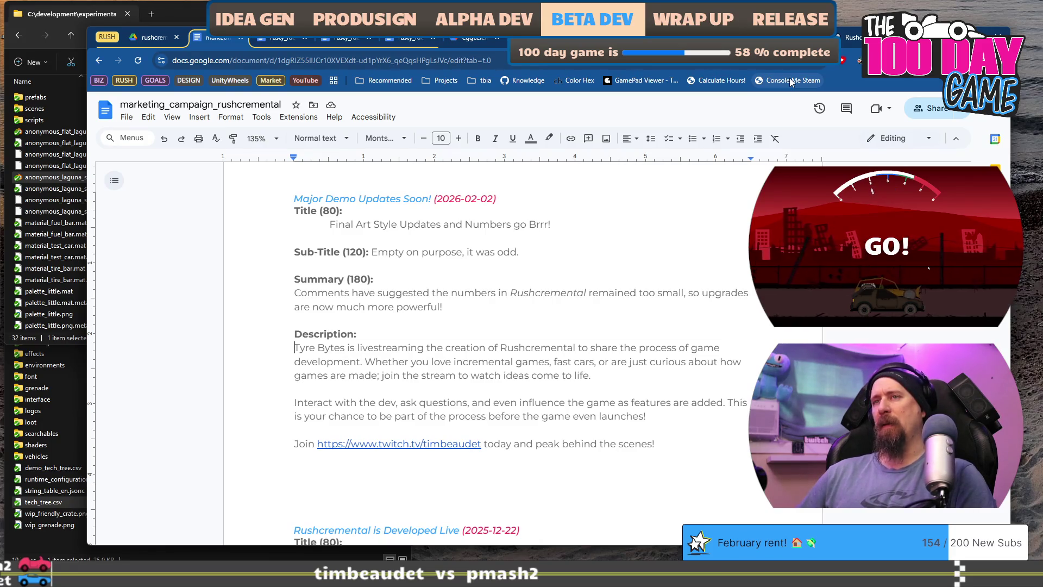
pyautogui.scroll(-4, 625, 402)
pyautogui.scroll(3, 624, 402)
pyautogui.scroll(-7, 625, 402)
pyautogui.scroll(12, 626, 393)
pyautogui.scroll(5, 625, 393)
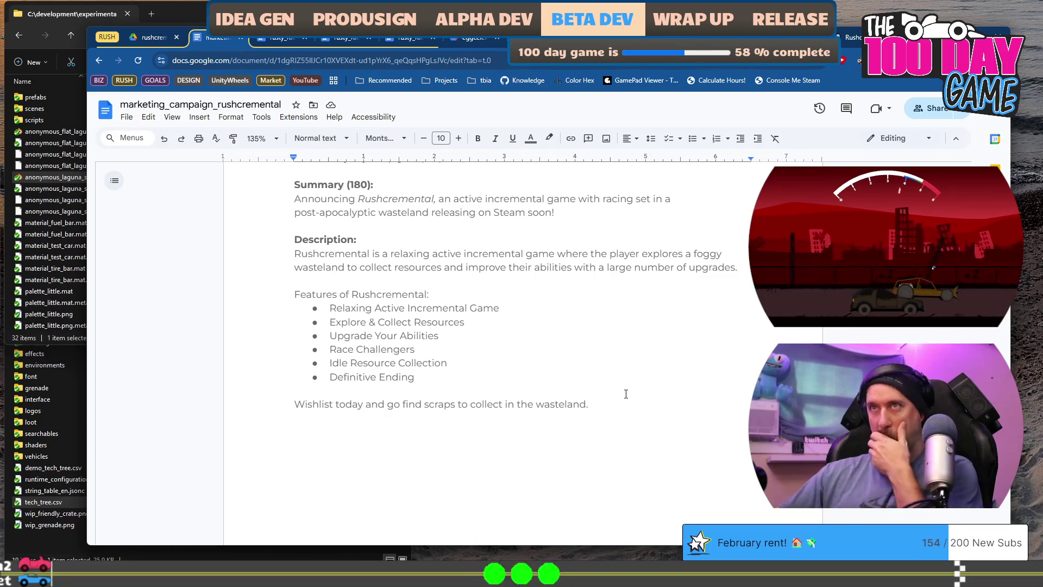
pyautogui.scroll(1, 590, 315)
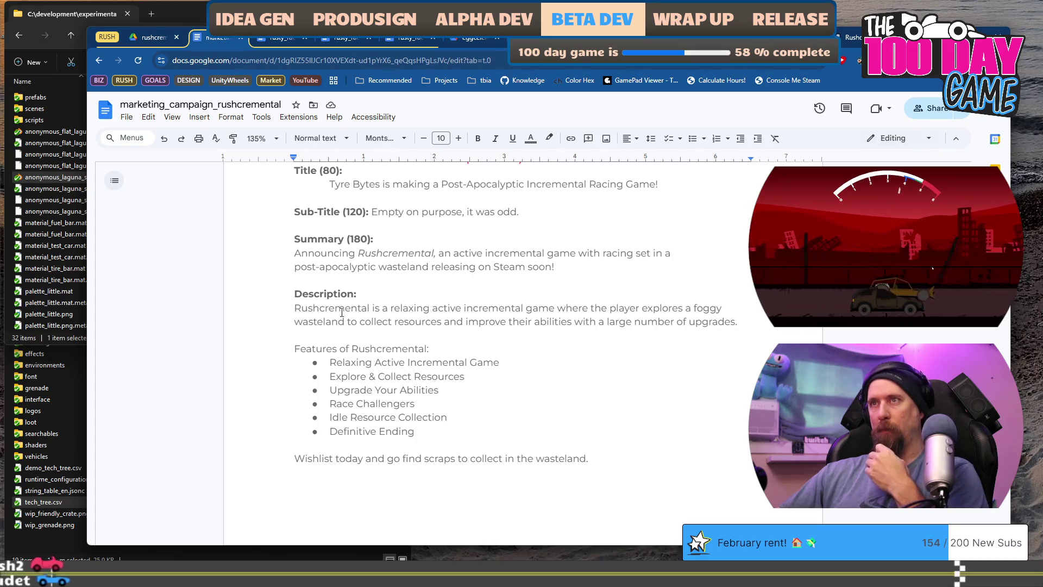
pyautogui.scroll(-6, 538, 317)
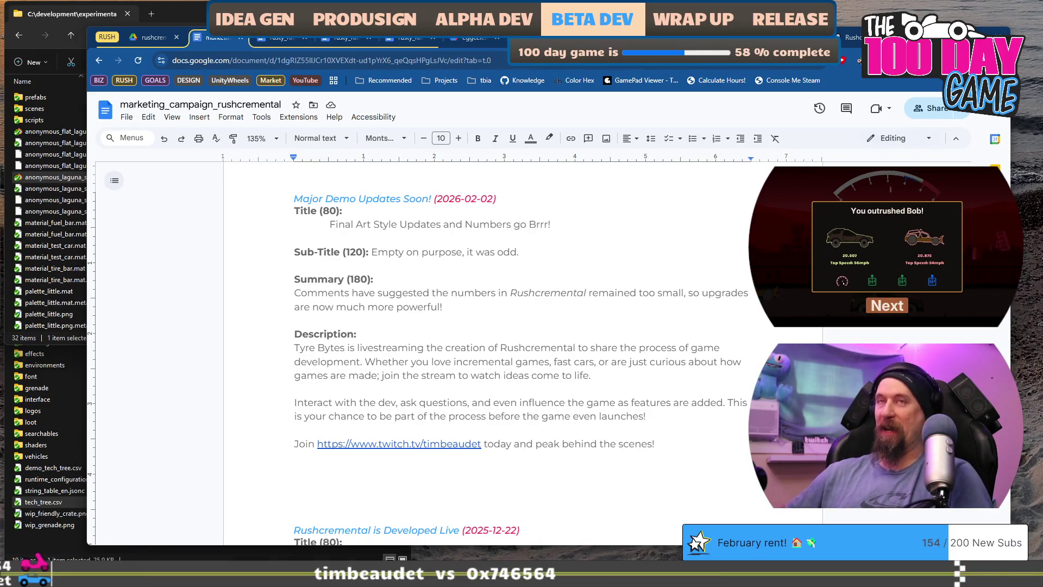
pyautogui.click(894, 314)
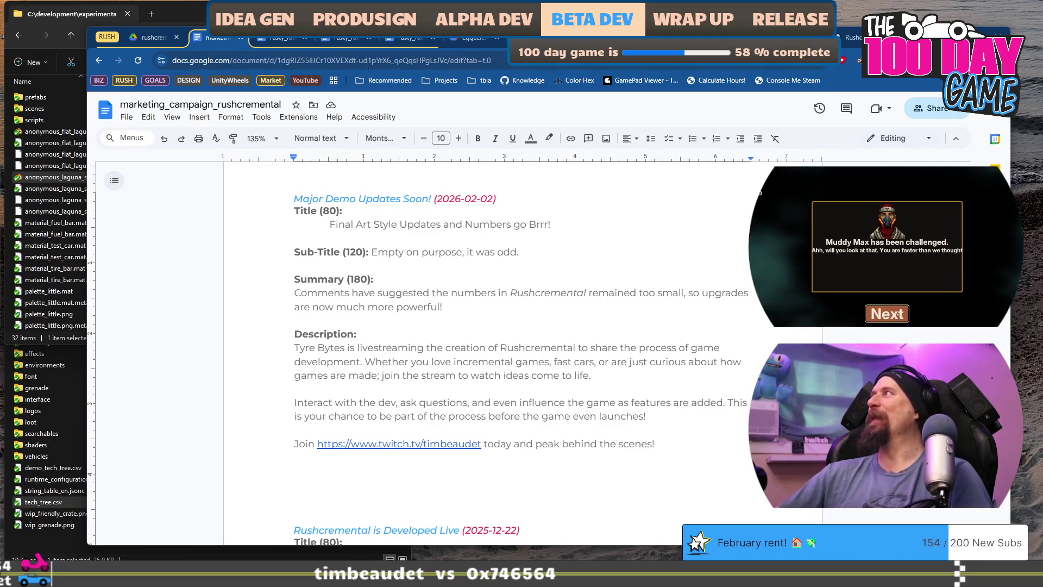
# Step: Move the game past the Muddy Max notice to its Quests list, then show the Steam library desktop
pyautogui.click(891, 314)
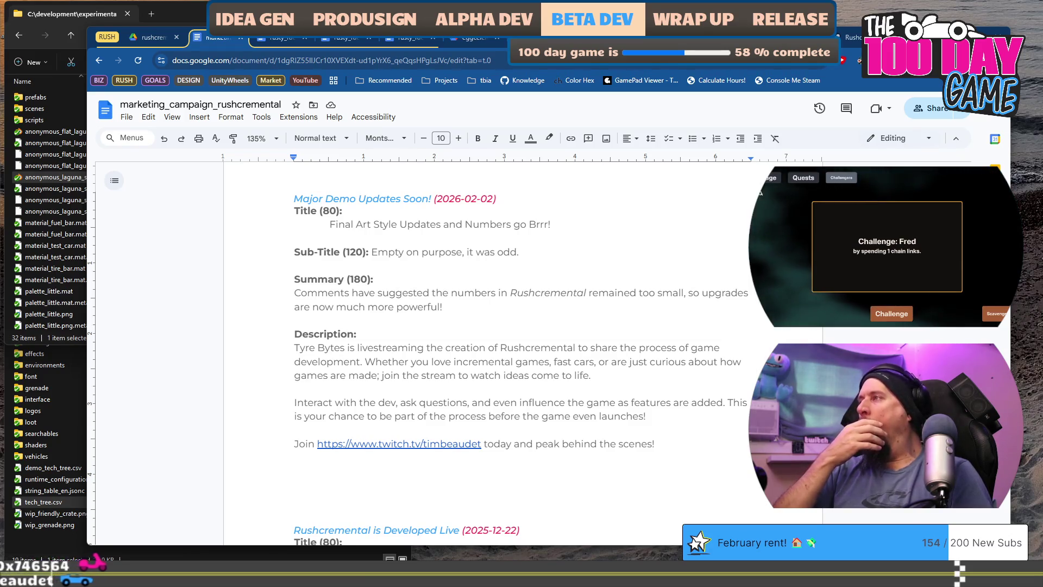
pyautogui.click(806, 180)
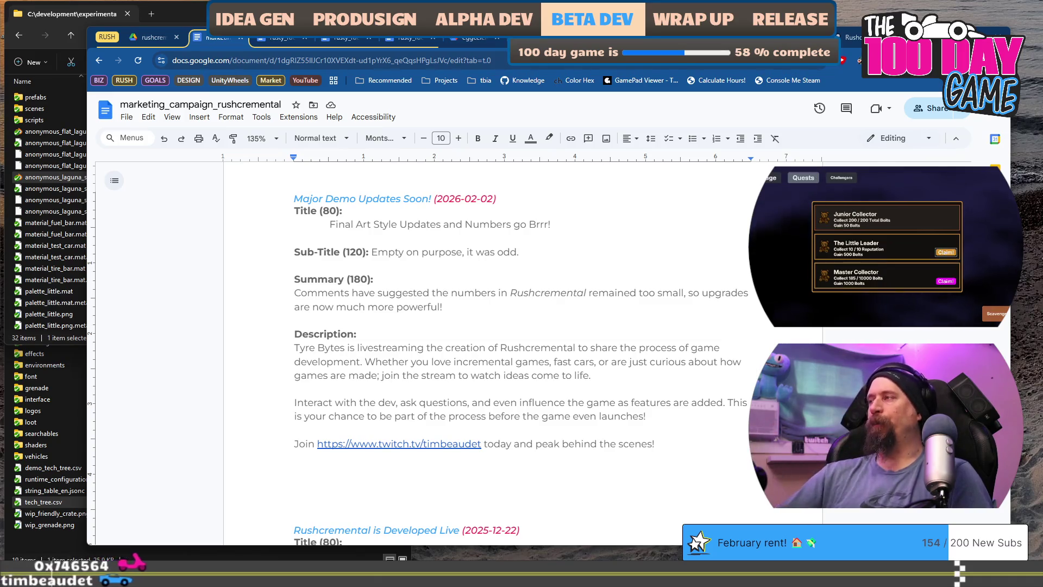
pyautogui.press('super+ctrl+Right')
pyautogui.scroll(-5, 103, 341)
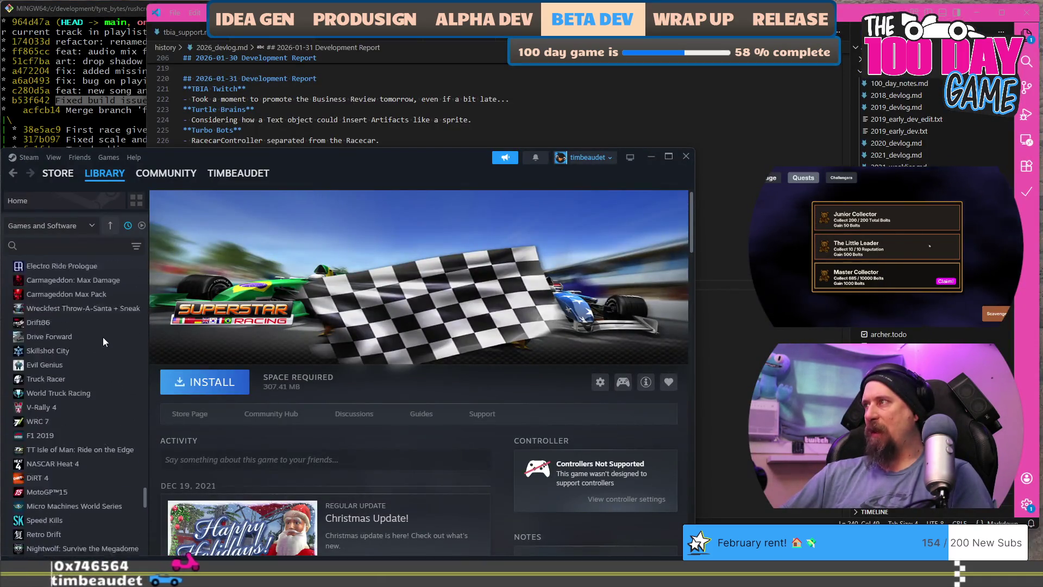
# Step: Scroll the Steam library's racing game list back up to the top
pyautogui.scroll(15, 78, 324)
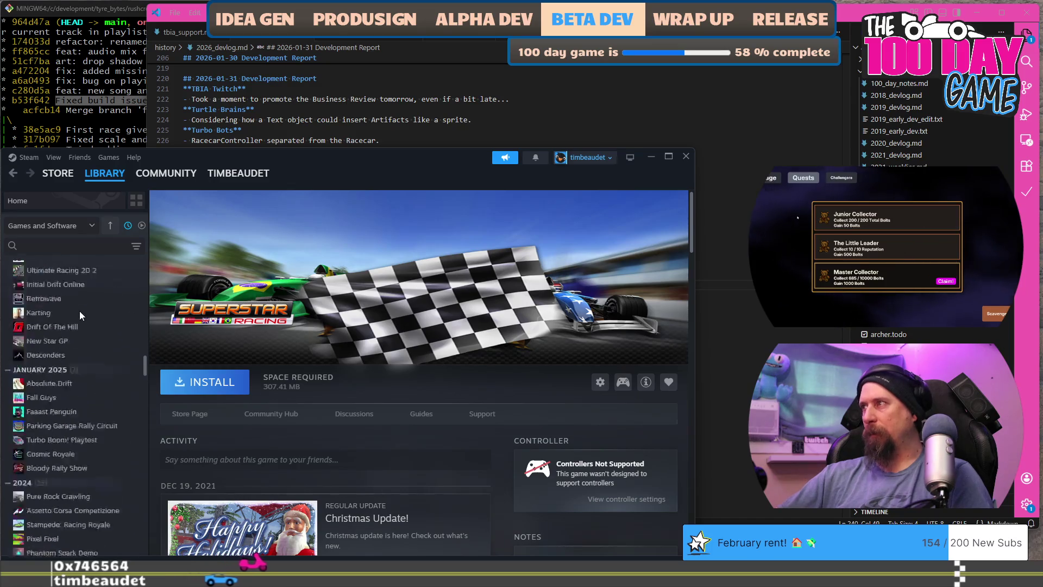
pyautogui.scroll(2, 79, 311)
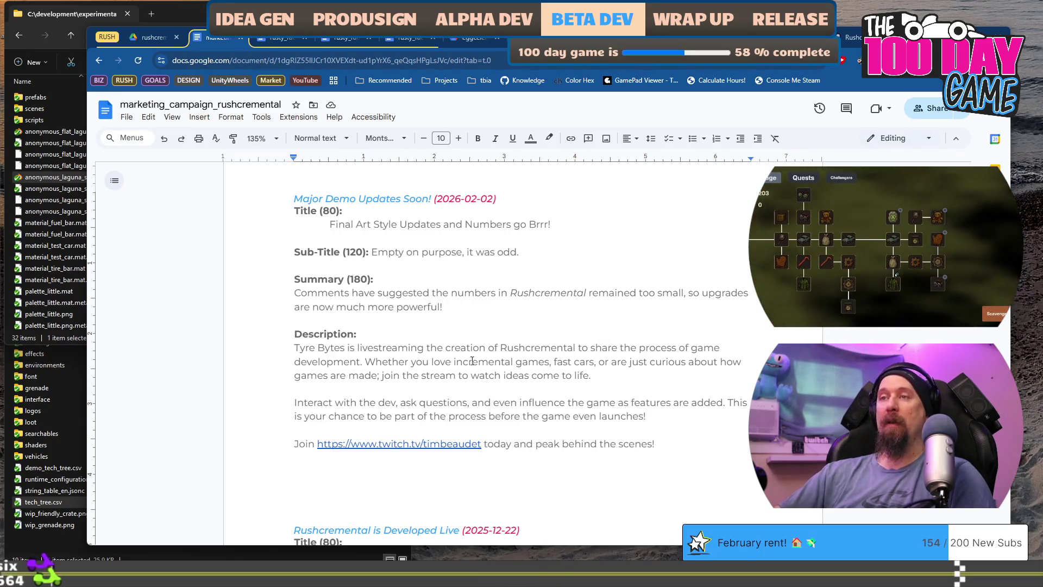
# Step: Delete both livestream description paragraphs and the Join Twitch link line under 'Major Demo Updates Soon!'
pyautogui.moveTo(335, 346)
pyautogui.mouseDown()
pyautogui.moveTo(520, 348)
pyautogui.moveTo(597, 375)
pyautogui.mouseUp()
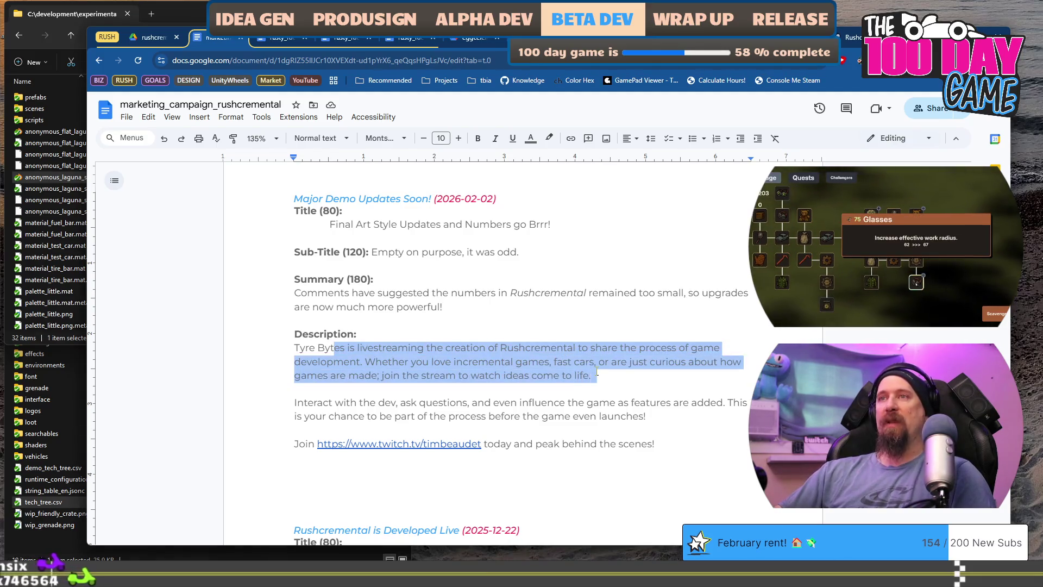
pyautogui.moveTo(645, 416); pyautogui.dragTo(499, 348)
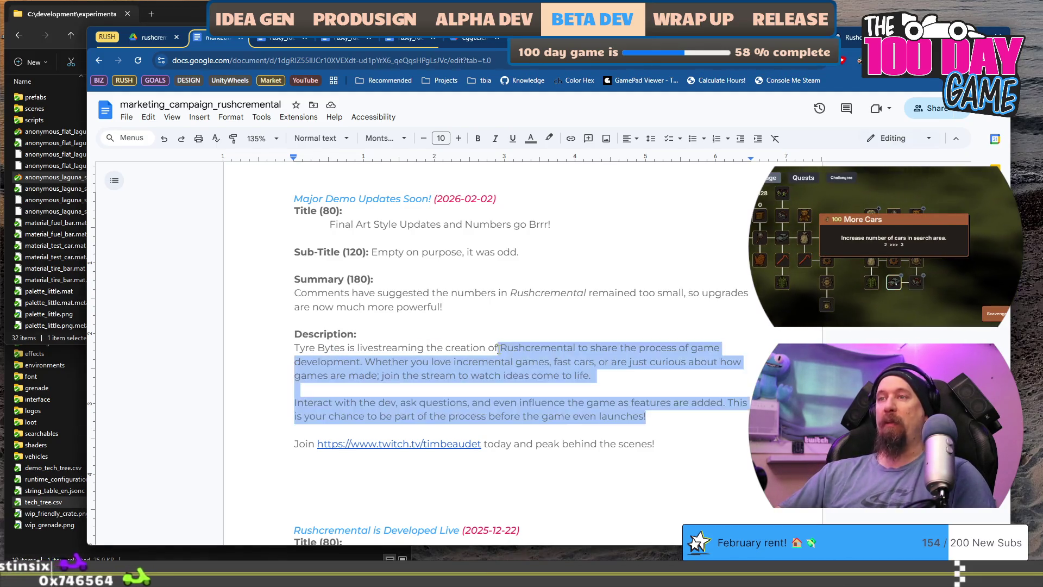
pyautogui.hotkey('shift', 'Home')
pyautogui.press('BackSpace')
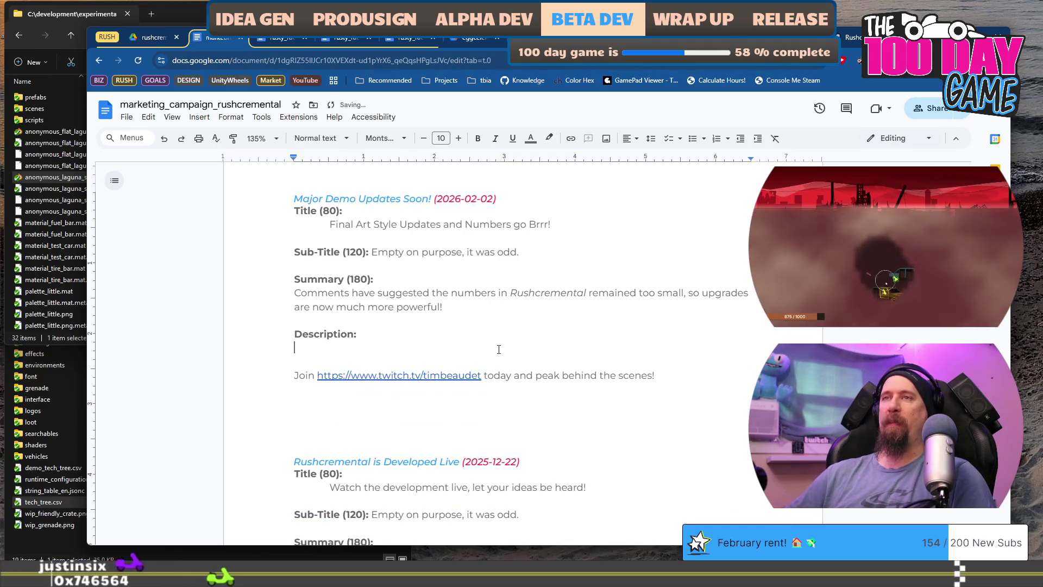
pyautogui.hotkey('shift', 'Down')
pyautogui.press('BackSpace')
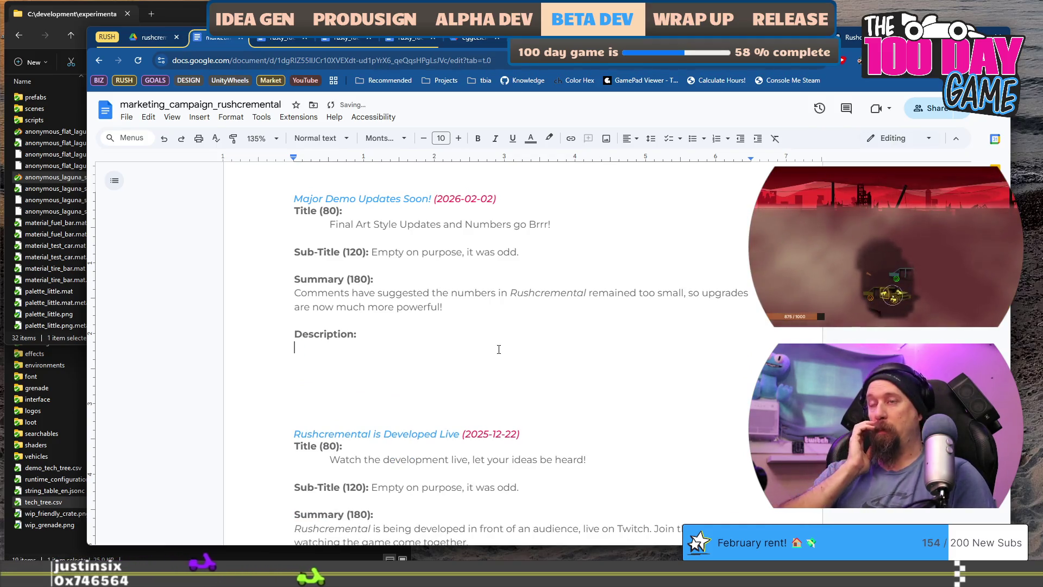
# Step: Finish the '[ image ]' placeholder and draft a line about final style touches added to the art
pyautogui.write('[imag')
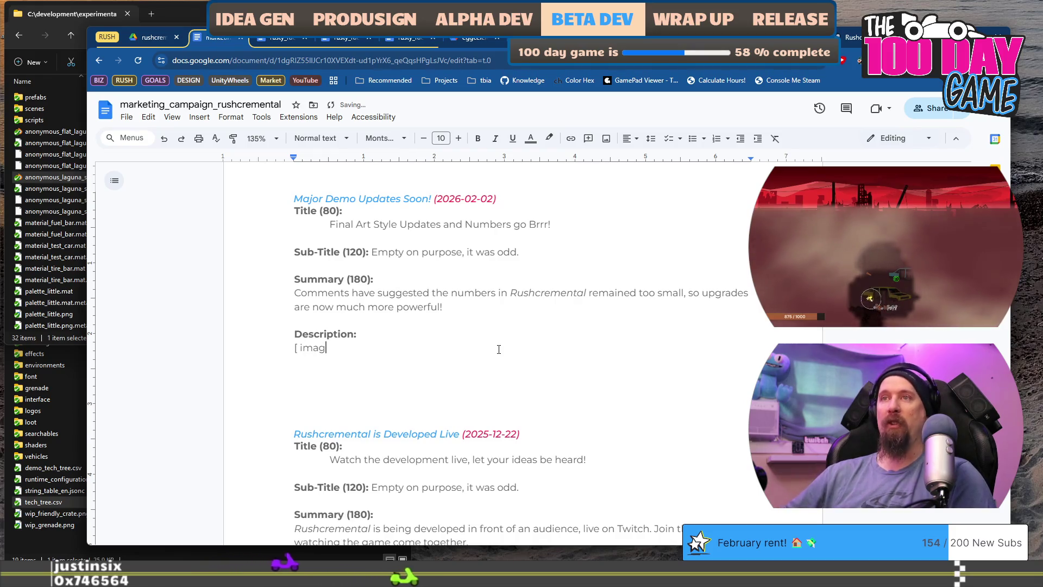
pyautogui.press('Return')
pyautogui.press('Return')
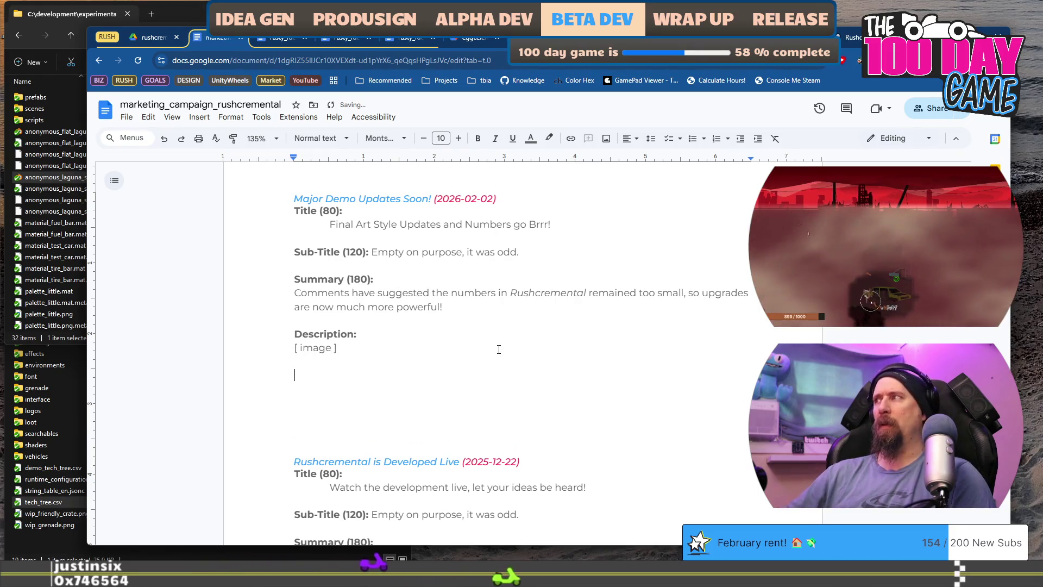
pyautogui.write('More de')
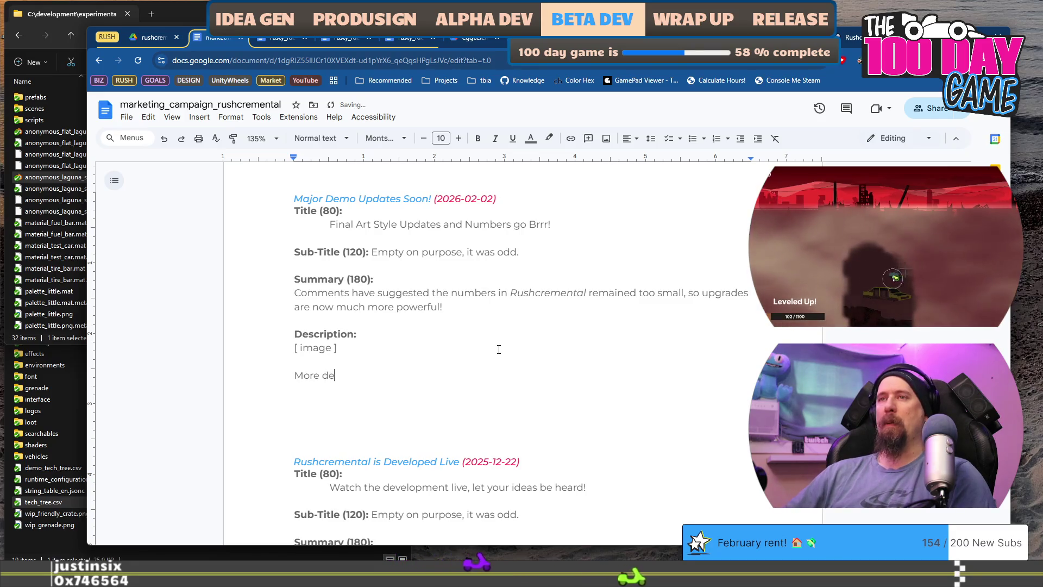
pyautogui.write('tails and')
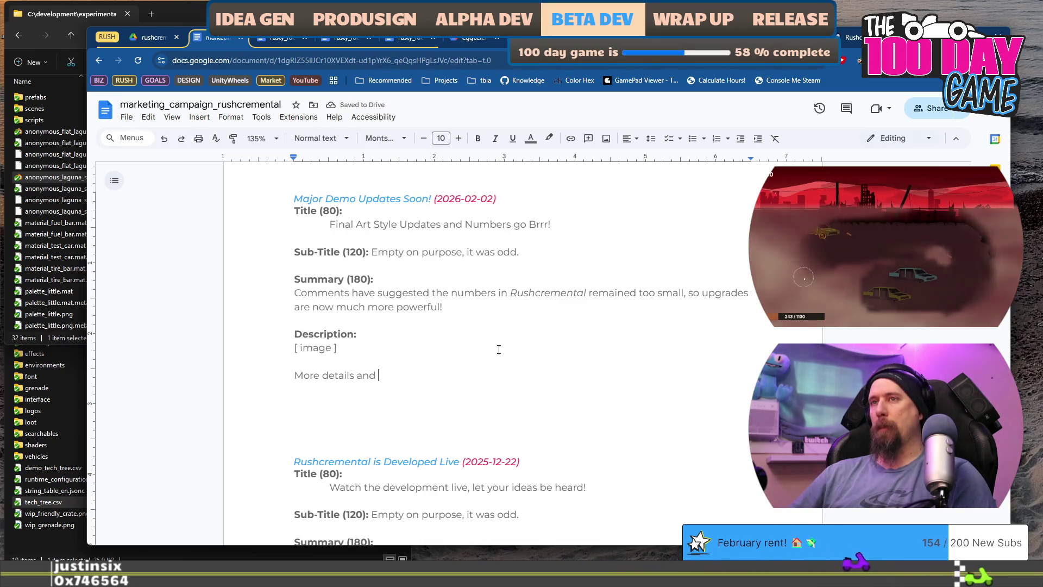
pyautogui.press('BackSpace')
pyautogui.press('BackSpace')
pyautogui.press('BackSpace')
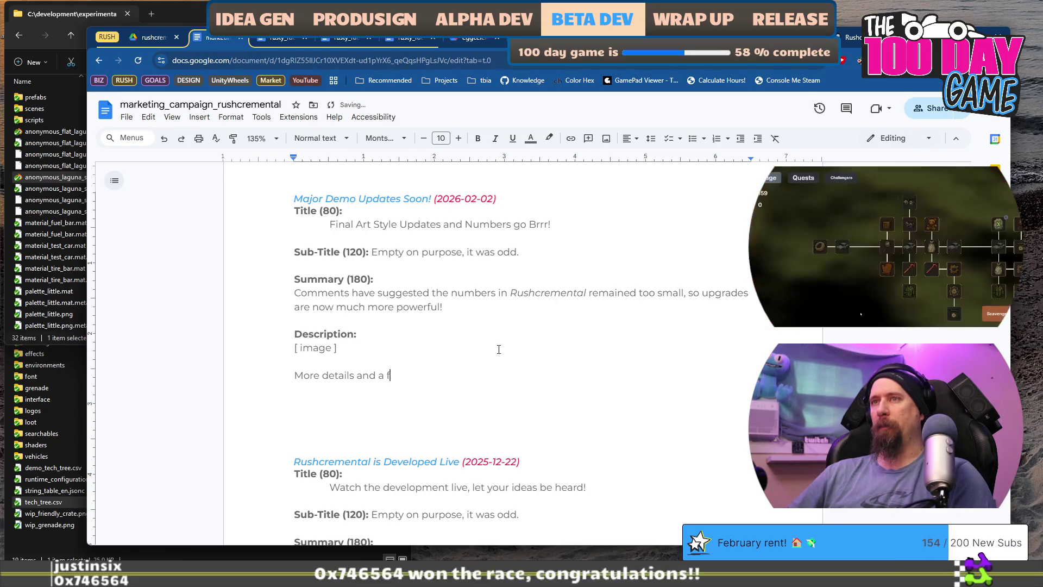
pyautogui.write('the final f')
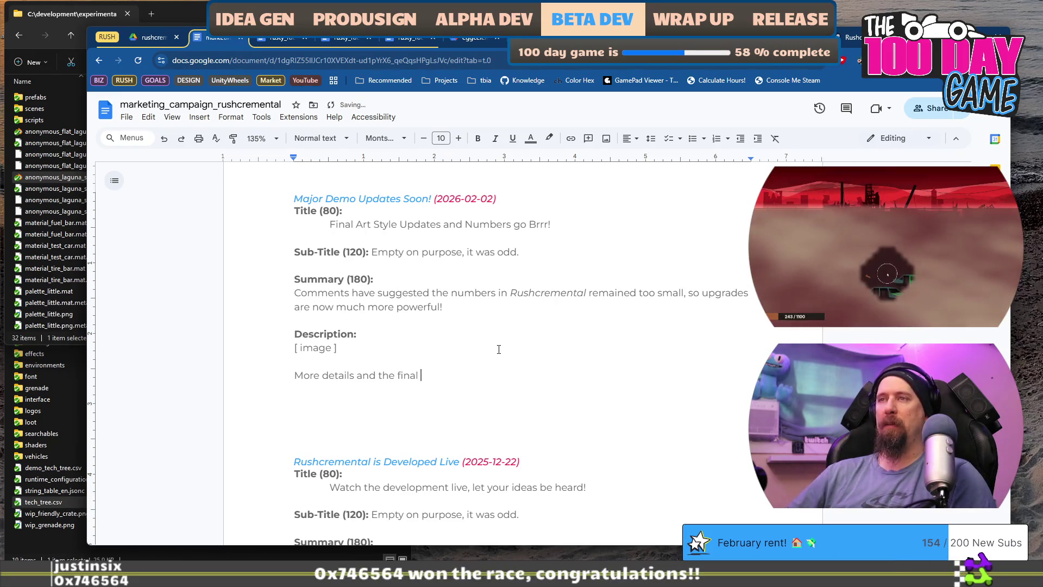
pyautogui.press('BackSpace')
pyautogui.write('sty')
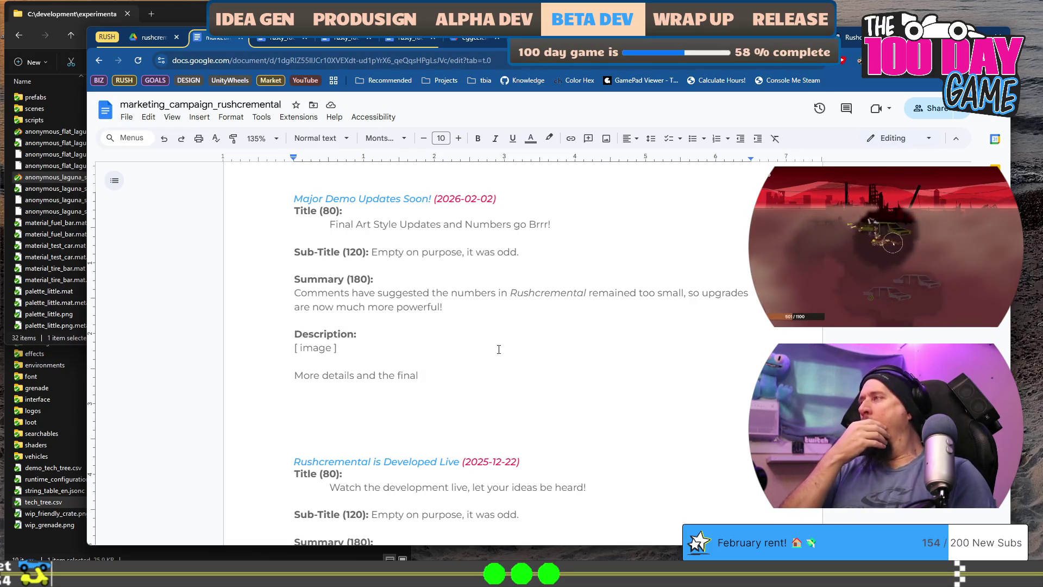
pyautogui.write('tou')
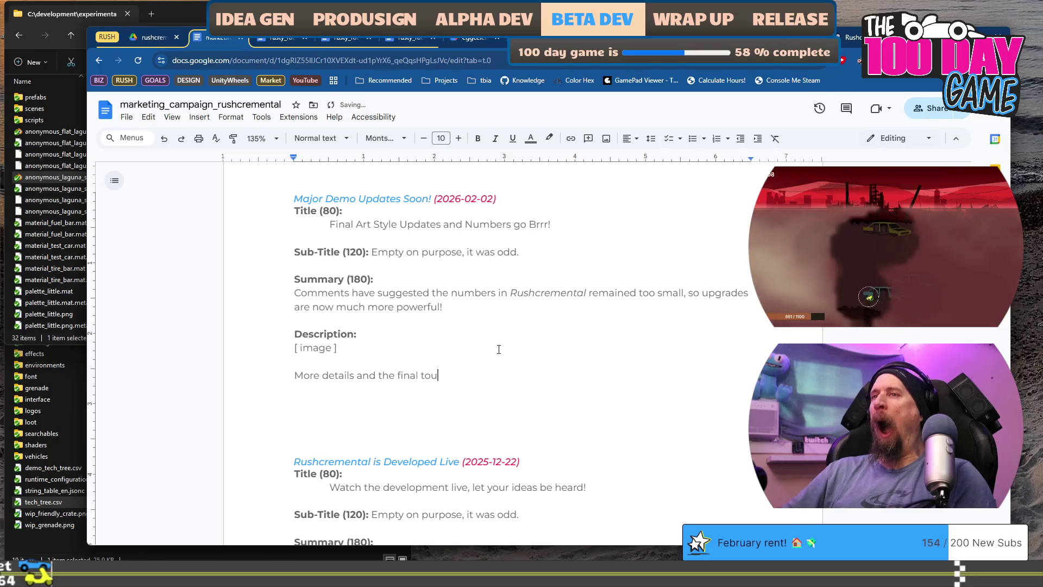
pyautogui.write('ches has')
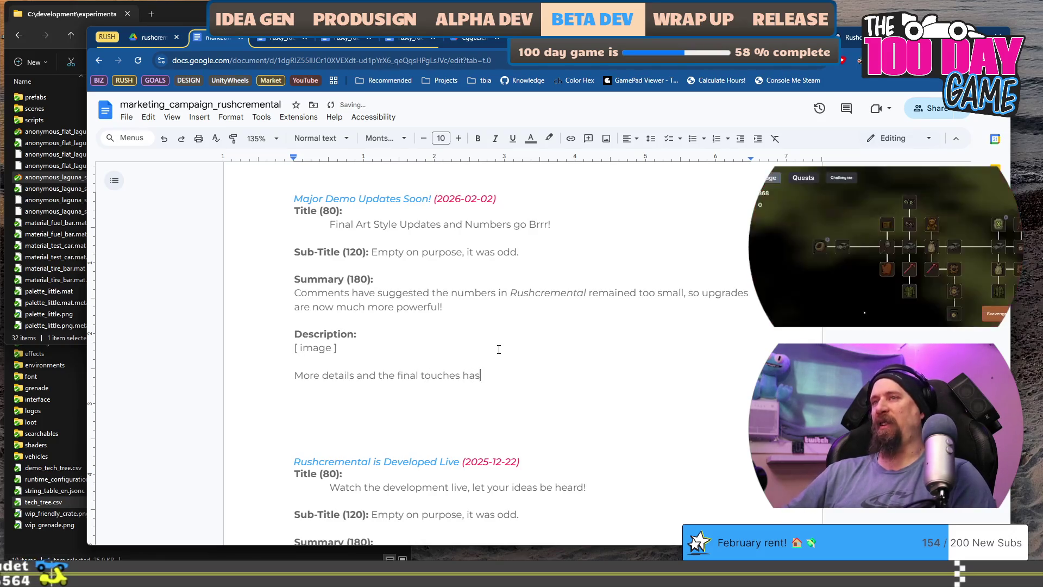
pyautogui.write(' been added to the art. ')
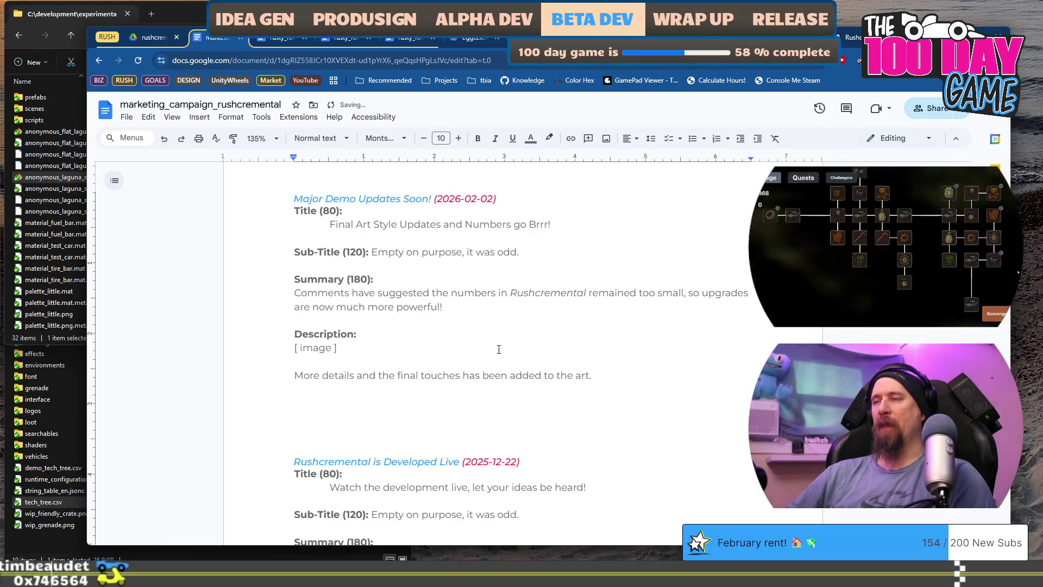
pyautogui.write('Soo')
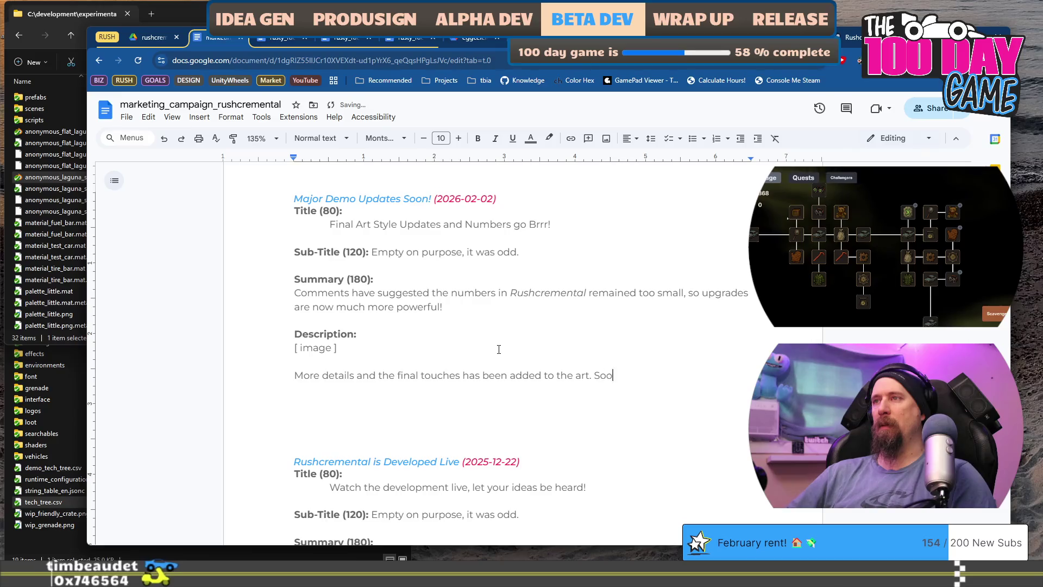
pyautogui.write('e rmo will g')
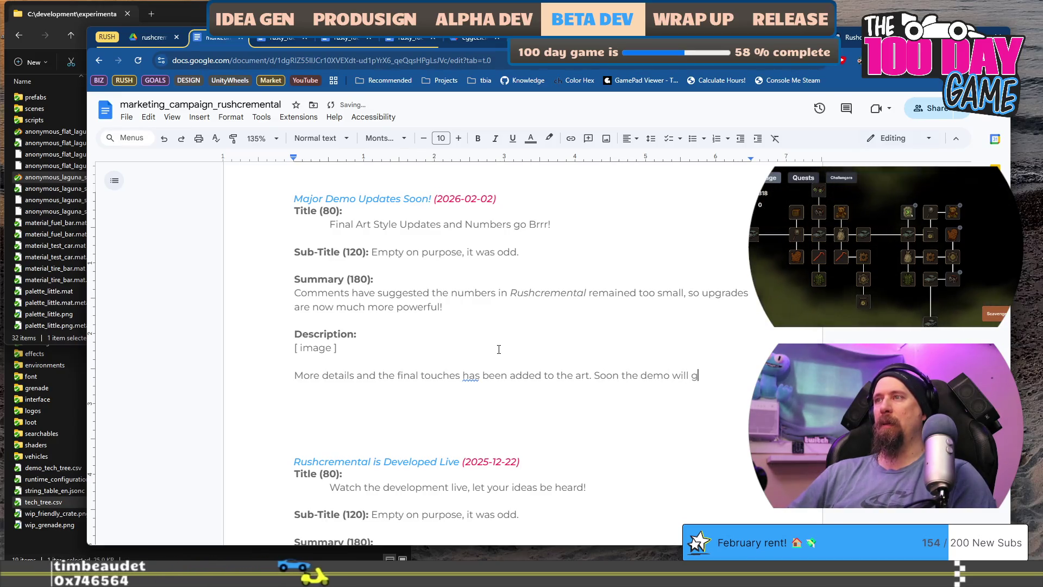
pyautogui.write('ive')
# Step: Remove the unfinished trailing sentence, change 'has' to 'have', and append ', back' after art
pyautogui.hotkey('ctrl', 'shift', 'Left')
pyautogui.hotkey('ctrl', 'shift', 'Left')
pyautogui.hotkey('ctrl', 'shift', 'Left')
pyautogui.press('BackSpace')
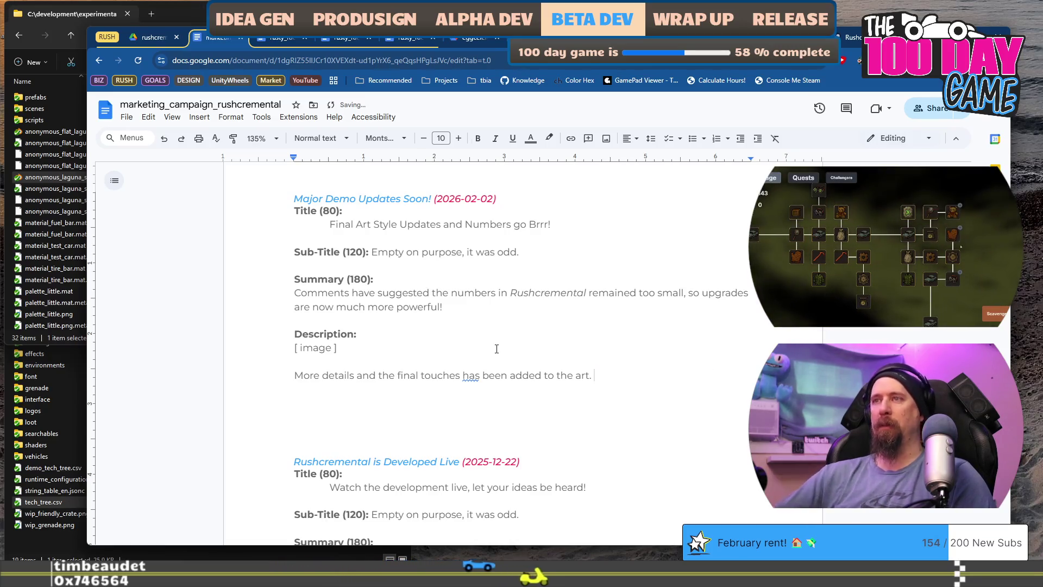
pyautogui.rightClick(469, 377)
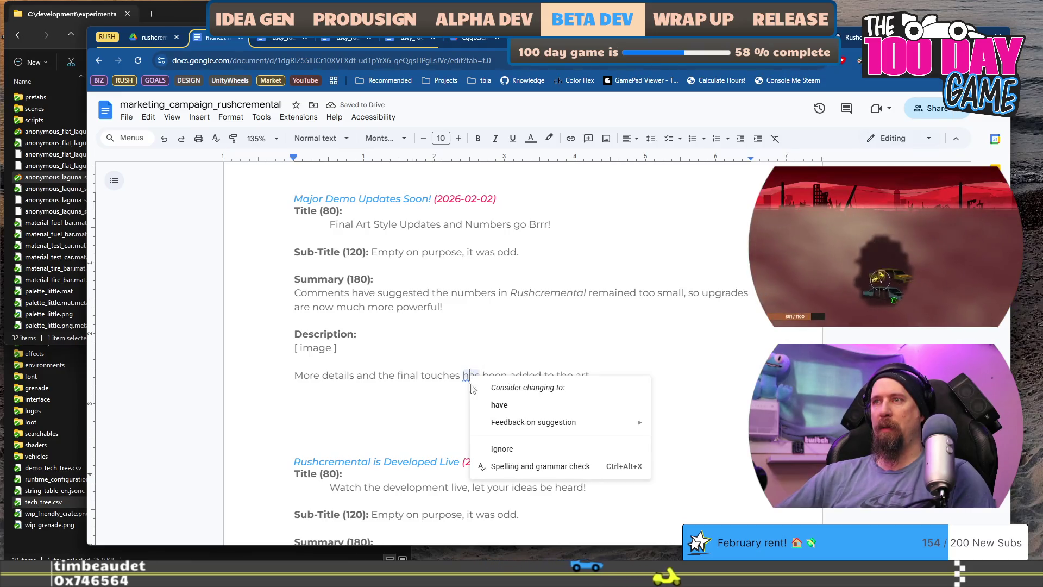
pyautogui.click(499, 405)
pyautogui.hotkey('ctrl', 'shift', 'Left')
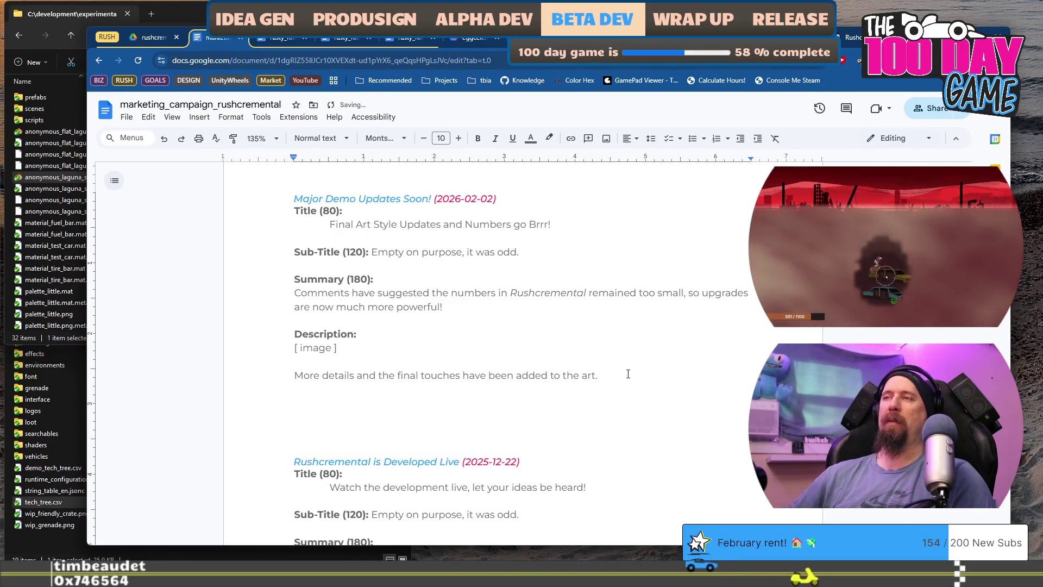
pyautogui.write(', back')
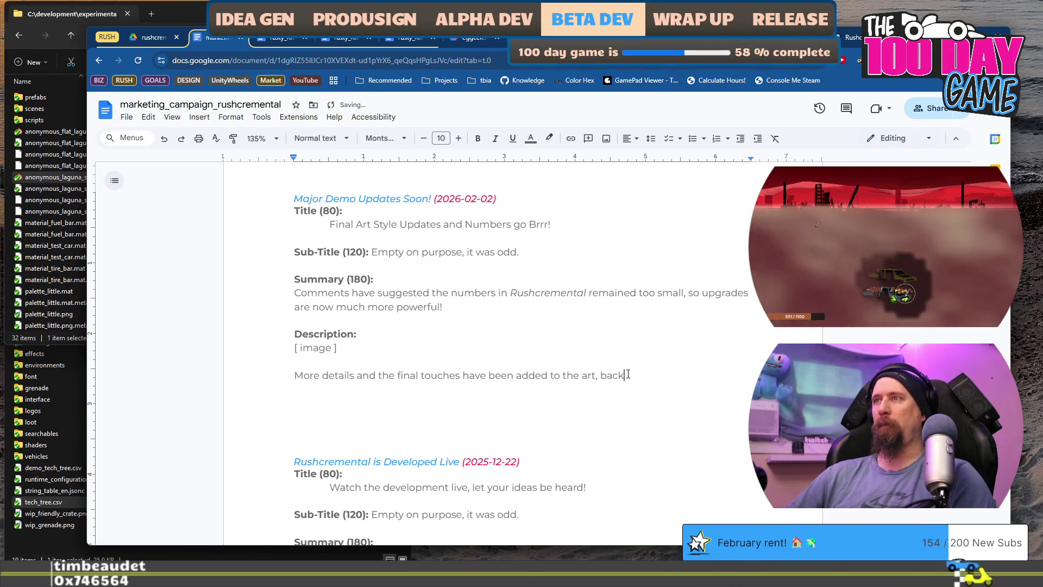
# Step: Reword the sentence opening to 'The' and insert 'much of the' before 'art'
pyautogui.press('Home')
pyautogui.hotkey('ctrl', 'shift', 'Right')
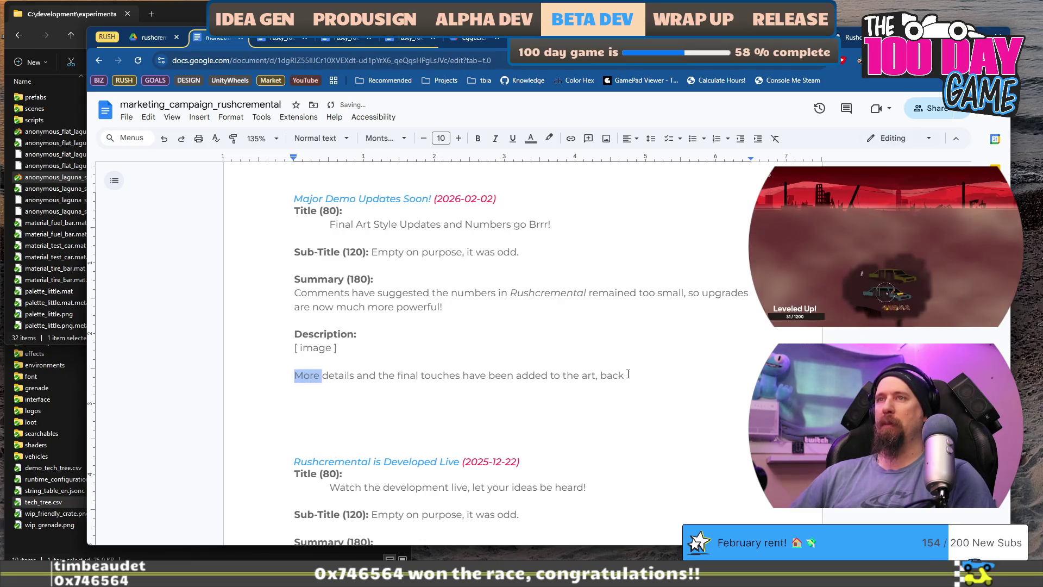
pyautogui.write('D')
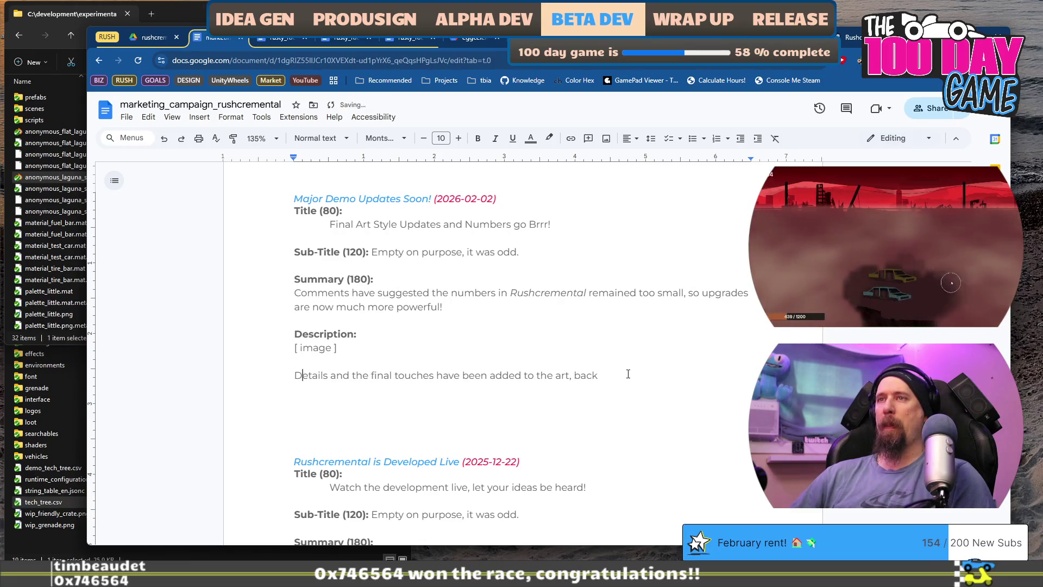
pyautogui.hotkey('ctrl', 'Right')
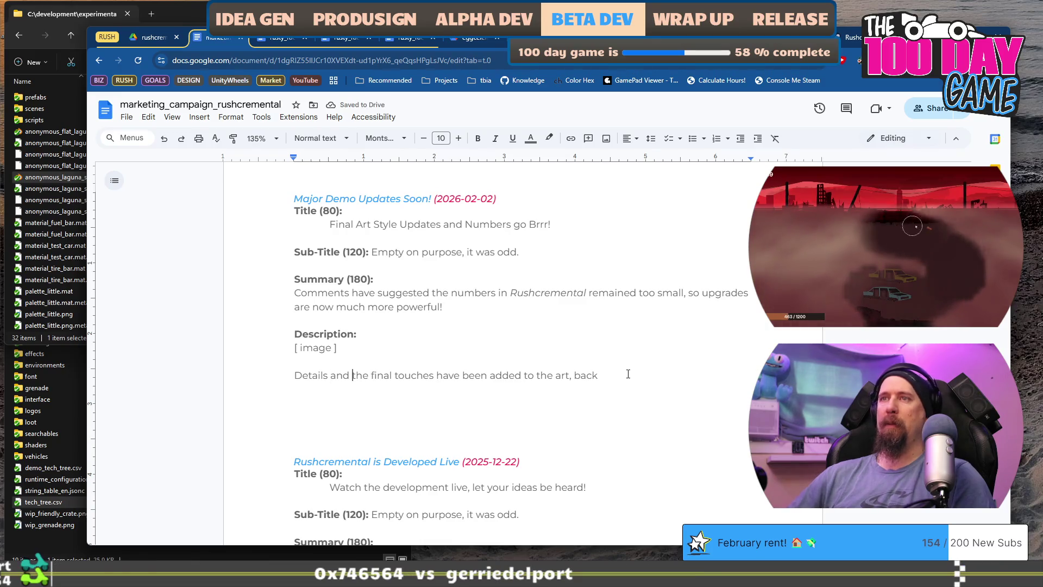
pyautogui.write('The')
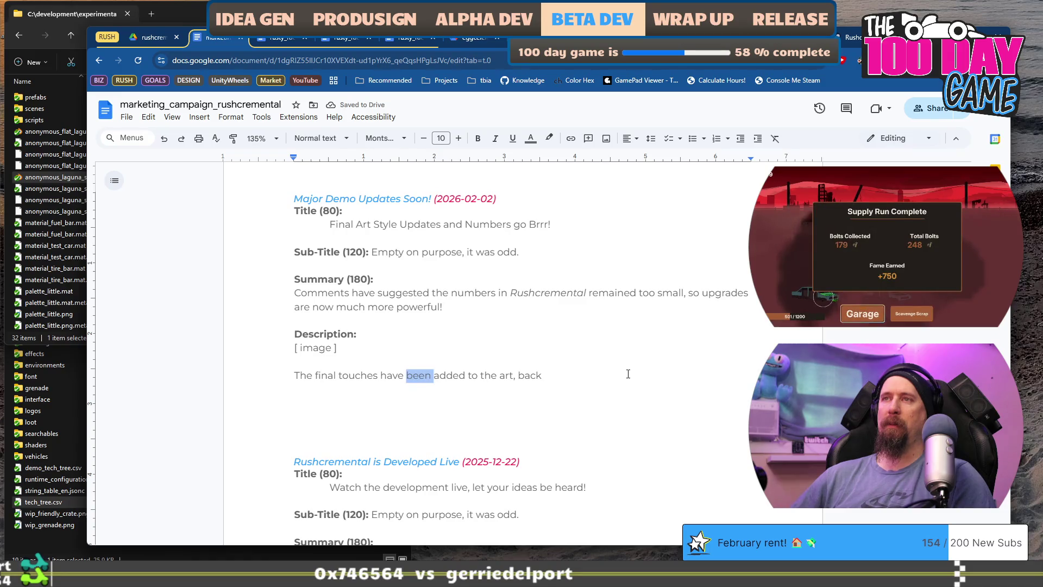
pyautogui.hotkey('ctrl', 'Right')
pyautogui.hotkey('ctrl', 'Right')
pyautogui.hotkey('ctrl', 'Right')
pyautogui.write('muc')
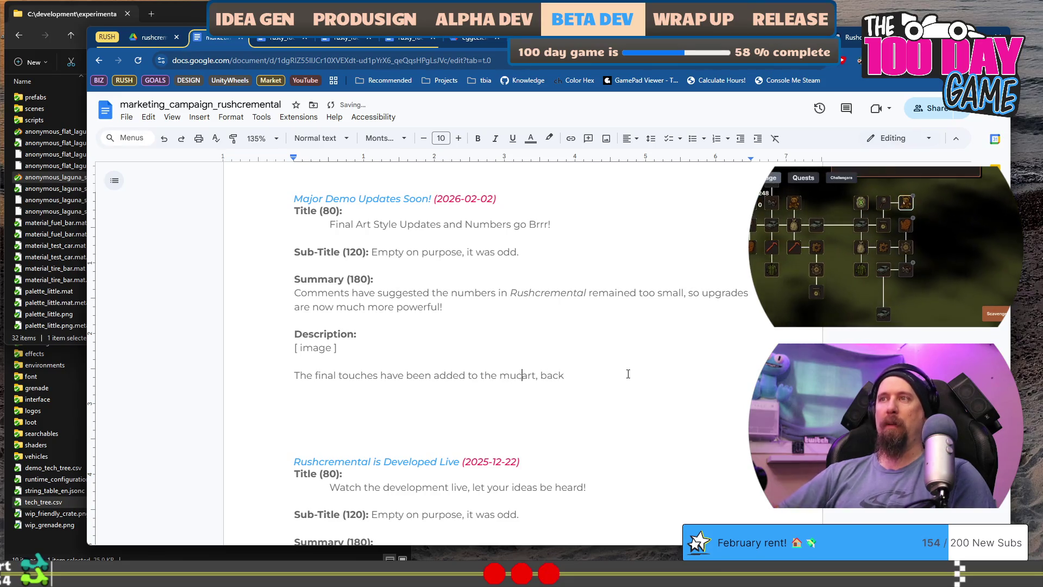
pyautogui.write('h of')
pyautogui.press('Right')
pyautogui.press('Right')
pyautogui.press('Right')
pyautogui.press('Delete')
pyautogui.write('t')
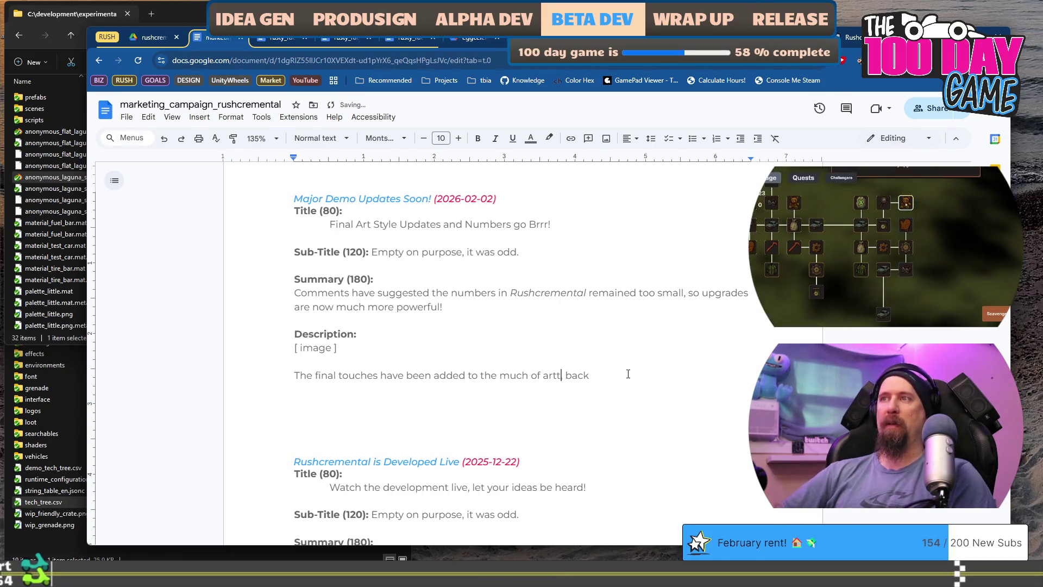
pyautogui.hotkey('ctrl', 'Left')
pyautogui.write('the')
# Step: Replace the trailing 'back' with wording about new icons for almost everything
pyautogui.press('End')
pyautogui.hotkey('ctrl', 'BackSpace')
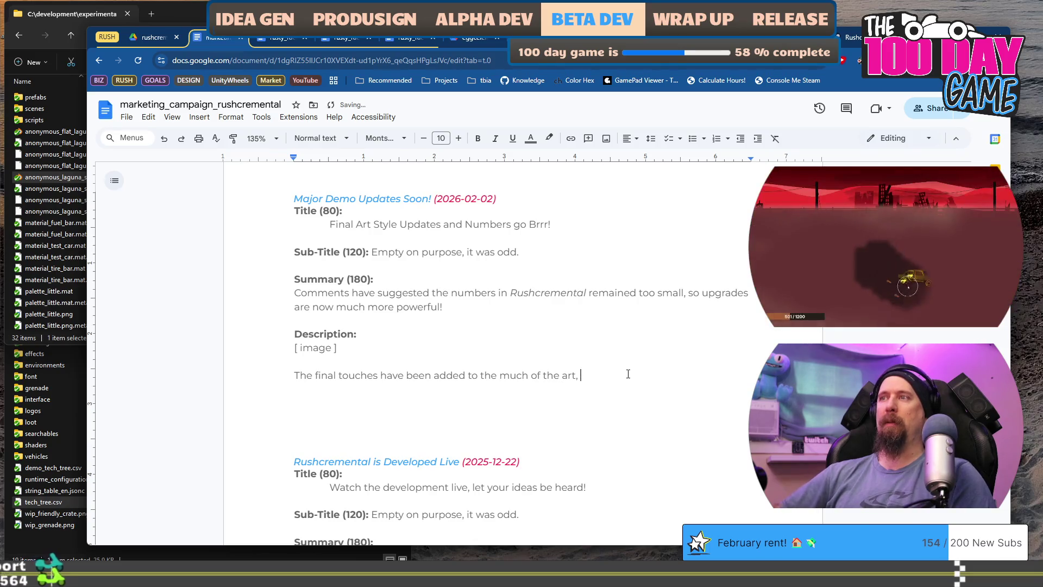
pyautogui.write('new icons, ')
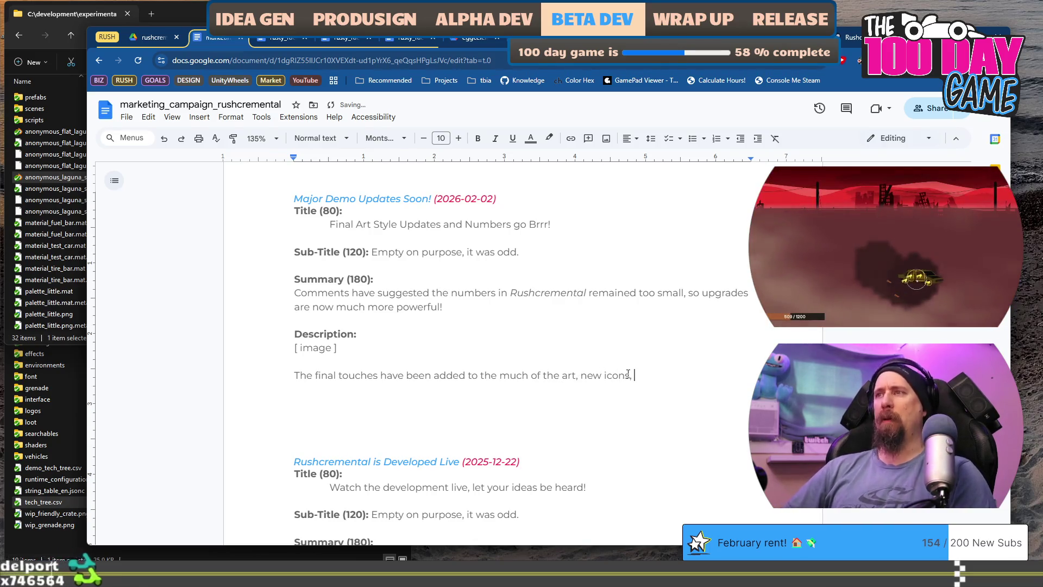
pyautogui.write('and the ')
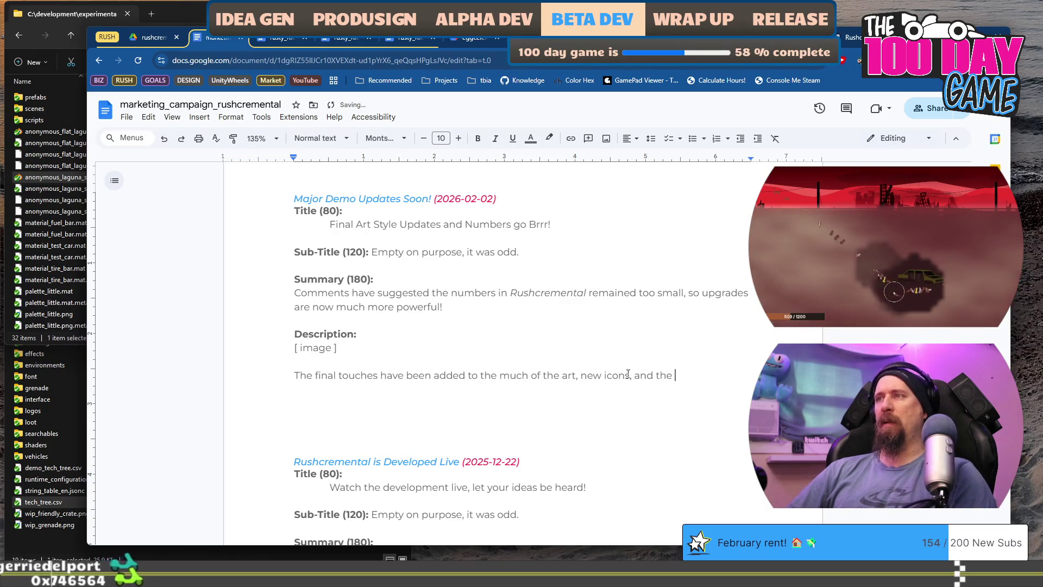
pyautogui.write('bolts ')
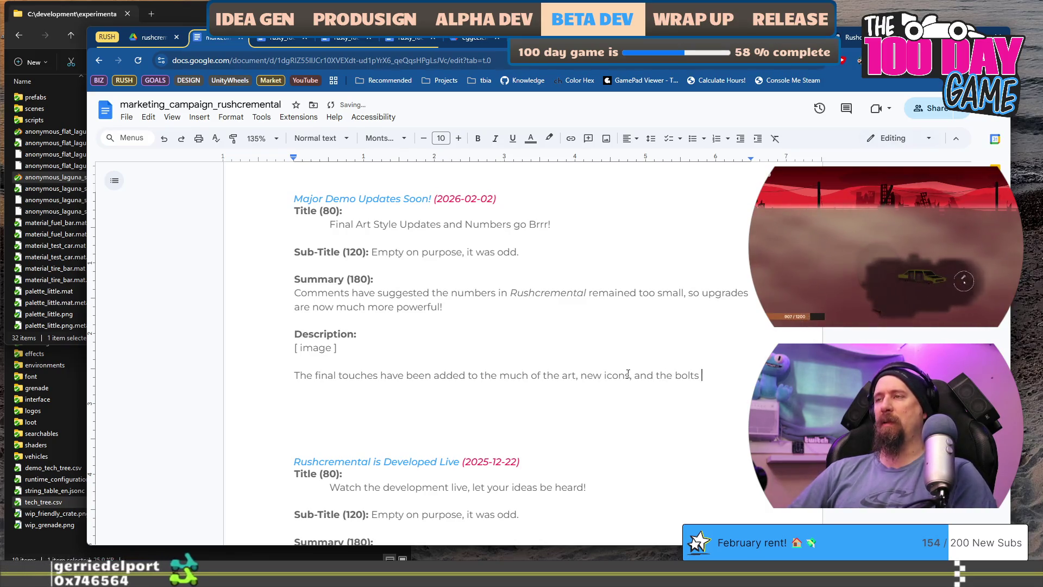
pyautogui.write('turned')
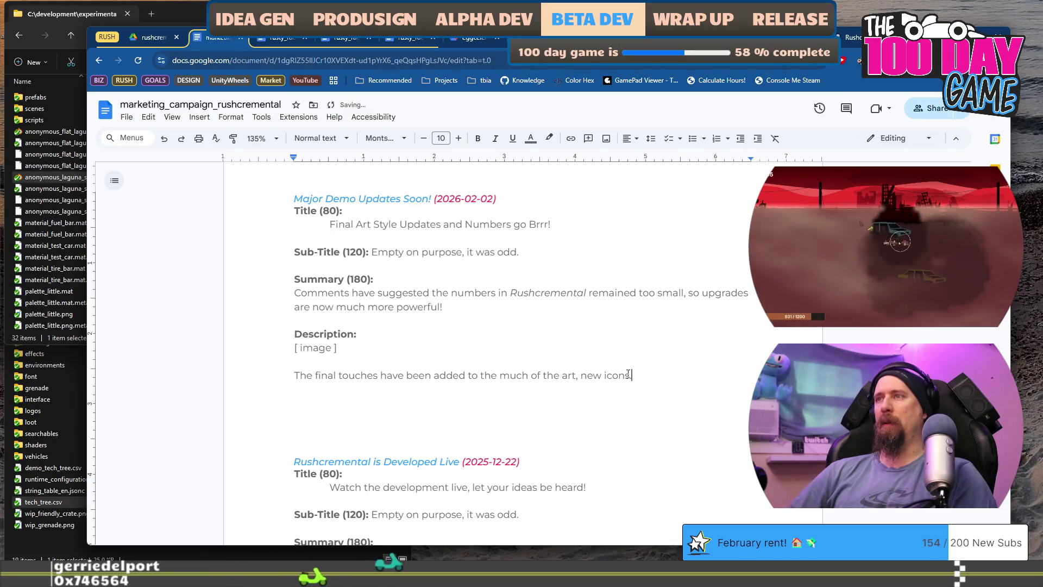
pyautogui.write(' for alm')
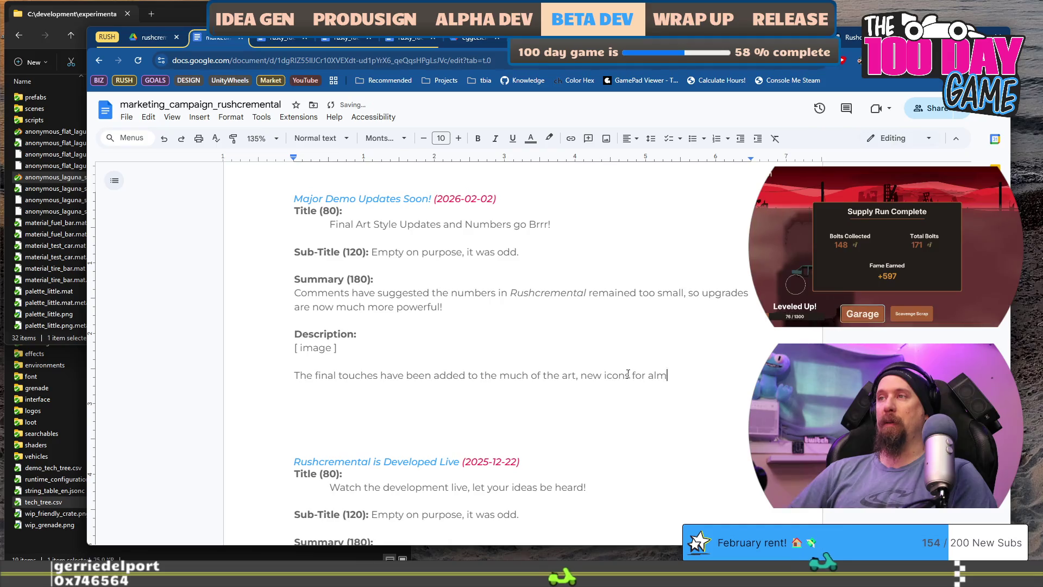
pyautogui.write('ost everythi')
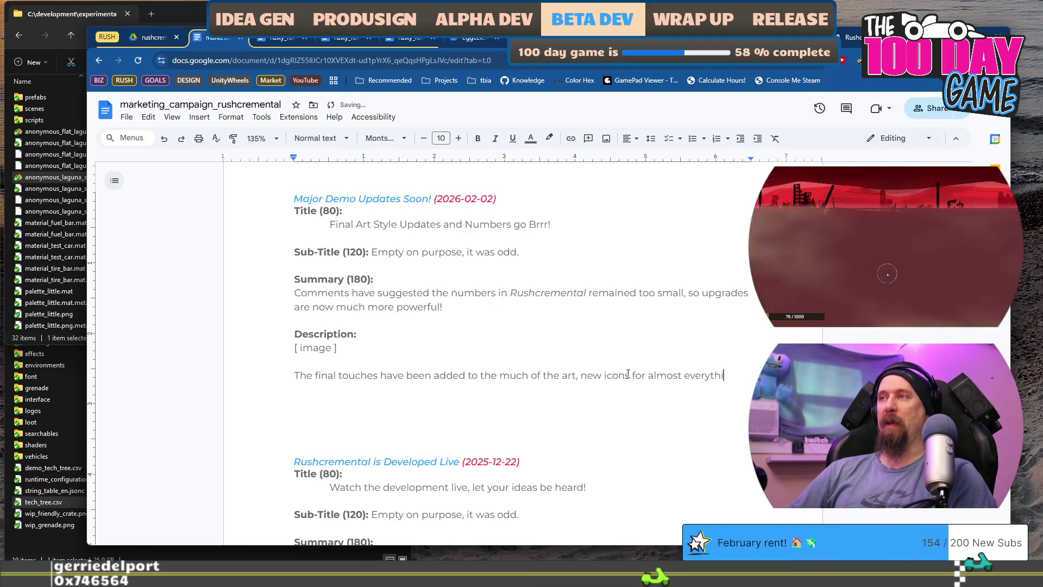
pyautogui.write('ng')
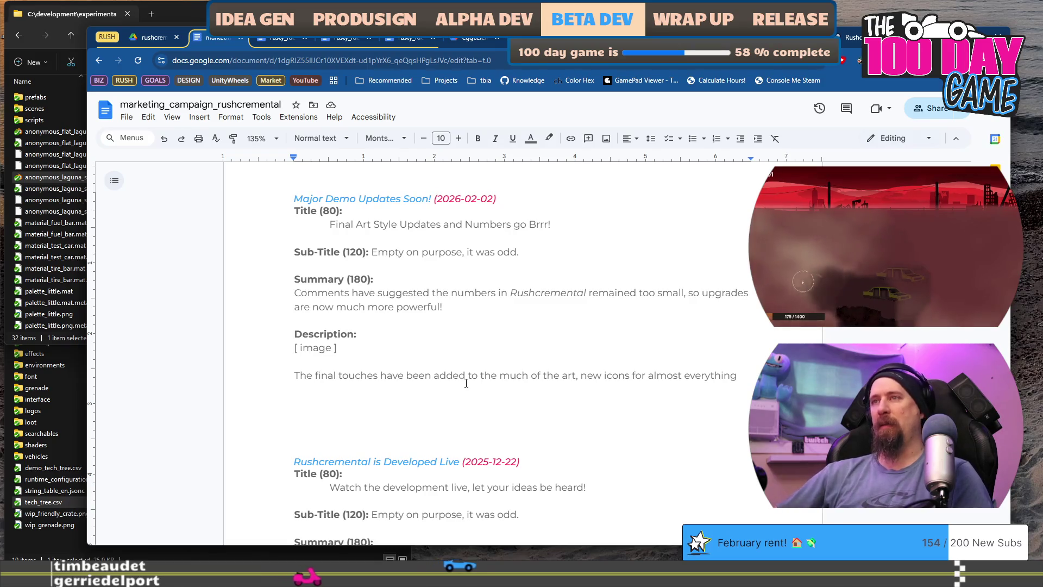
# Step: Add 'and the art style has been improved upon.' and begin the New icons sentence, removing leftover wording
pyautogui.hotkey('ctrl', 'Left')
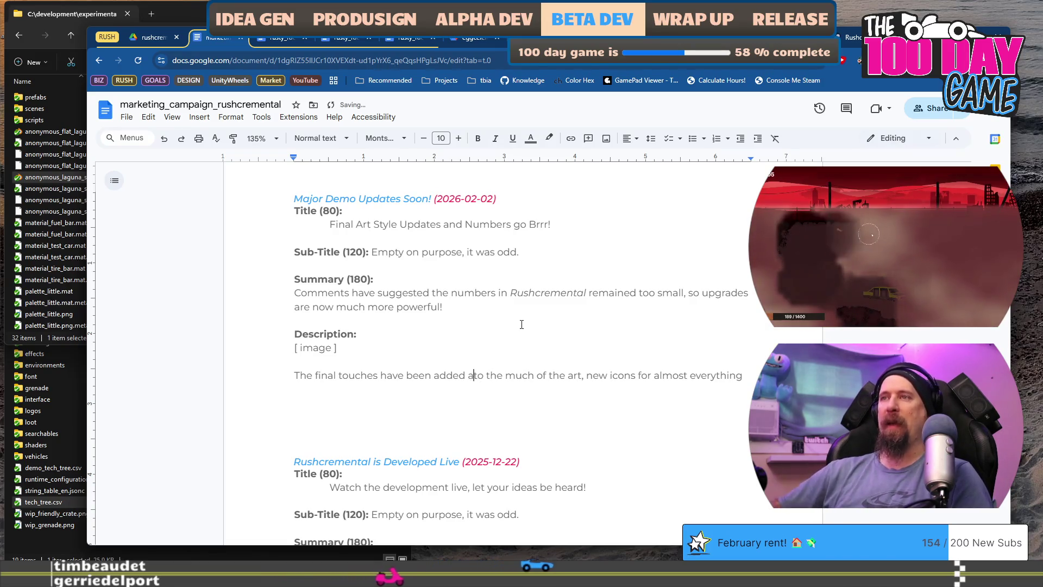
pyautogui.write('and the ar')
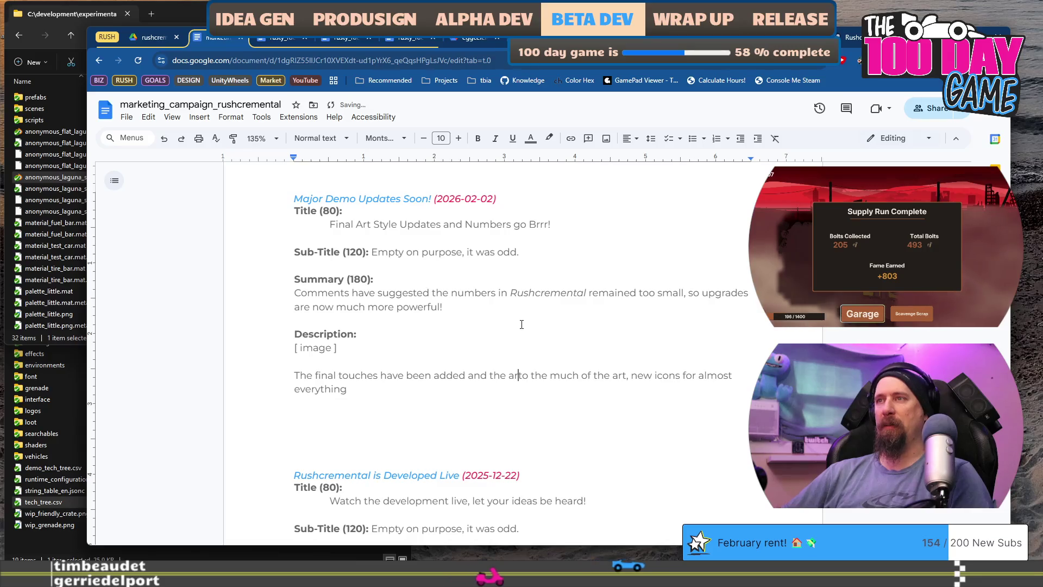
pyautogui.write('t style has been')
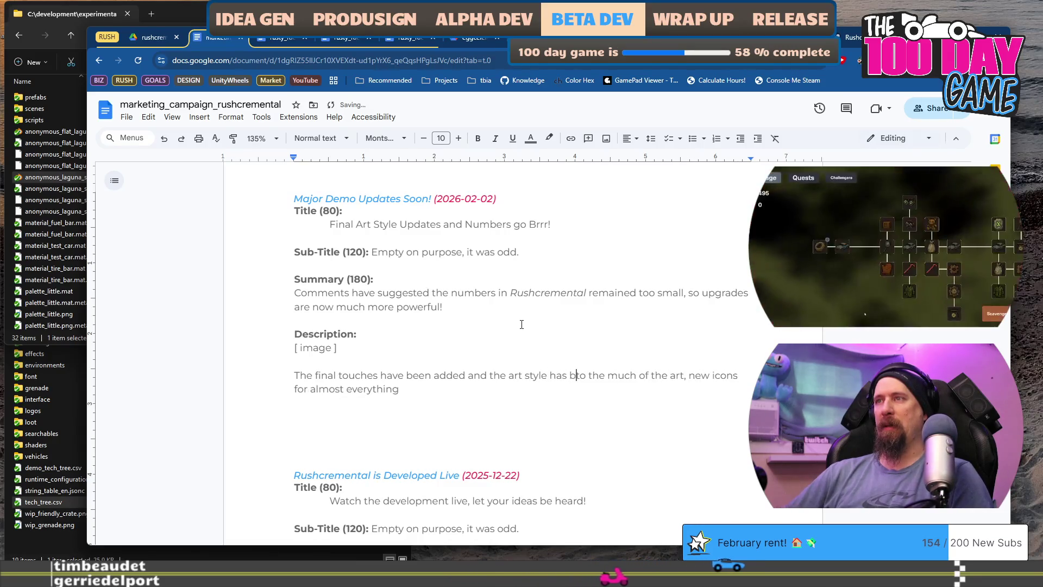
pyautogui.write(' imp')
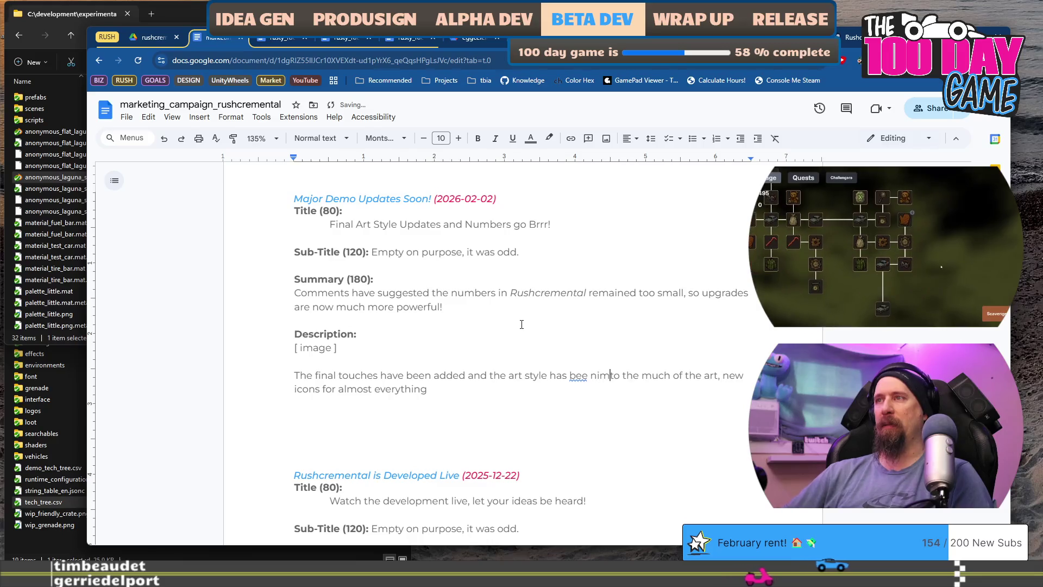
pyautogui.write('roved up')
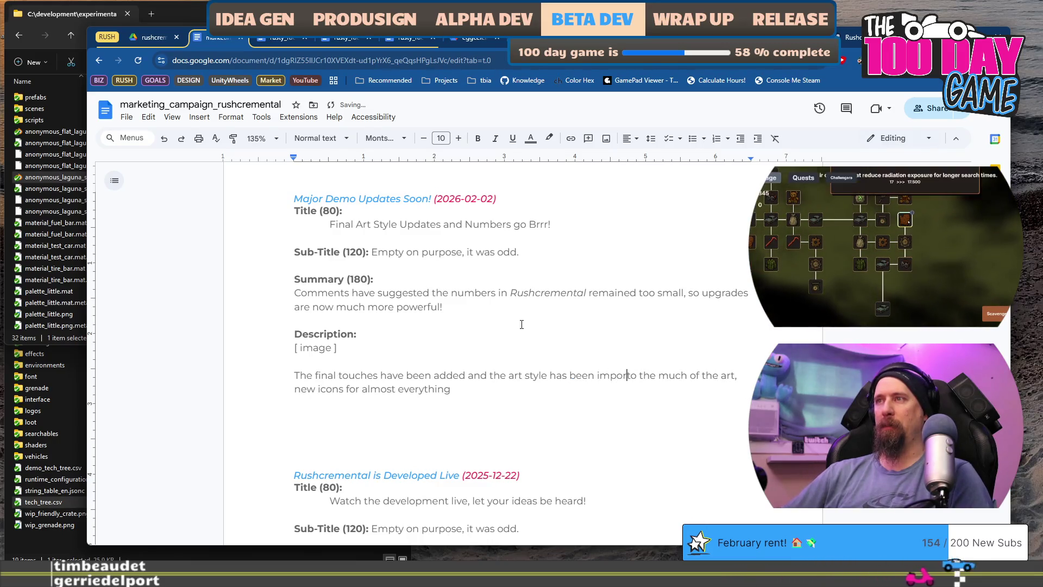
pyautogui.write('on.')
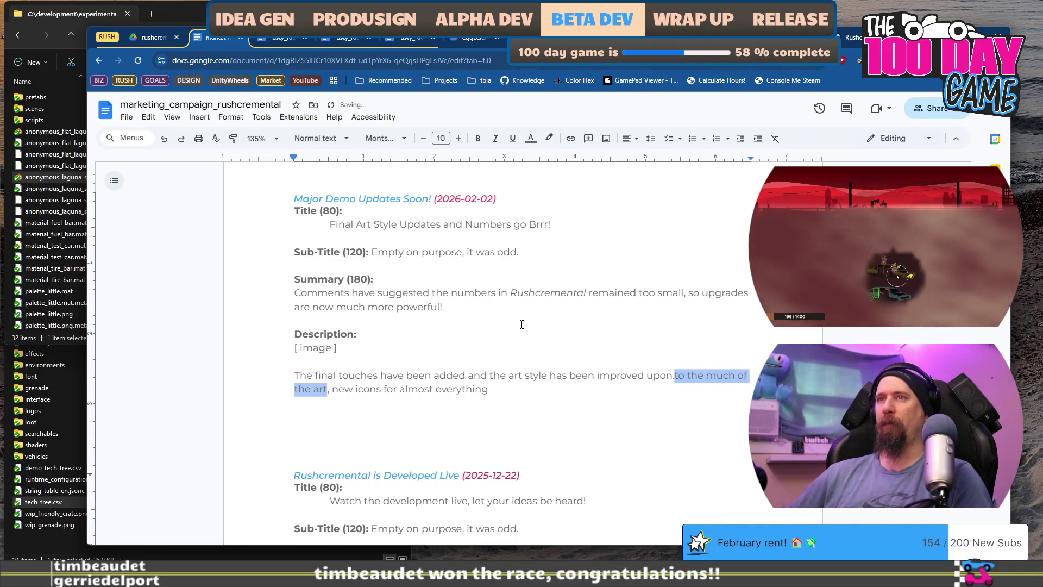
pyautogui.write('N')
pyautogui.press('Delete')
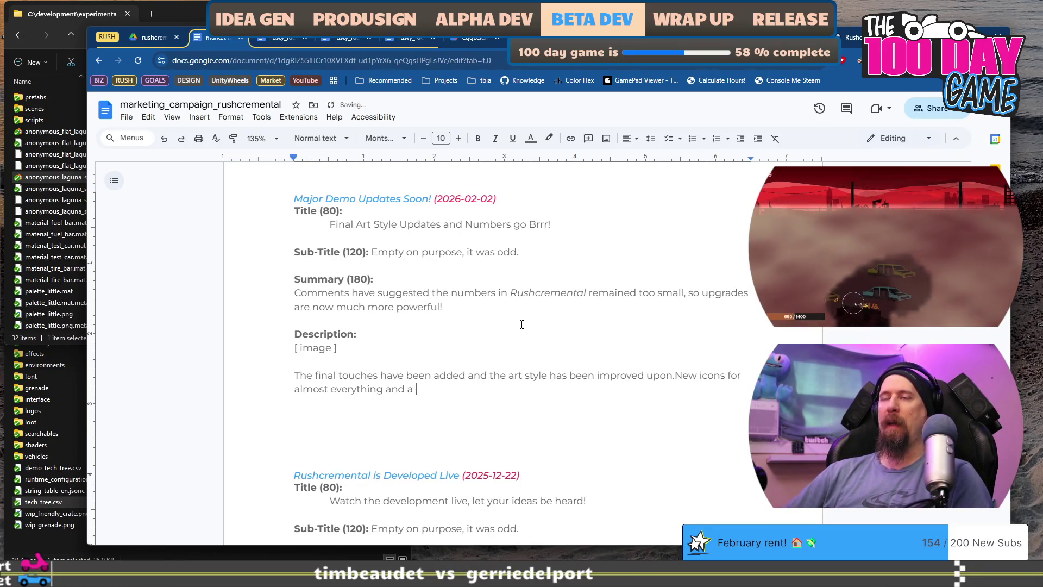
pyautogui.write('m')
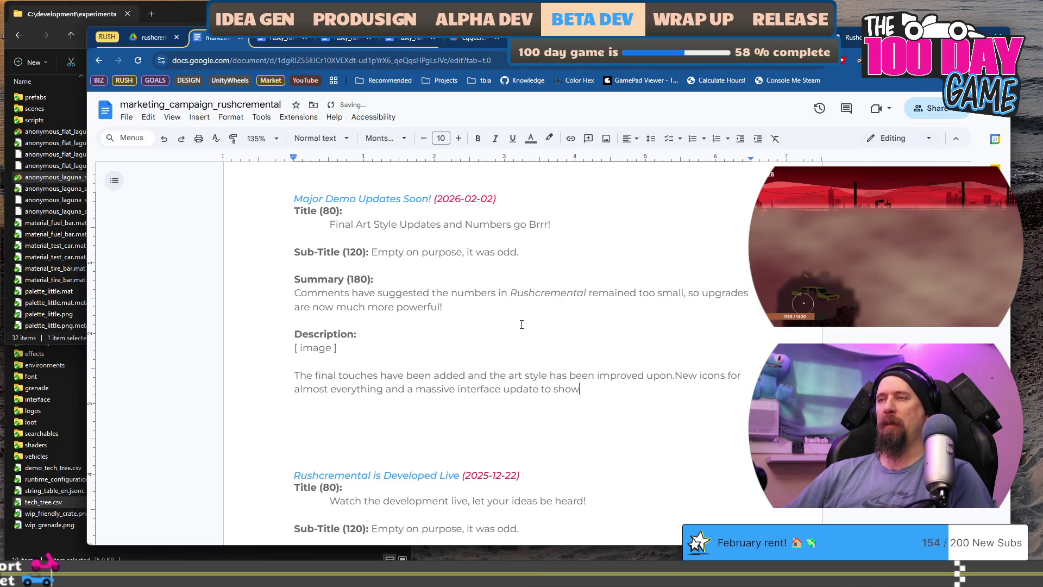
pyautogui.press('BackSpace')
pyautogui.press('BackSpace')
pyautogui.press('BackSpace')
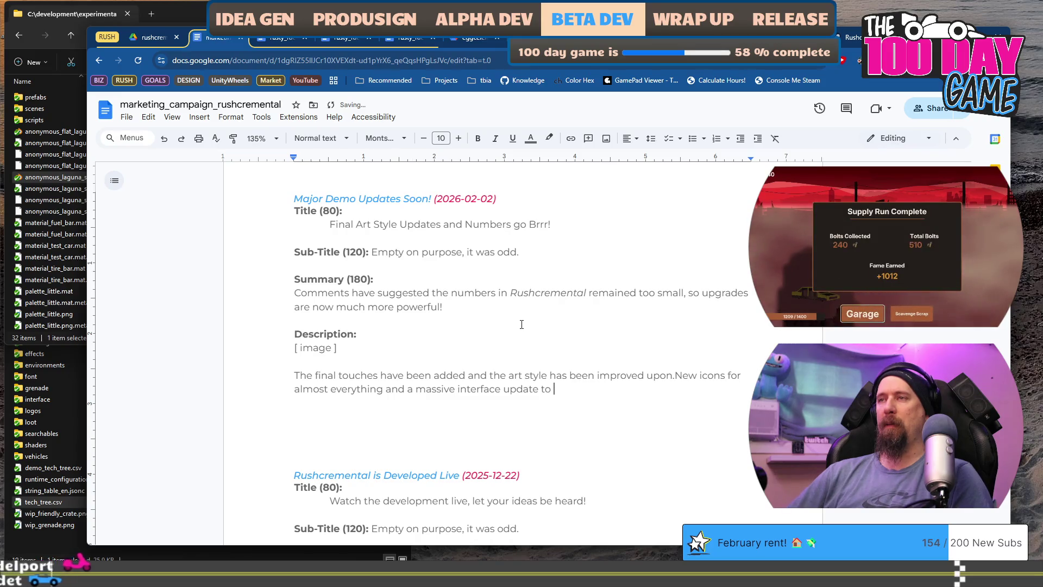
pyautogui.write('make it')
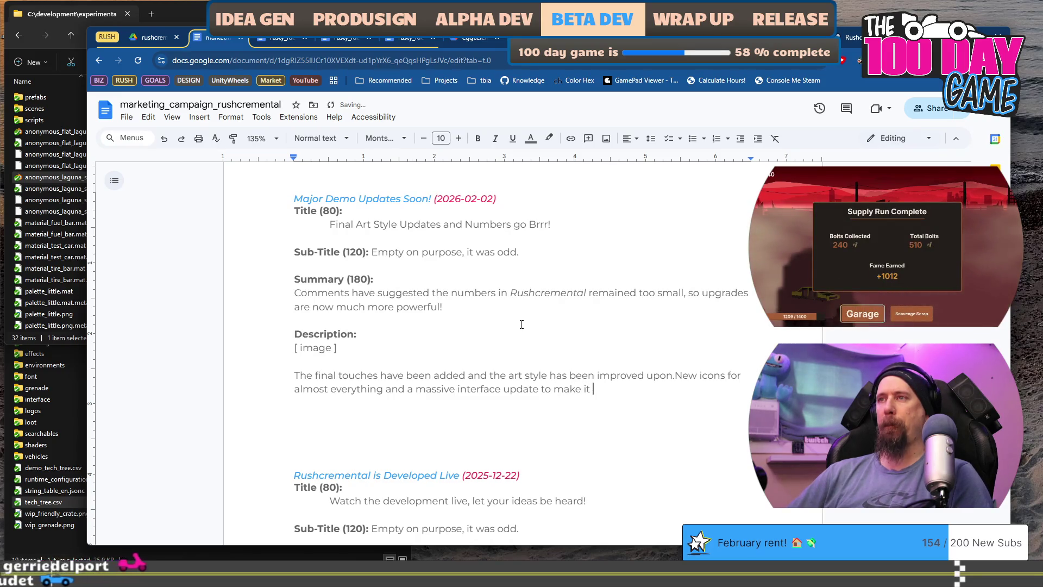
# Step: End the sentence with 'a massive interface update.' and add a second '[ image ]' placeholder below
pyautogui.press('BackSpace')
pyautogui.press('BackSpace')
pyautogui.press('BackSpace')
pyautogui.press('BackSpace')
pyautogui.write('.')
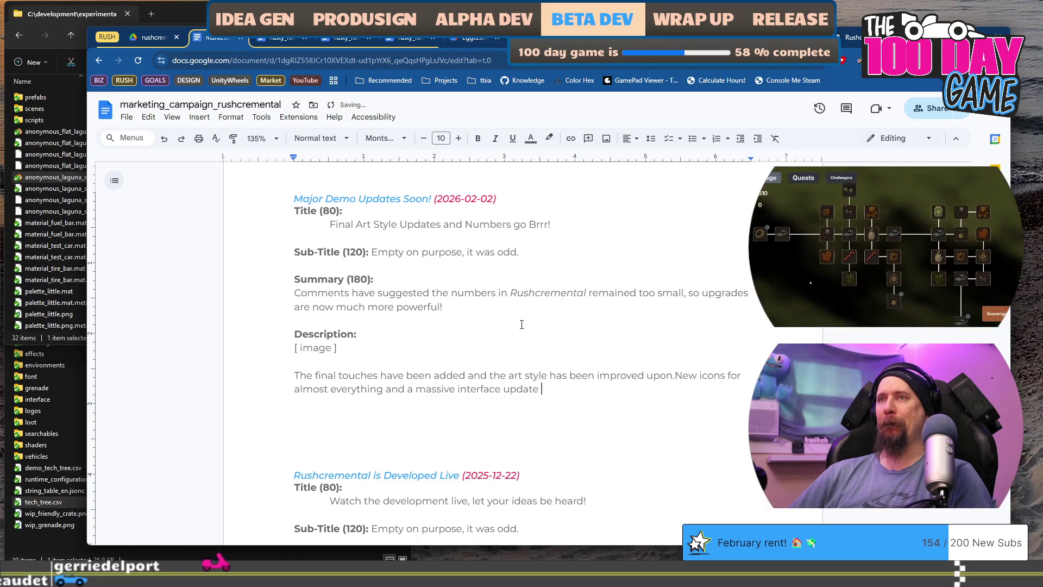
pyautogui.press('BackSpace')
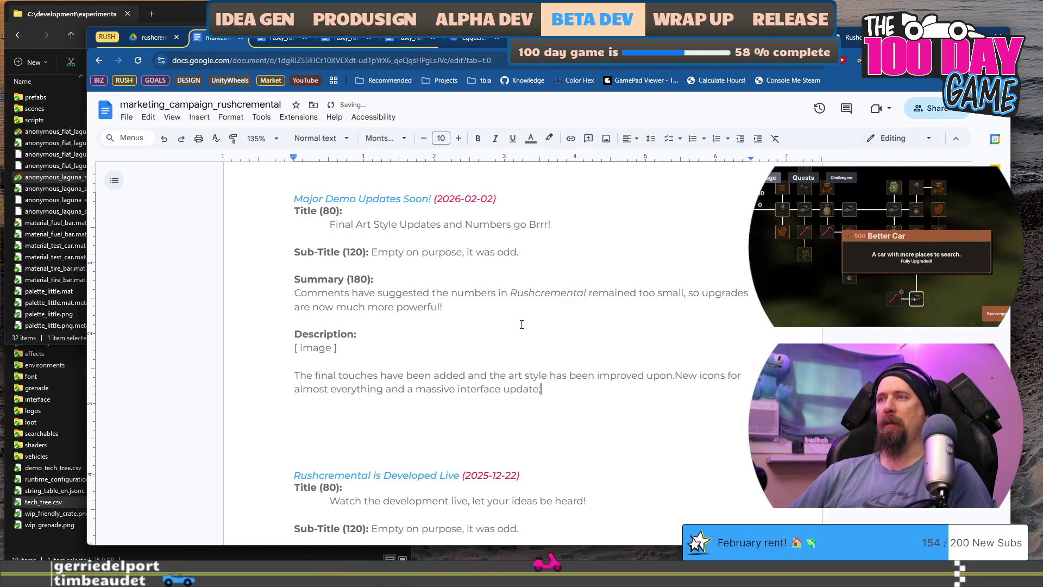
pyautogui.write('.')
pyautogui.press('Return')
pyautogui.press('Return')
pyautogui.write('[ image ]')
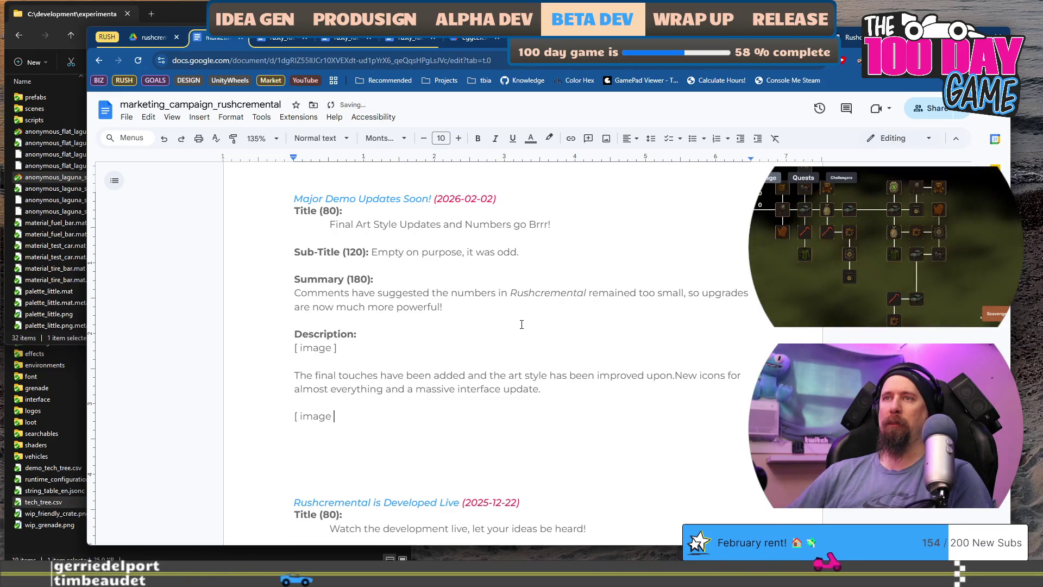
# Step: Adjust blank lines around both '[ image ]' placeholders and move the caret just before 'New' after 'upon.'
pyautogui.press('Return')
pyautogui.press('Return')
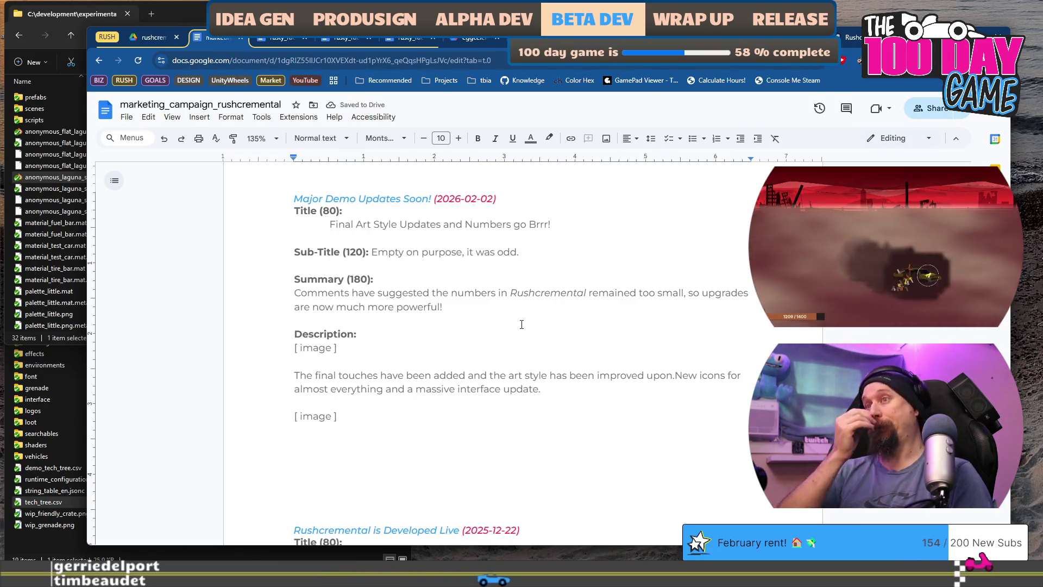
pyautogui.press('BackSpace')
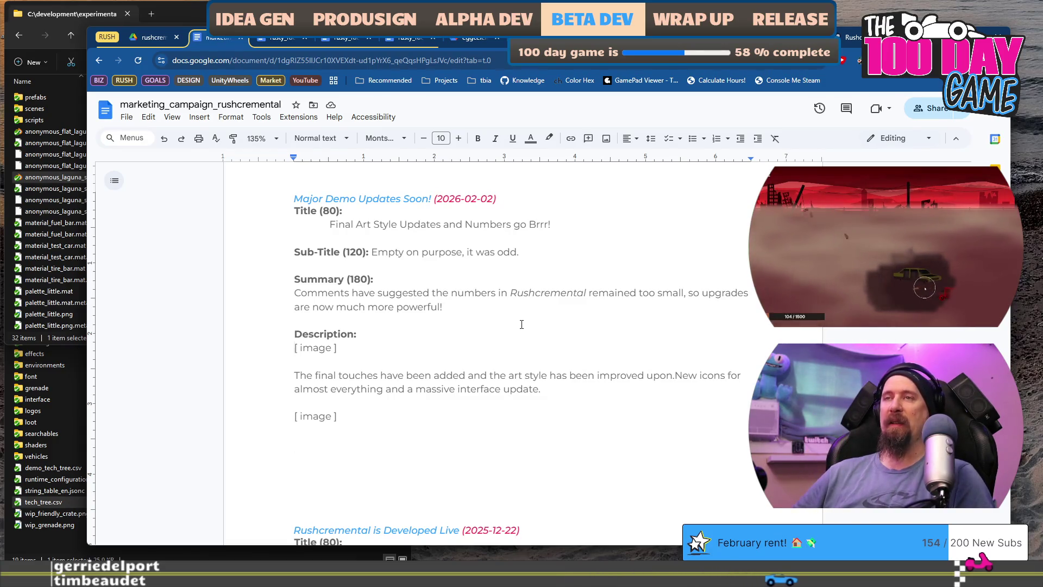
pyautogui.press('Return')
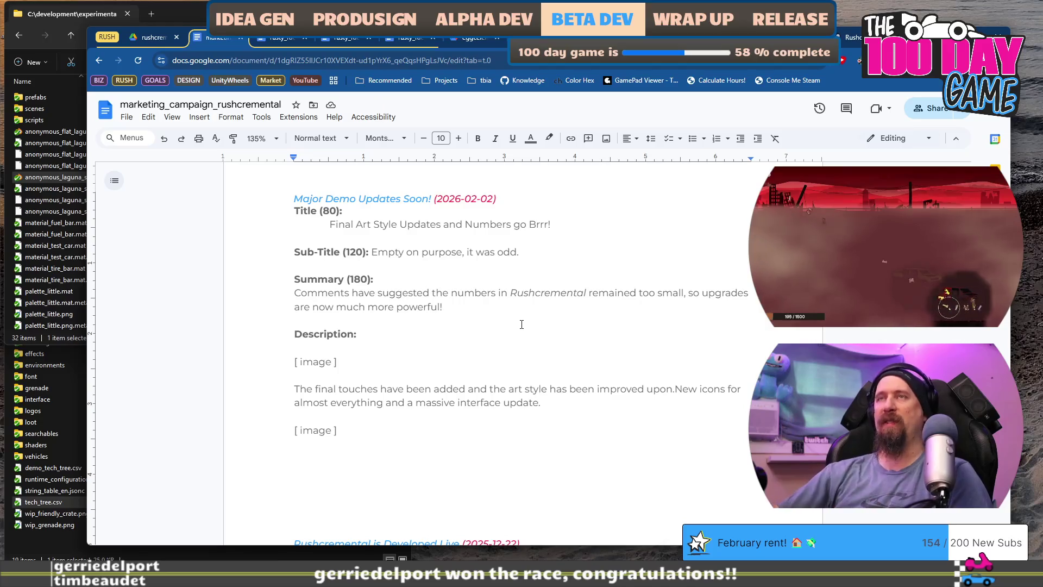
pyautogui.click(470, 359)
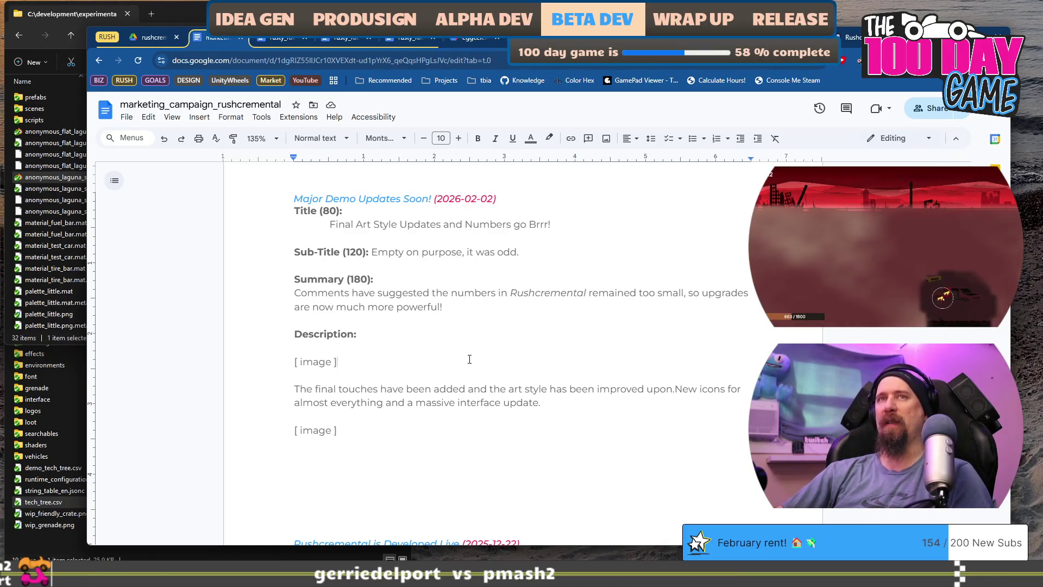
pyautogui.click(466, 454)
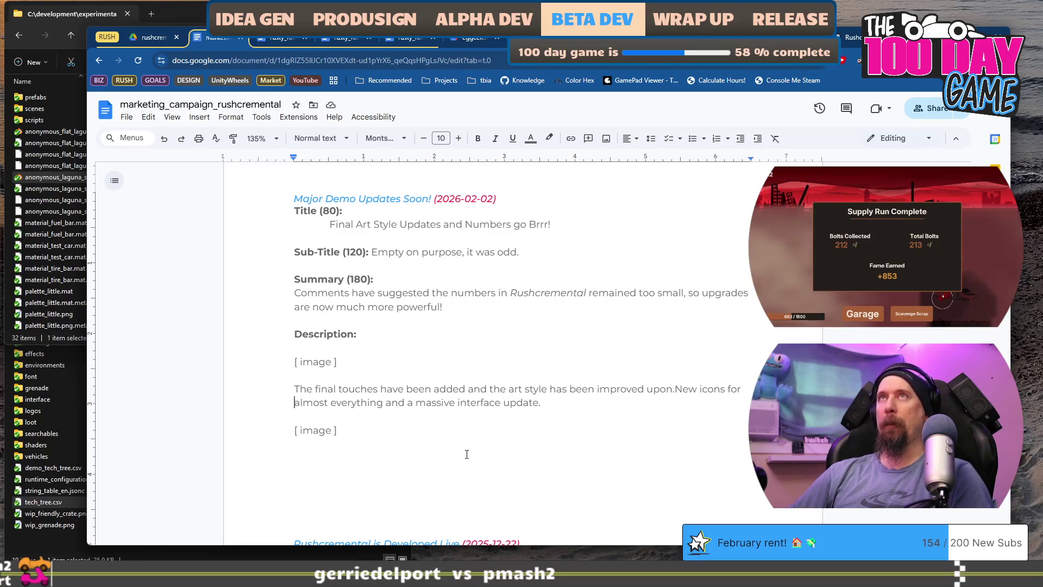
pyautogui.press('Up')
pyautogui.hotkey('ctrl', 'Left')
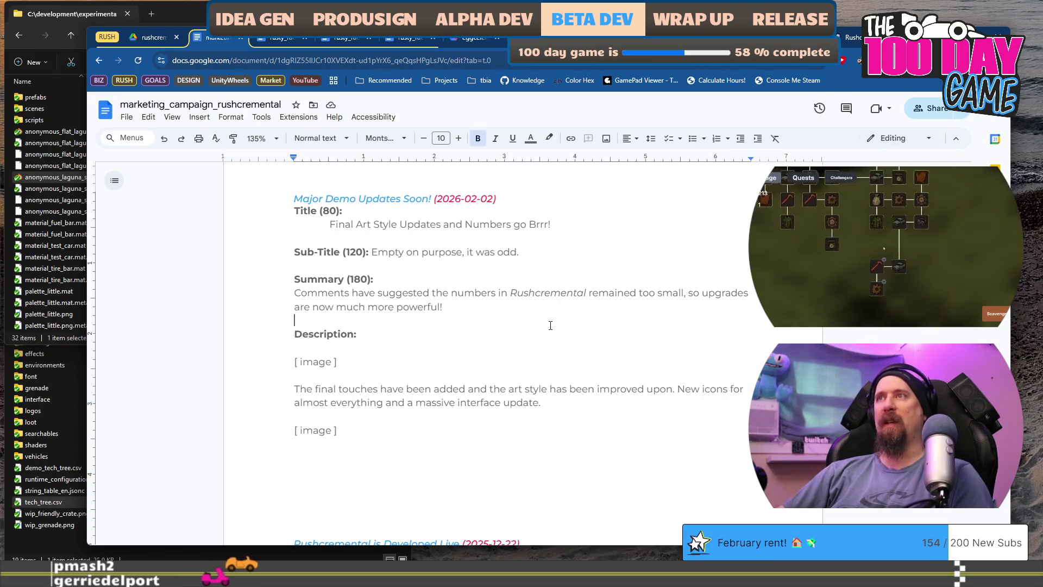
pyautogui.press('super+Tab')
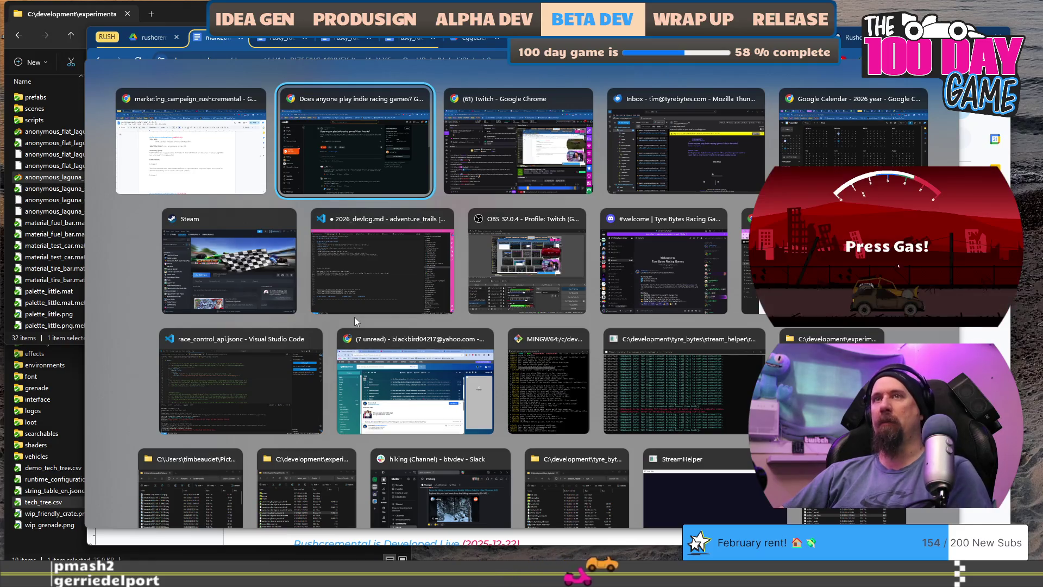
# Step: Launch Visual Studio 2022, open rushcremental.sln, and focus the workshop_scene.hpp code
pyautogui.press('super')
pyautogui.write('vi')
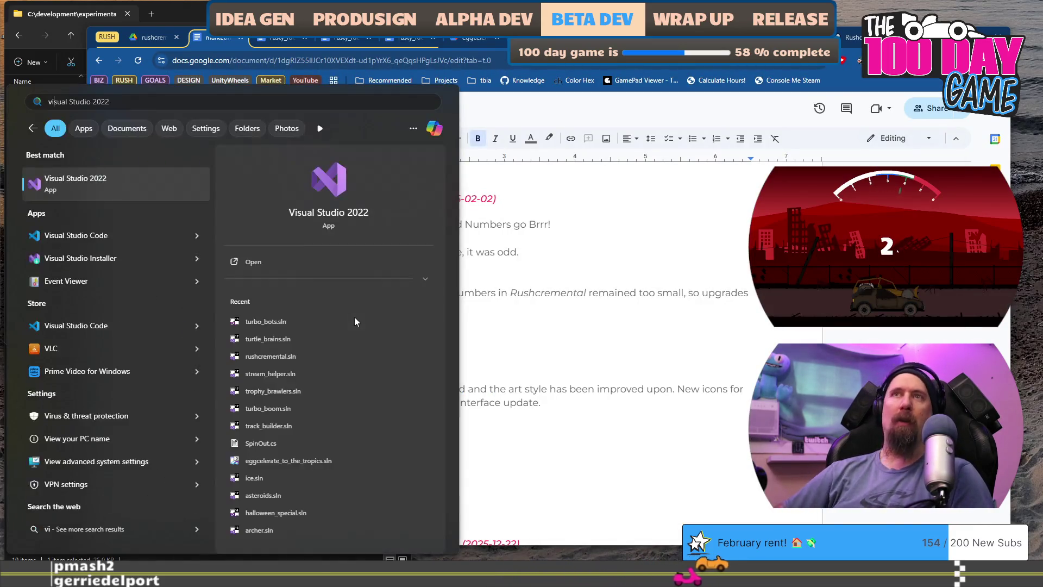
pyautogui.click(305, 355)
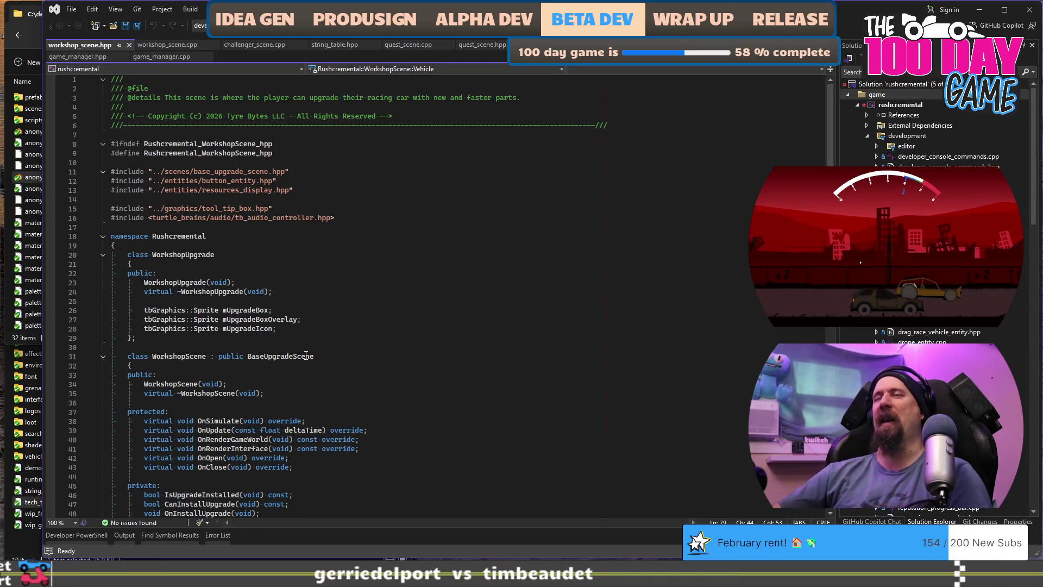
pyautogui.click(484, 309)
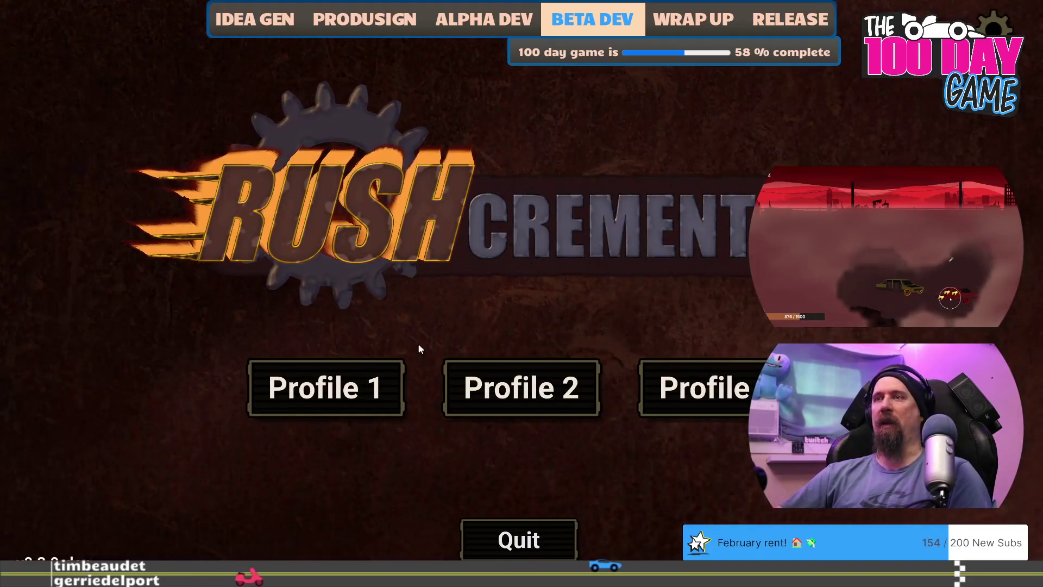
# Step: Load Profile 1, pan the upgrade tree, and view the Workshop and Rush Wars screens
pyautogui.click(374, 379)
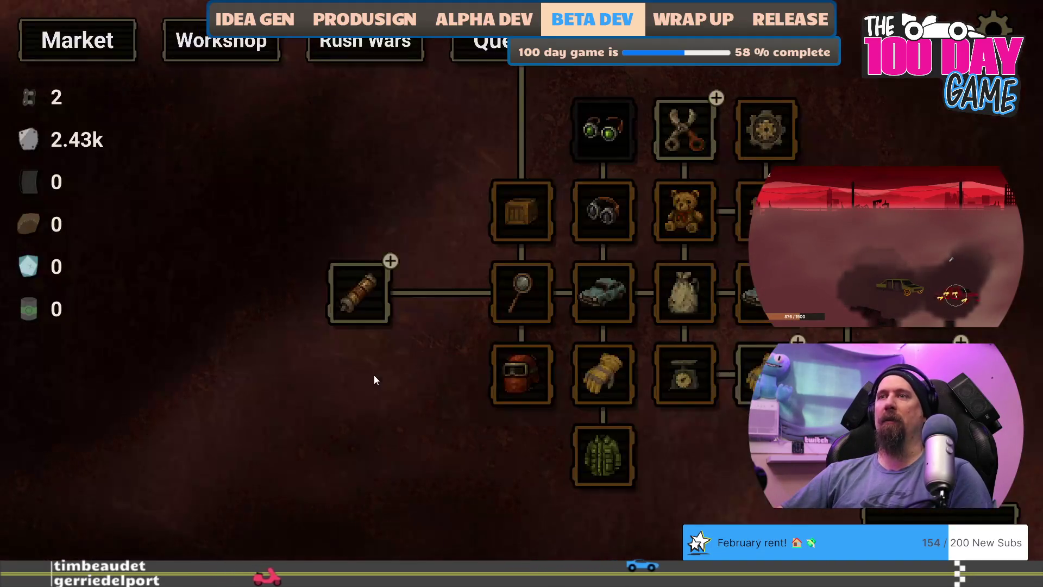
pyautogui.moveTo(399, 417); pyautogui.dragTo(266, 437)
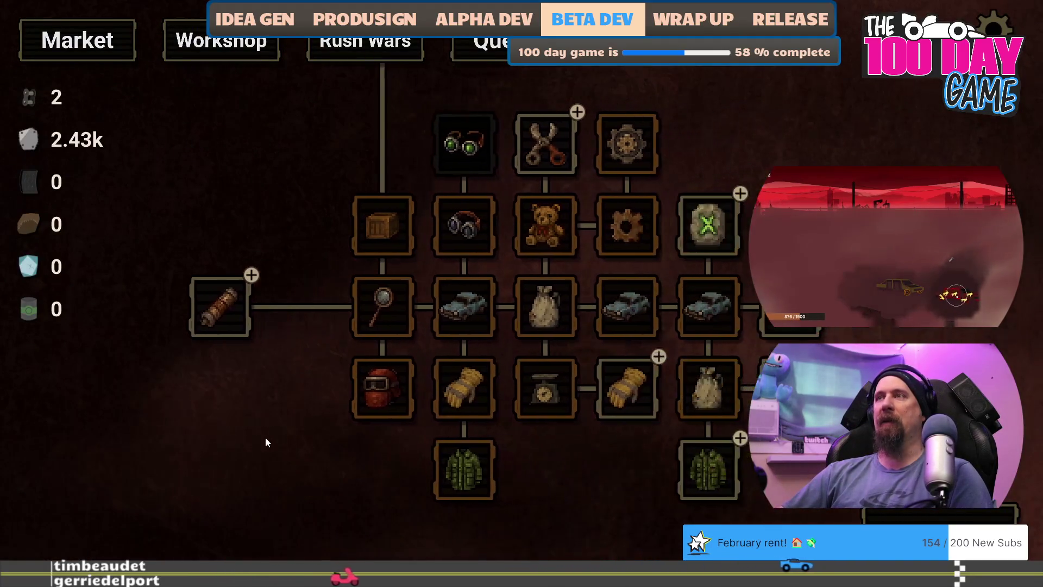
pyautogui.moveTo(866, 329); pyautogui.dragTo(803, 294)
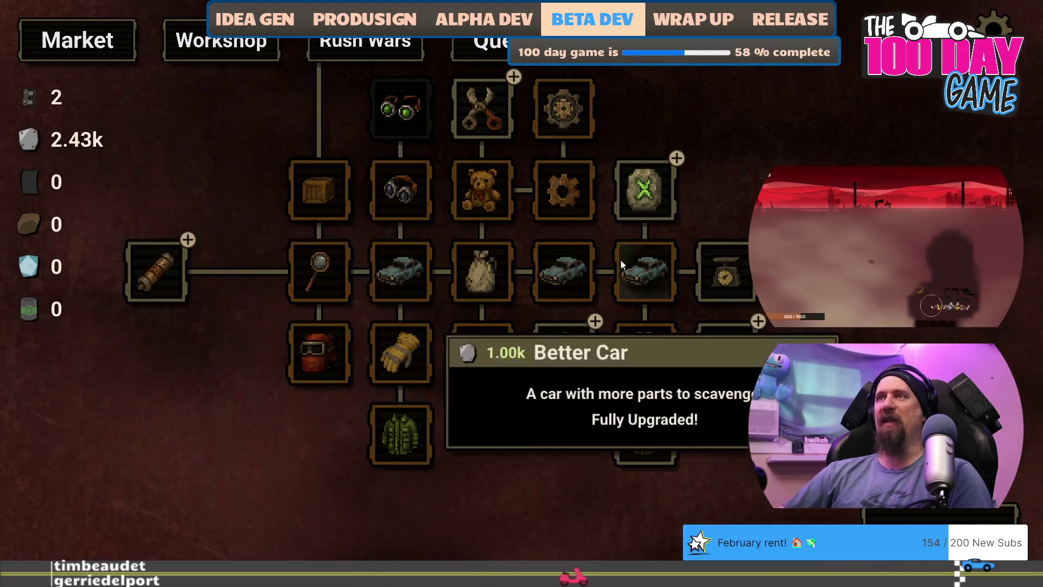
pyautogui.click(196, 41)
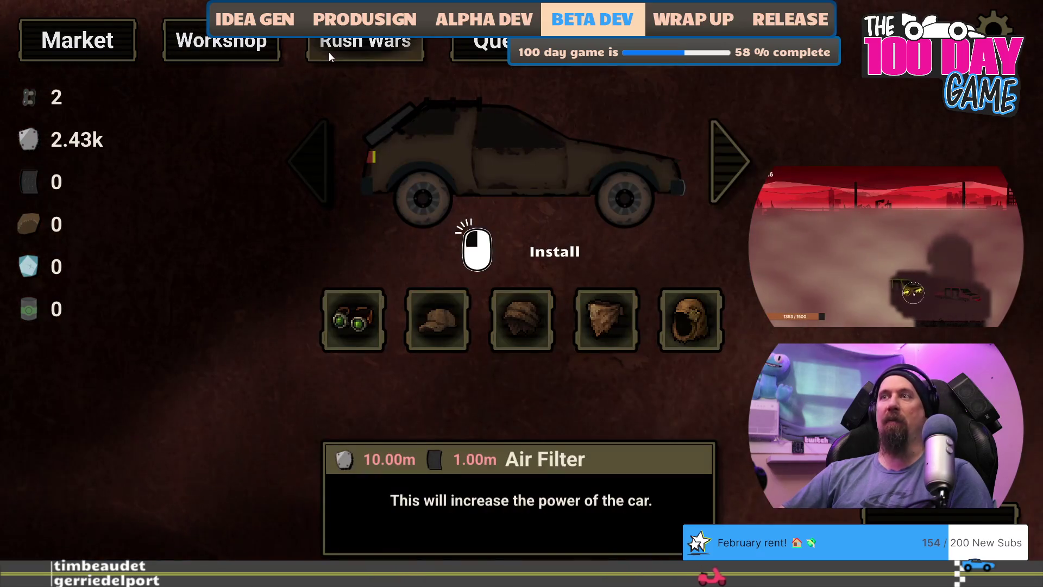
pyautogui.click(367, 53)
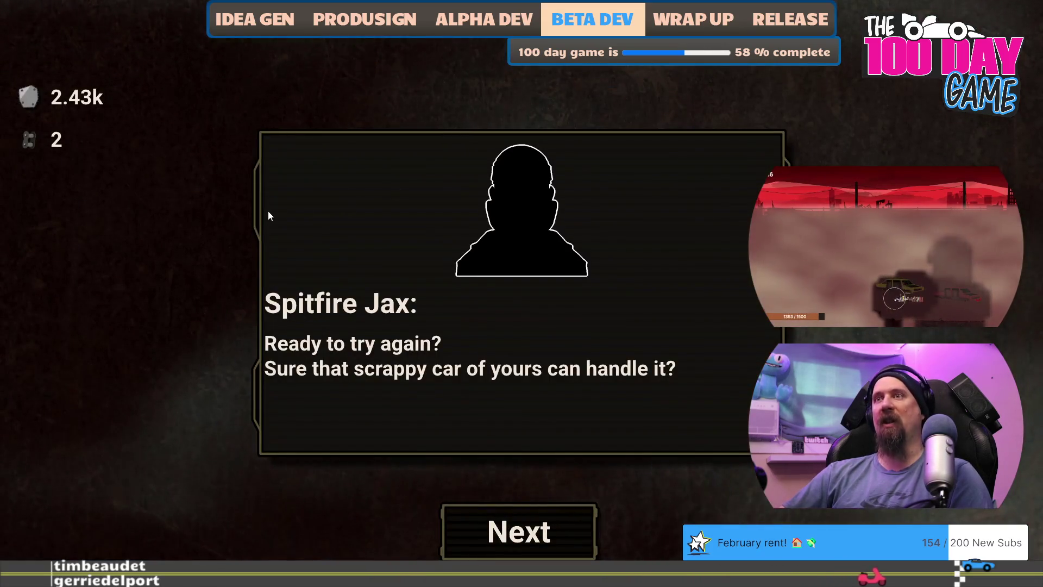
pyautogui.click(244, 183)
# Step: Check the quests list, then return to the market upgrade tree and pan around it
pyautogui.click(171, 33)
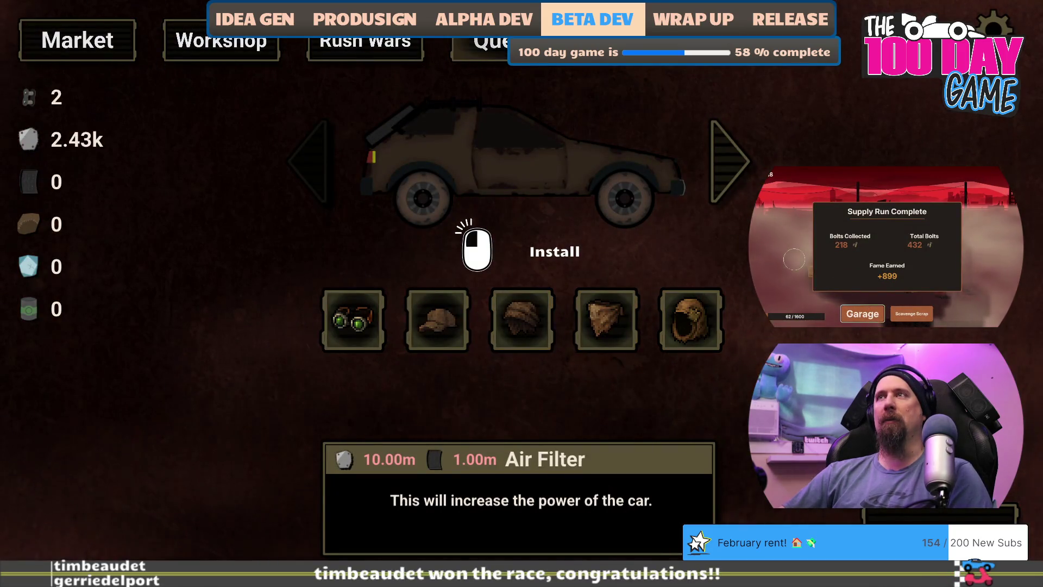
pyautogui.click(477, 45)
pyautogui.click(90, 51)
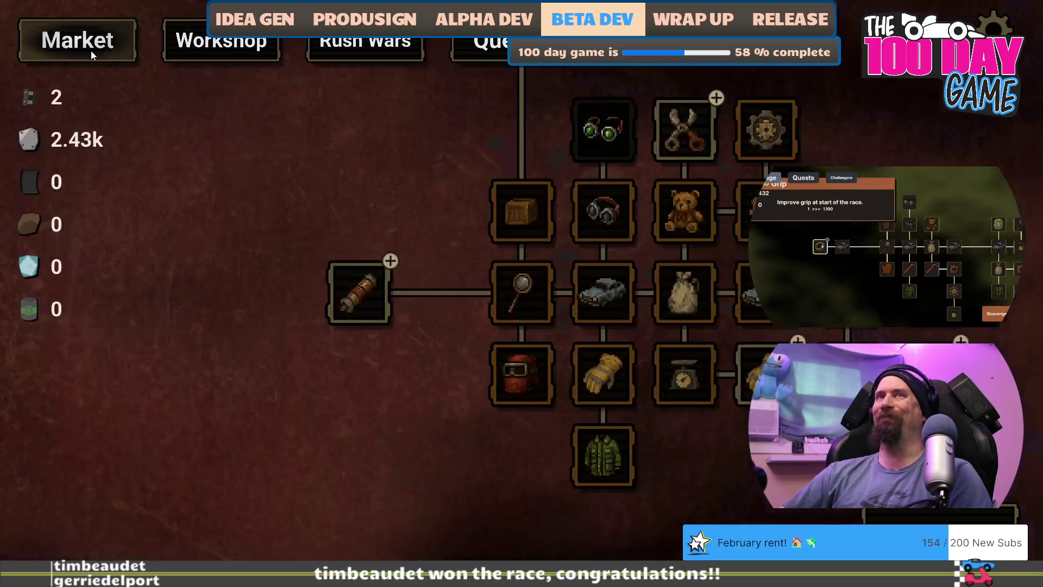
pyautogui.moveTo(399, 165)
pyautogui.mouseDown()
pyautogui.moveTo(360, 173)
pyautogui.moveTo(220, 135)
pyautogui.mouseUp()
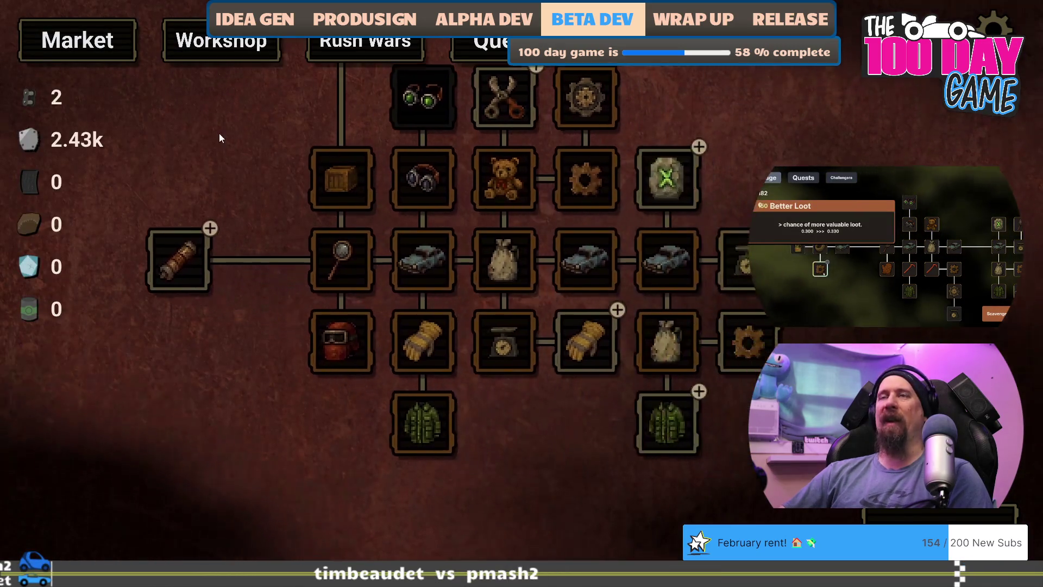
pyautogui.moveTo(891, 140); pyautogui.dragTo(886, 179)
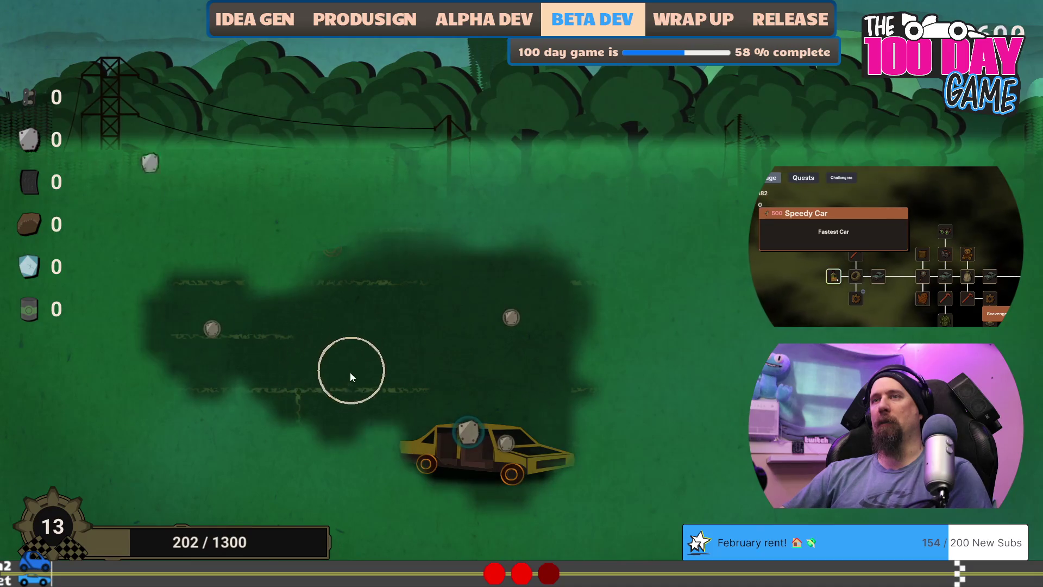
# Step: Run 'lock zone_green_gardens' and 'lock zone_glass_flats' in the developer console, then close it
pyautogui.press('`')
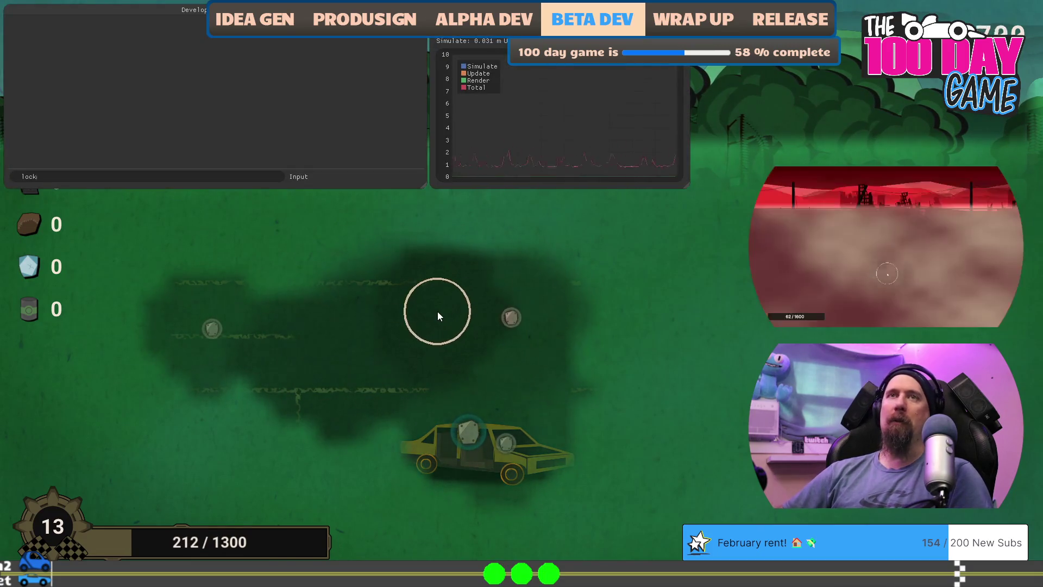
pyautogui.write('k zone_green_gardens')
pyautogui.press('Return')
pyautogui.write('lock')
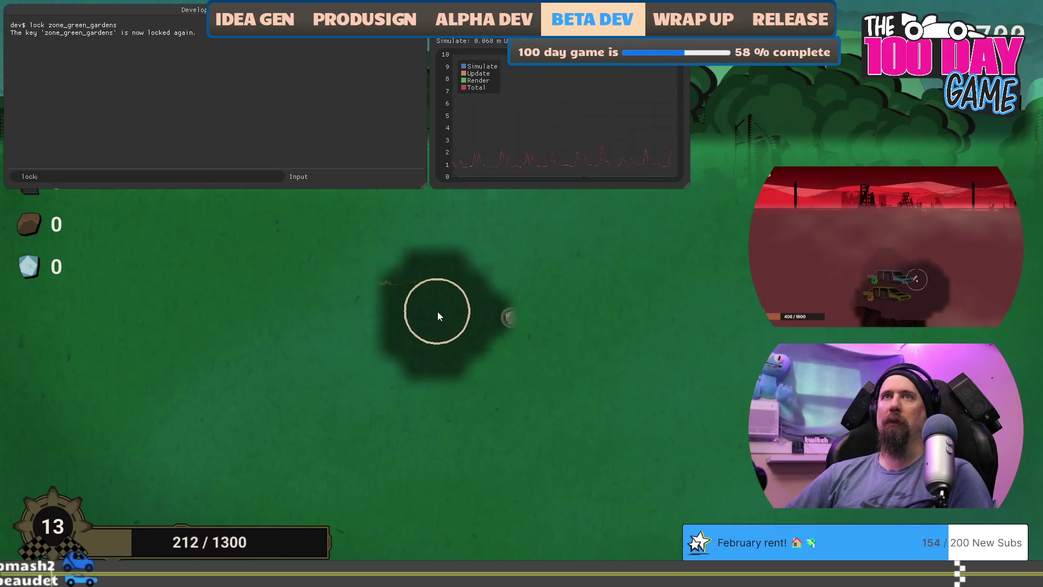
pyautogui.write(' zone_glass_flats')
pyautogui.press('Return')
pyautogui.write('l')
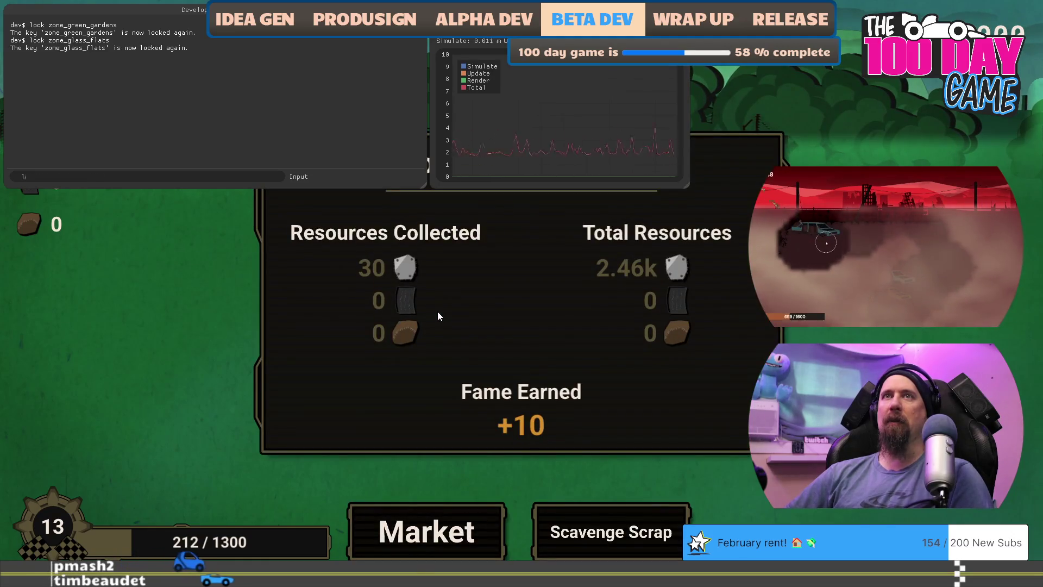
pyautogui.write('ock zone')
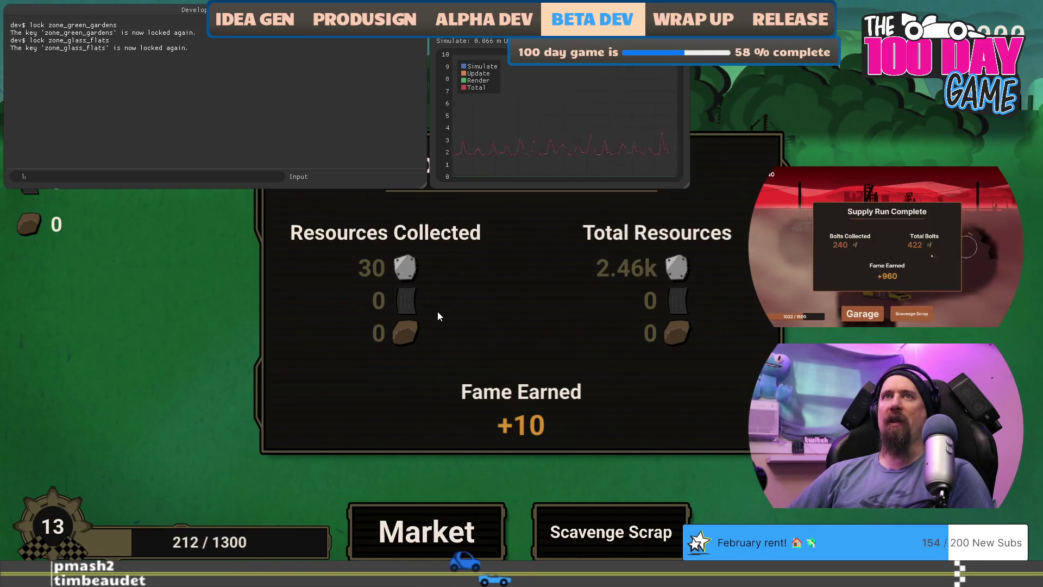
pyautogui.press('`')
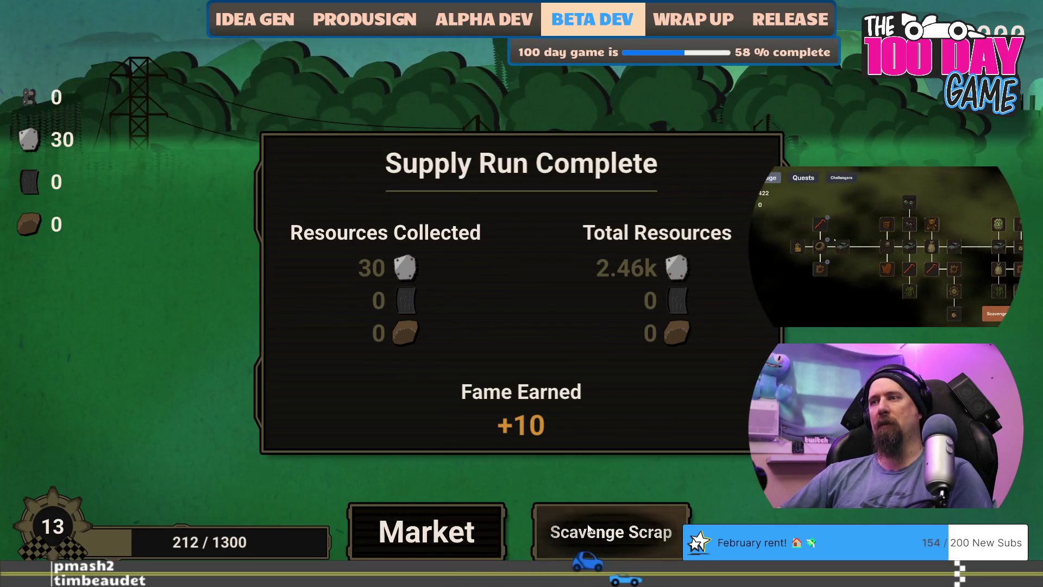
# Step: Start a Scavenge Scrap run, collect scrap pickups along the road and by the yellow car, then leave the game
pyautogui.click(589, 530)
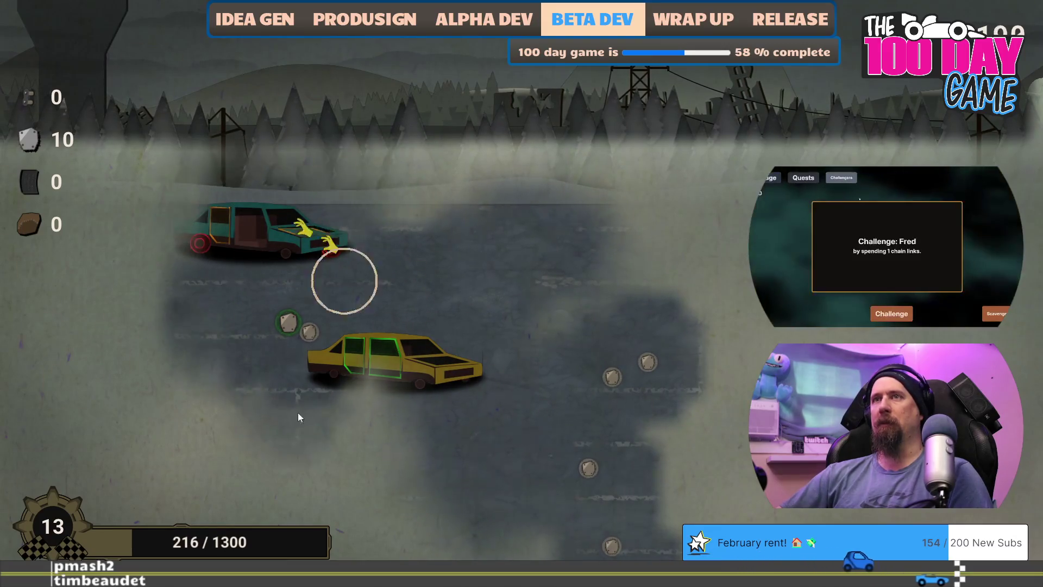
pyautogui.click(612, 376)
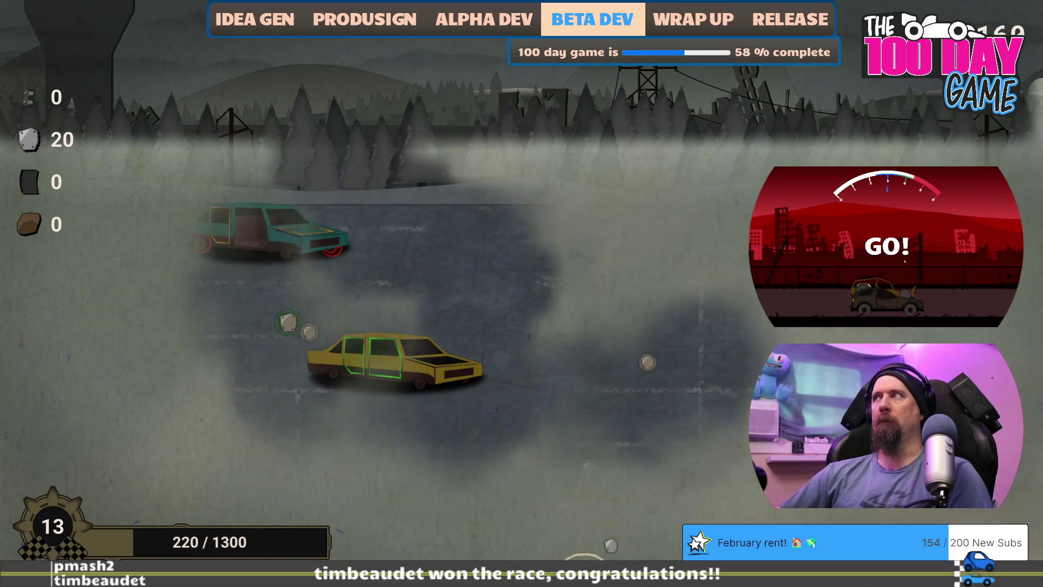
pyautogui.click(647, 362)
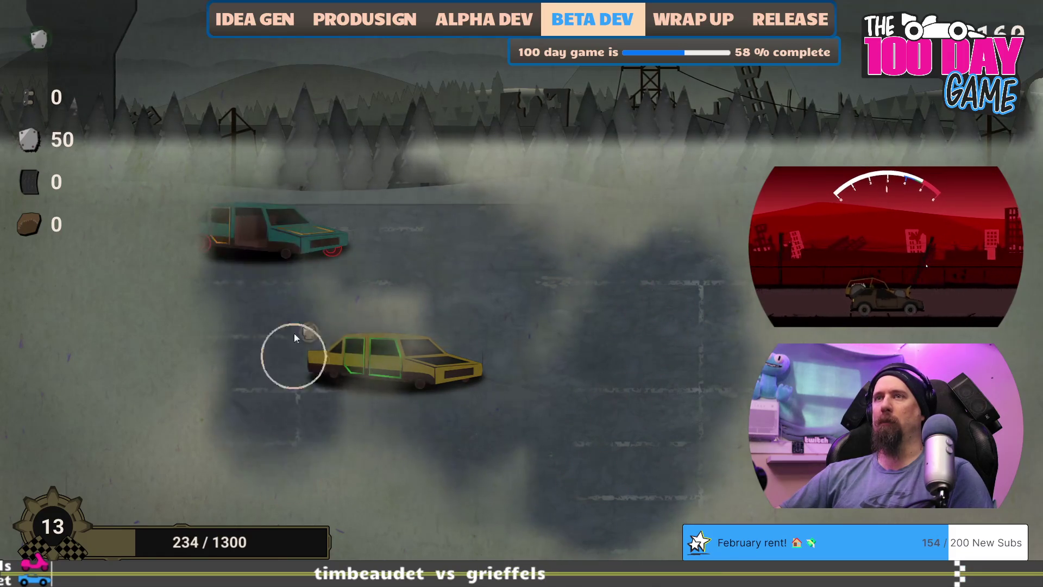
pyautogui.click(309, 332)
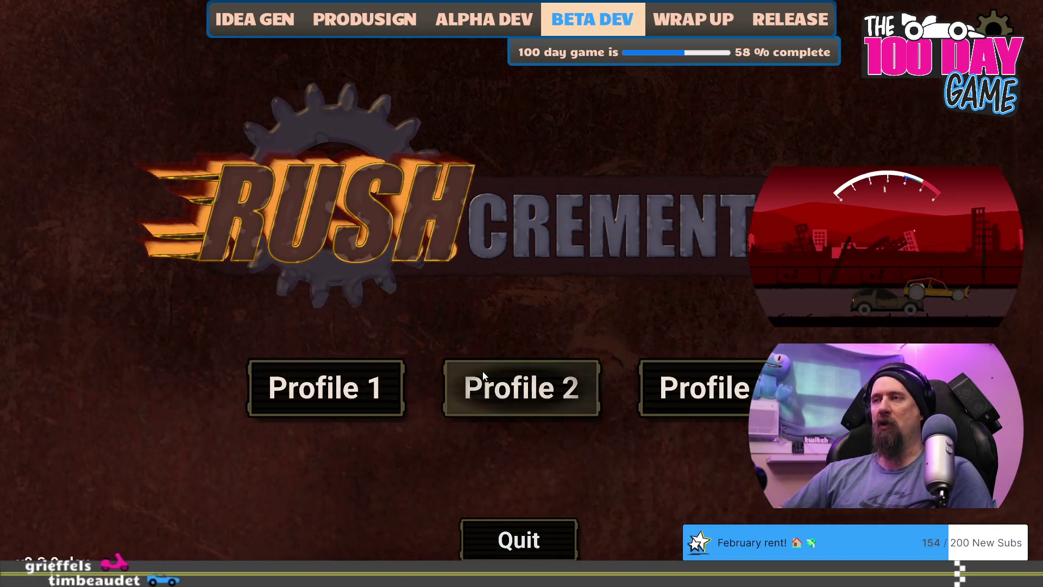
pyautogui.hotkey('alt', 'Tab')
# Step: In rushcremental.todo, add a blank line for a new task above the End Of Rushcremental Scene checklist
pyautogui.hotkey('ctrl', 'Tab')
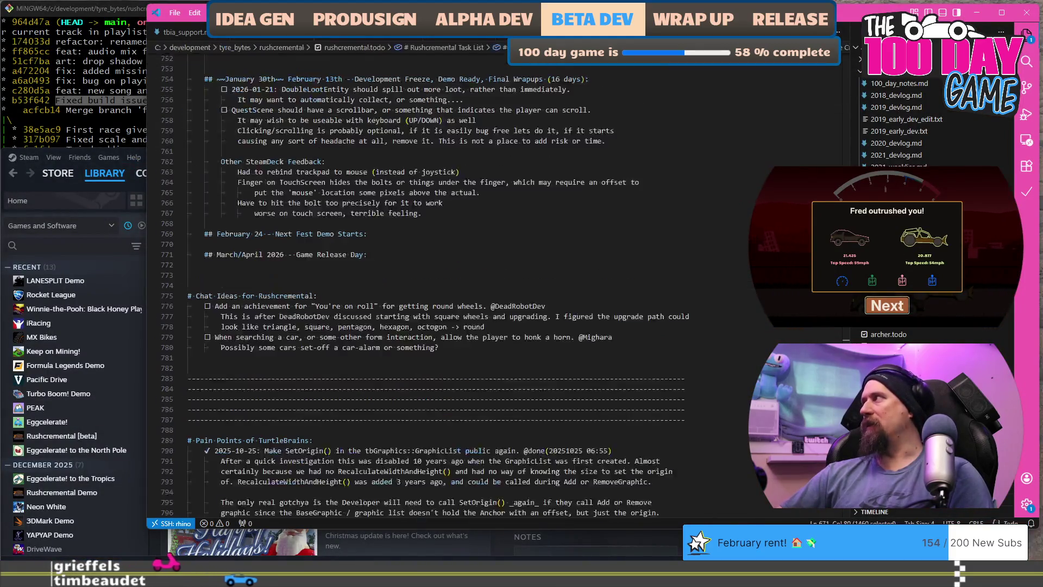
pyautogui.scroll(10, 420, 293)
pyautogui.scroll(20, 419, 293)
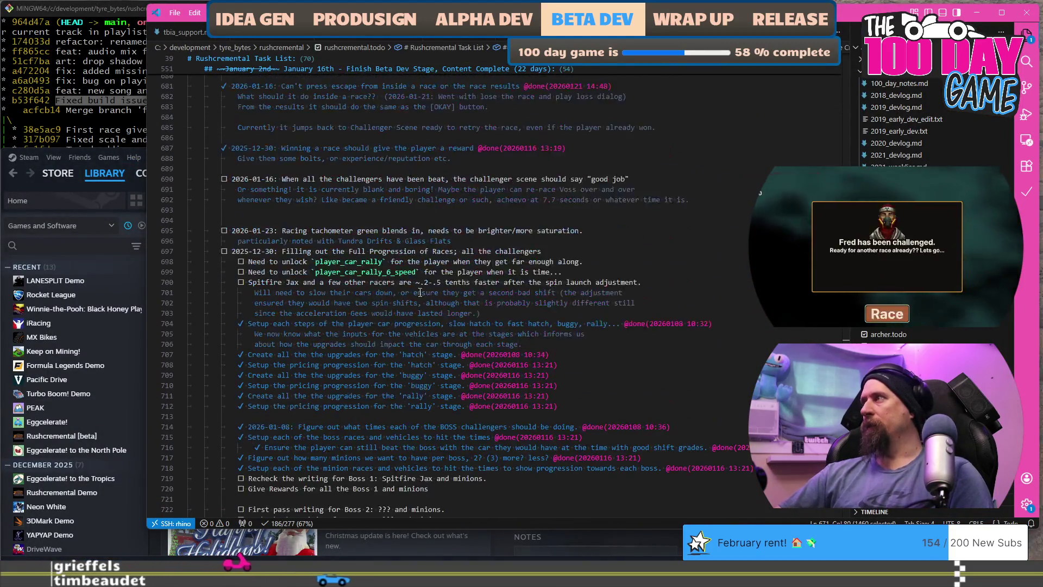
pyautogui.scroll(20, 419, 293)
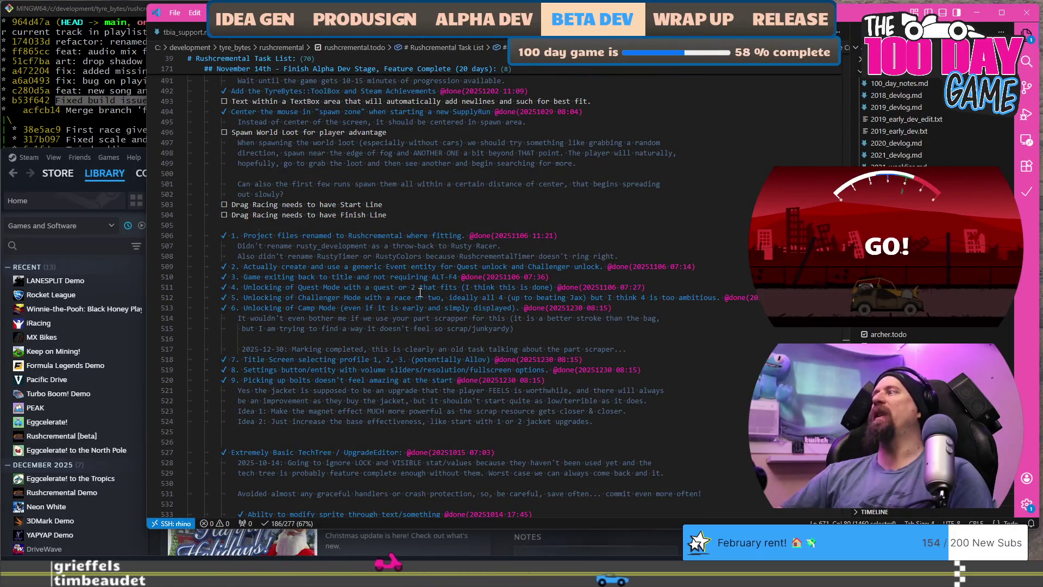
pyautogui.scroll(15, 406, 228)
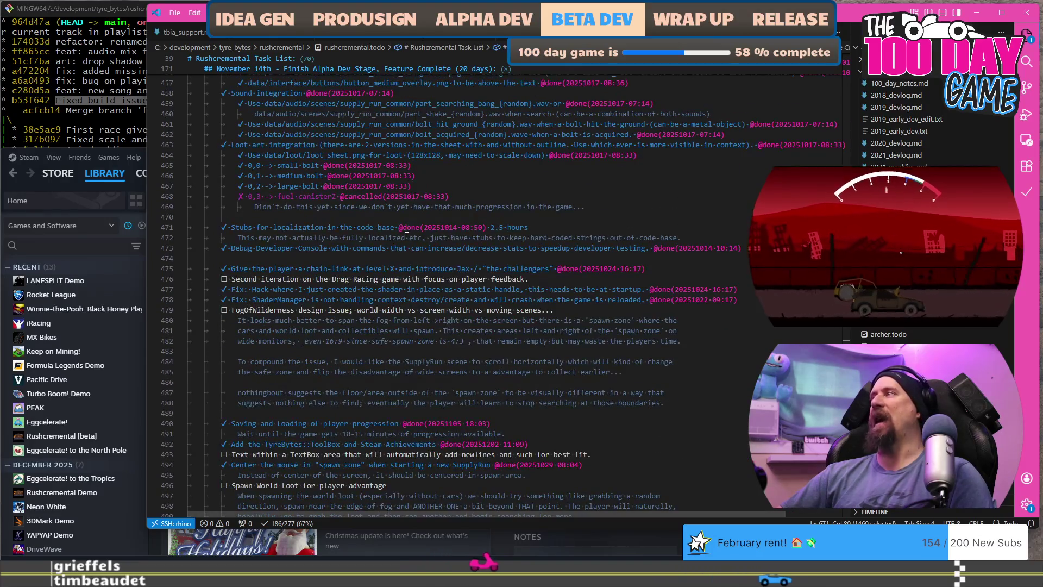
pyautogui.scroll(-10, 407, 228)
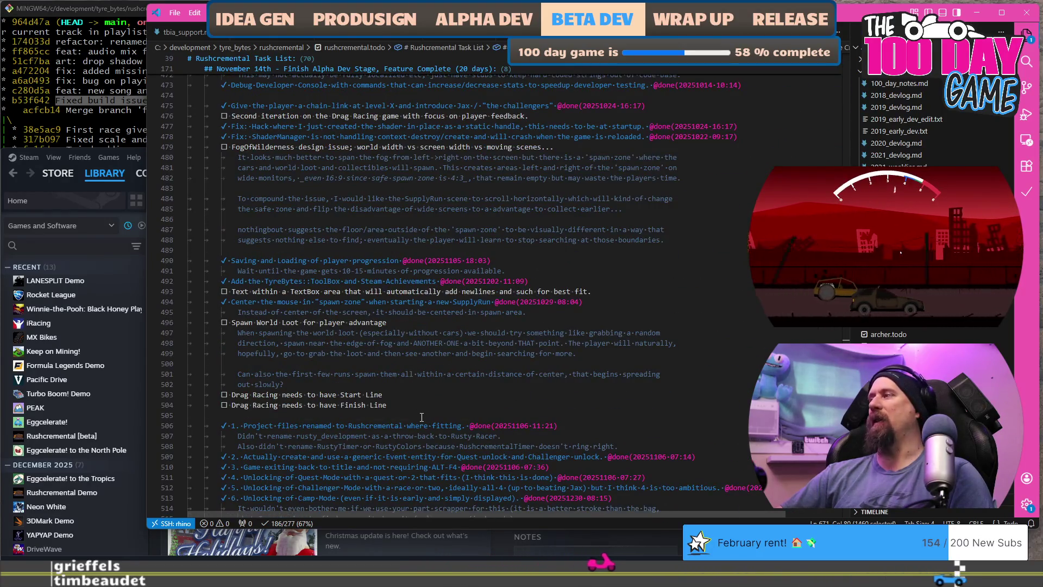
pyautogui.scroll(-20, 827, 334)
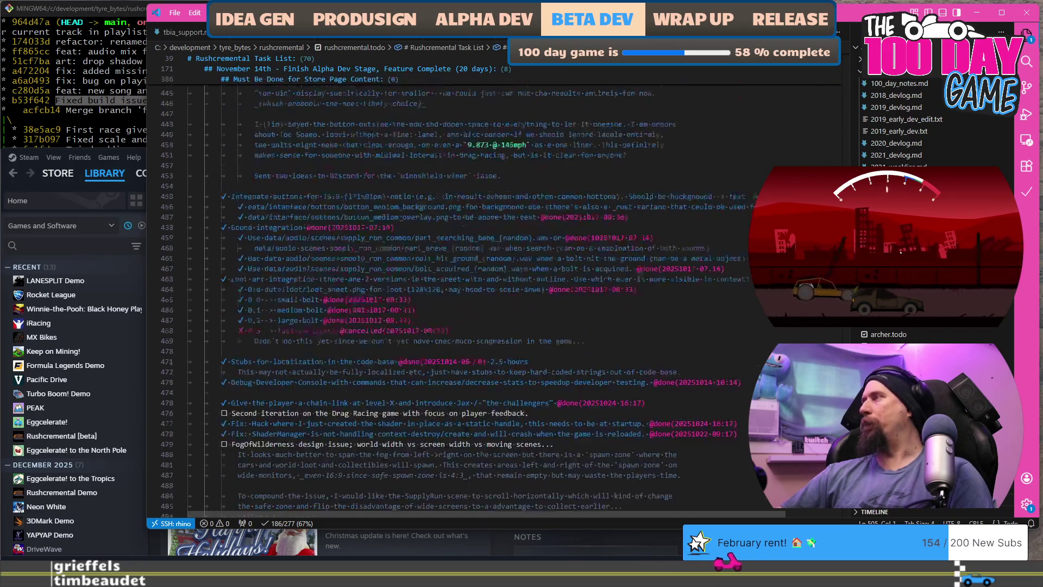
pyautogui.scroll(-20, 826, 333)
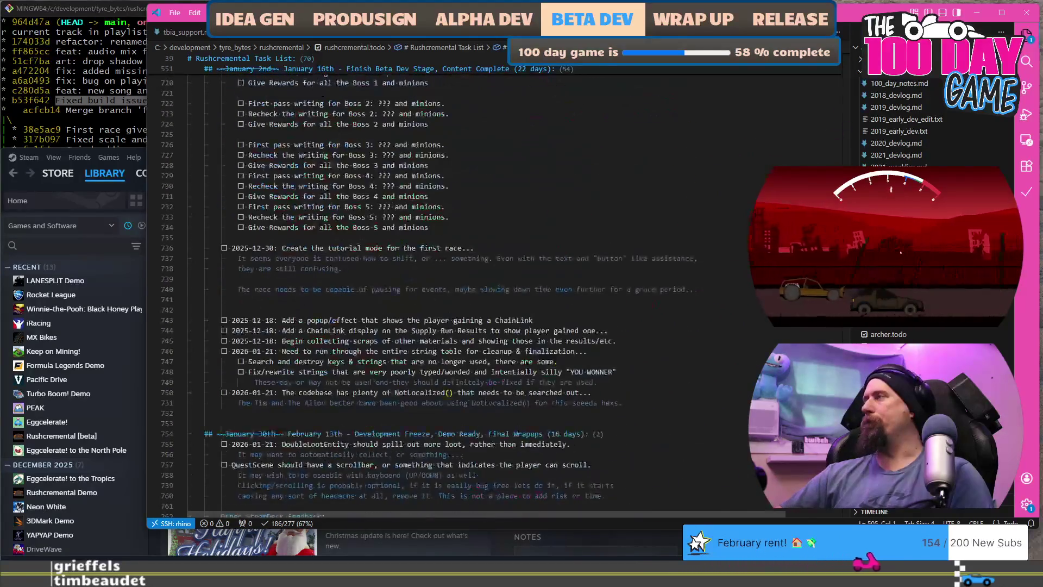
pyautogui.scroll(10, 504, 293)
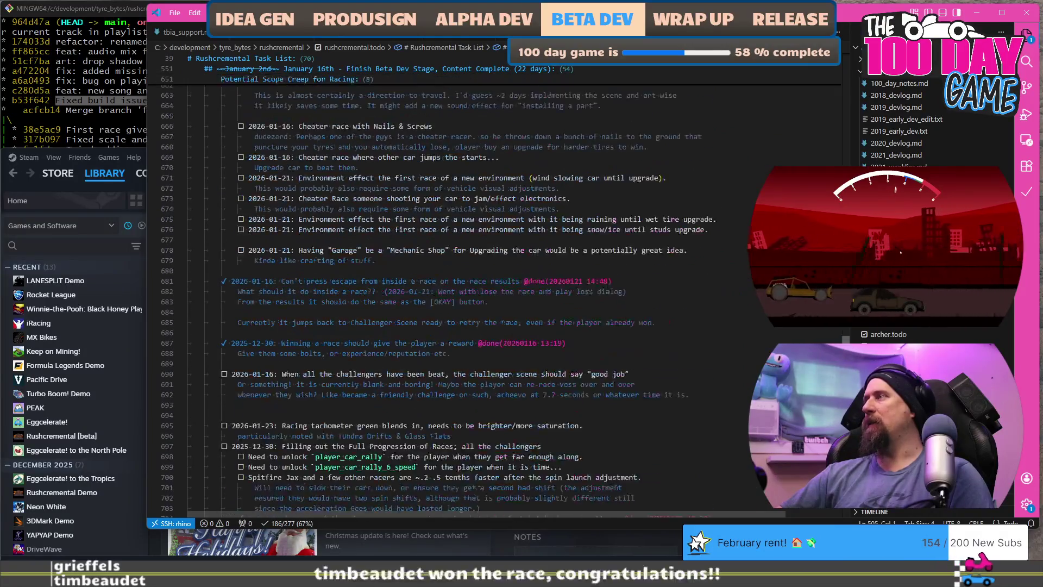
pyautogui.scroll(3, 504, 293)
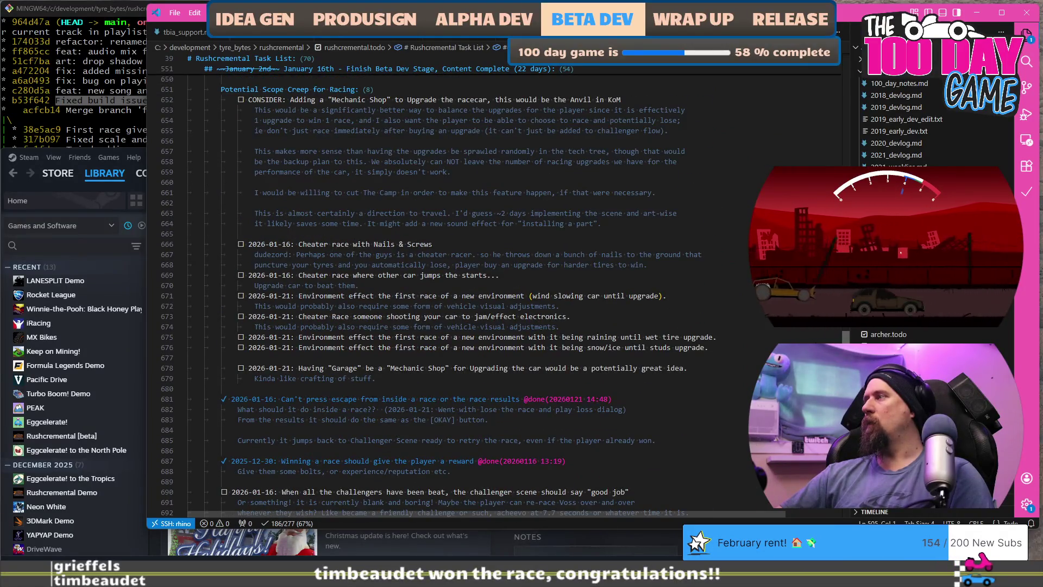
pyautogui.scroll(12, 814, 330)
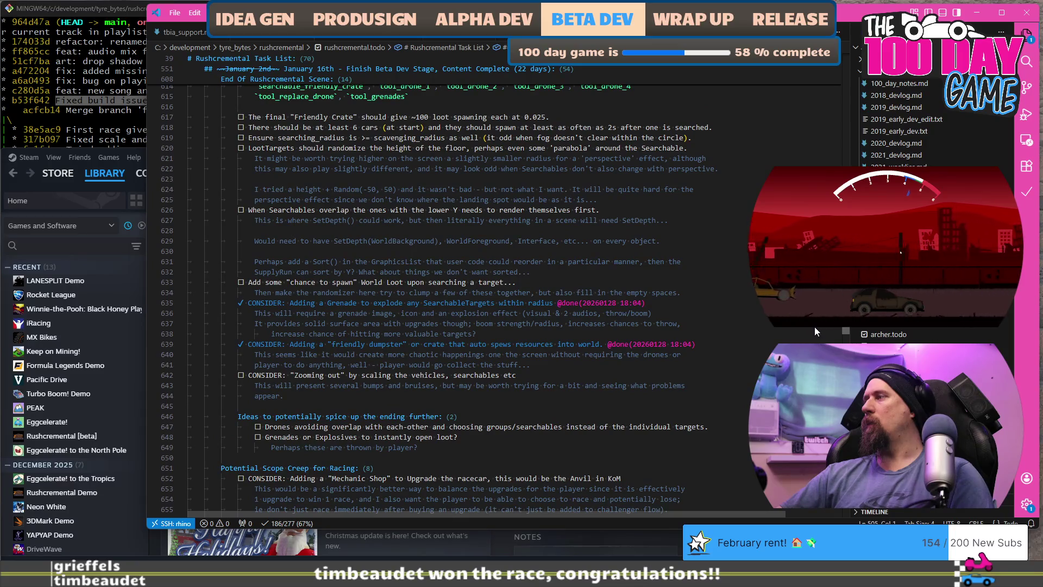
pyautogui.scroll(5, 618, 352)
pyautogui.scroll(3, 618, 351)
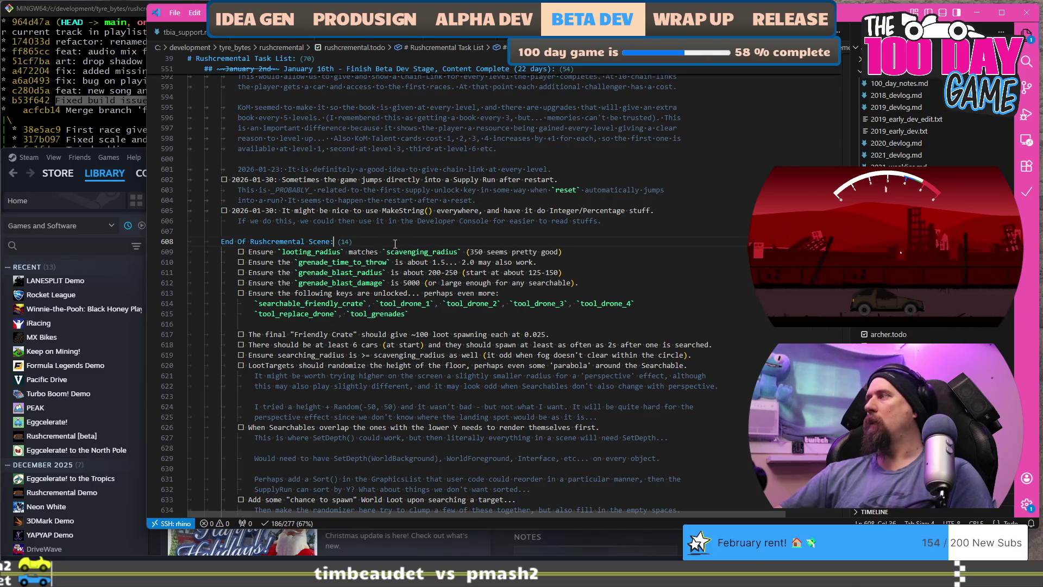
pyautogui.press('Up')
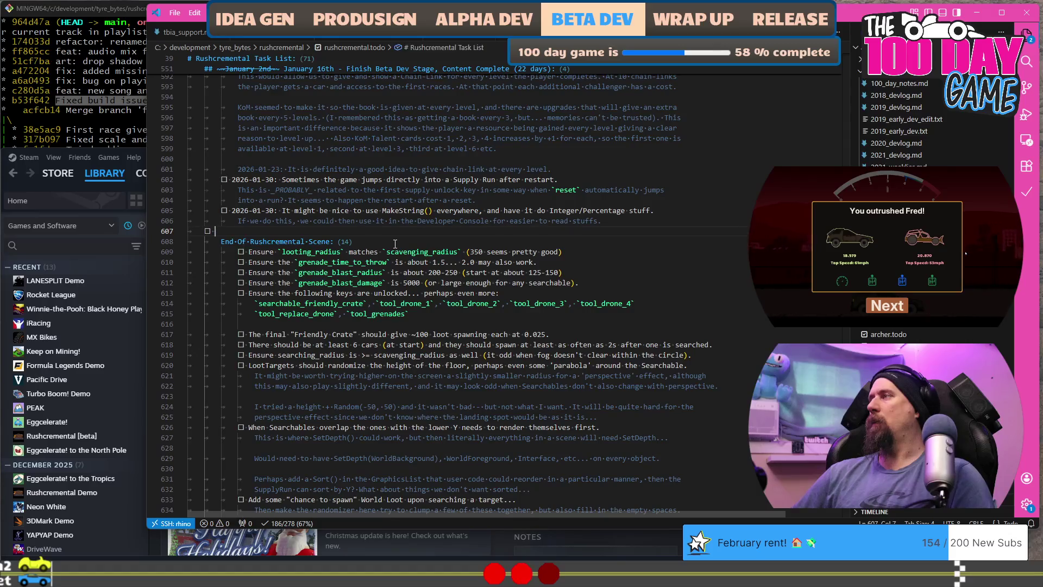
pyautogui.press('Return')
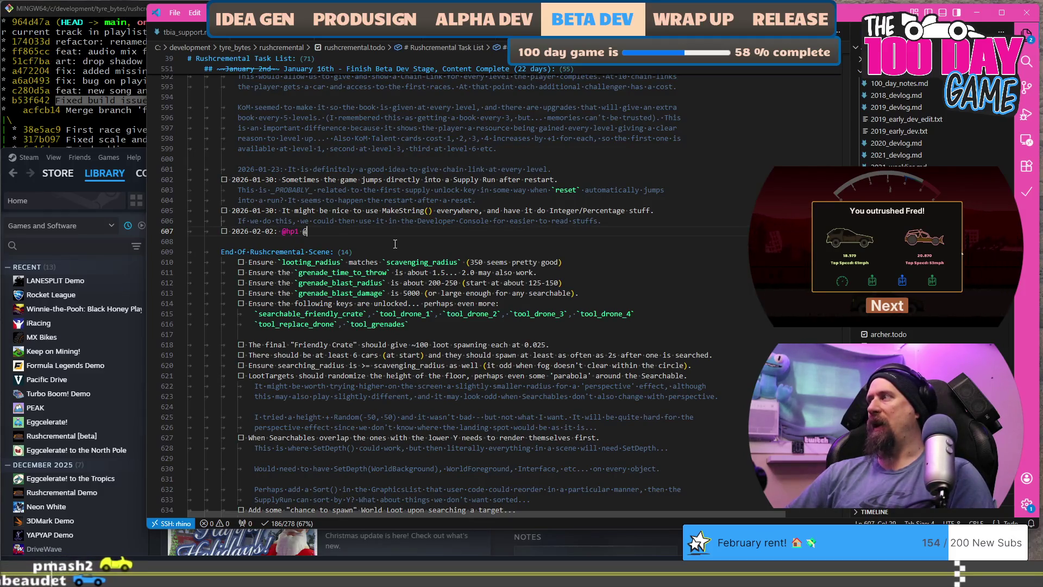
pyautogui.write('alue')
pyautogui.press('BackSpace')
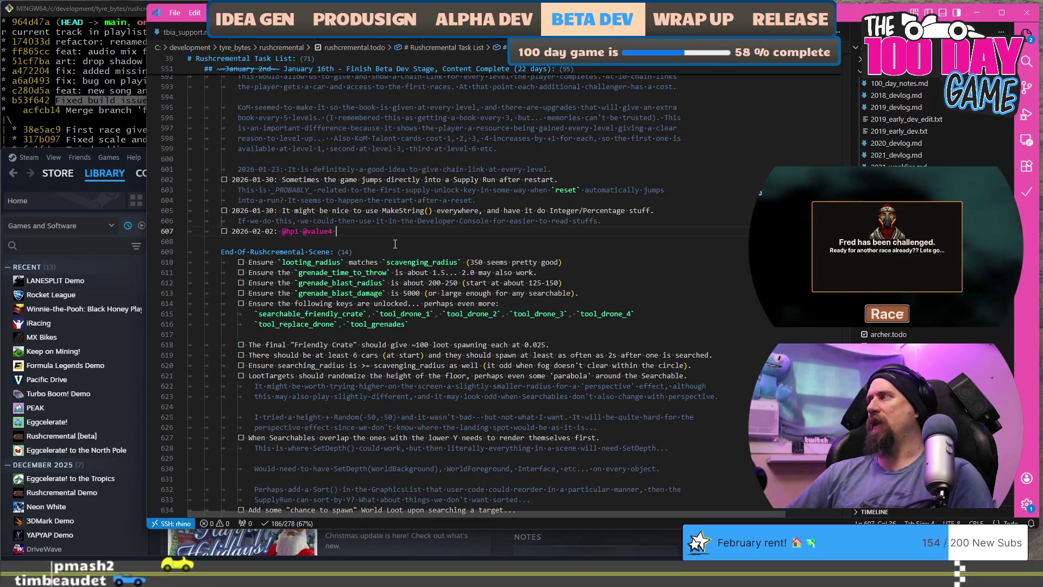
pyautogui.write('3 S')
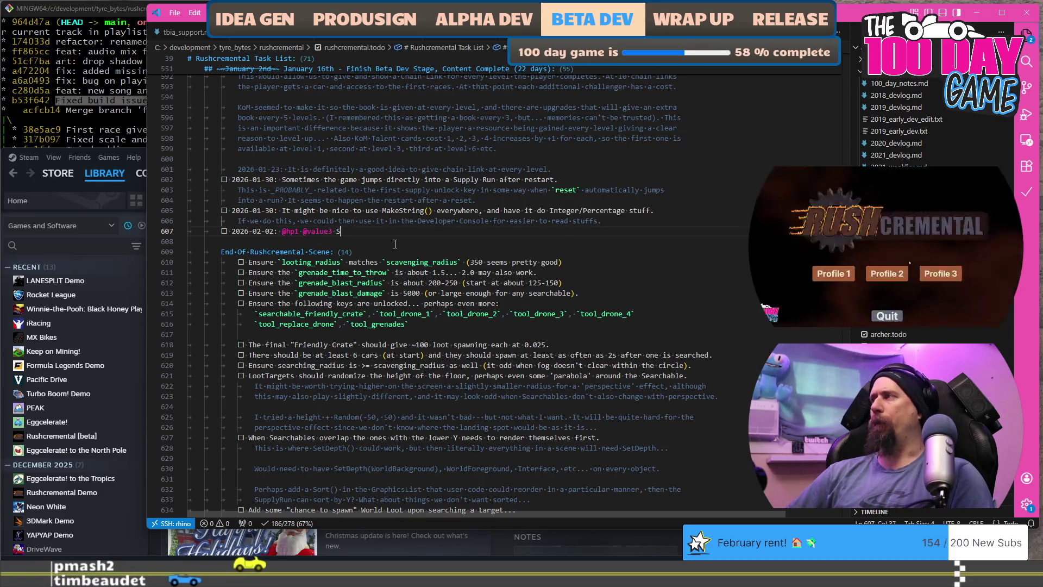
pyautogui.press('BackSpace')
pyautogui.press('BackSpace')
pyautogui.press('BackSpace')
pyautogui.press('BackSpace')
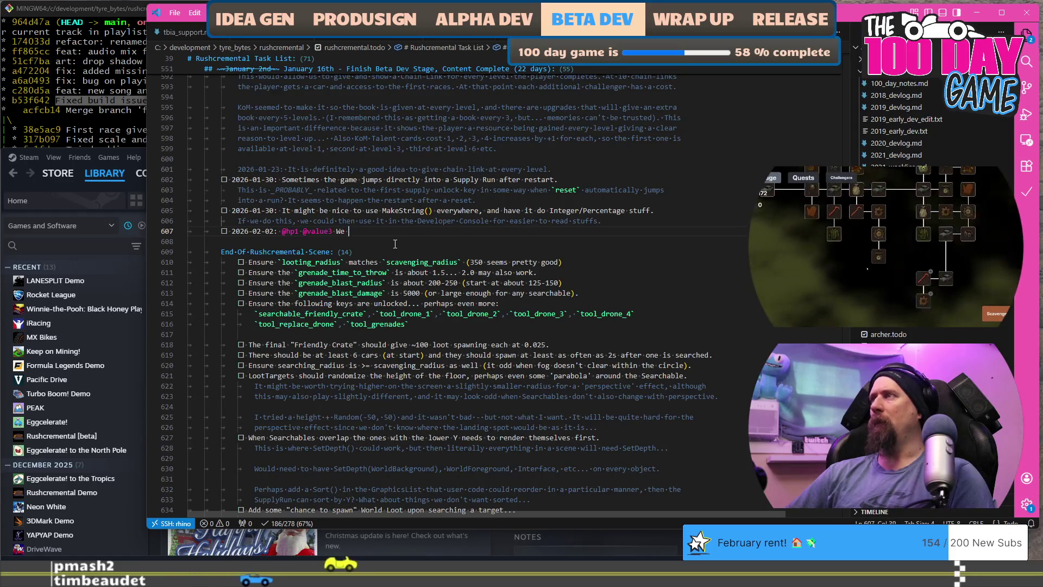
pyautogui.write('Ra')
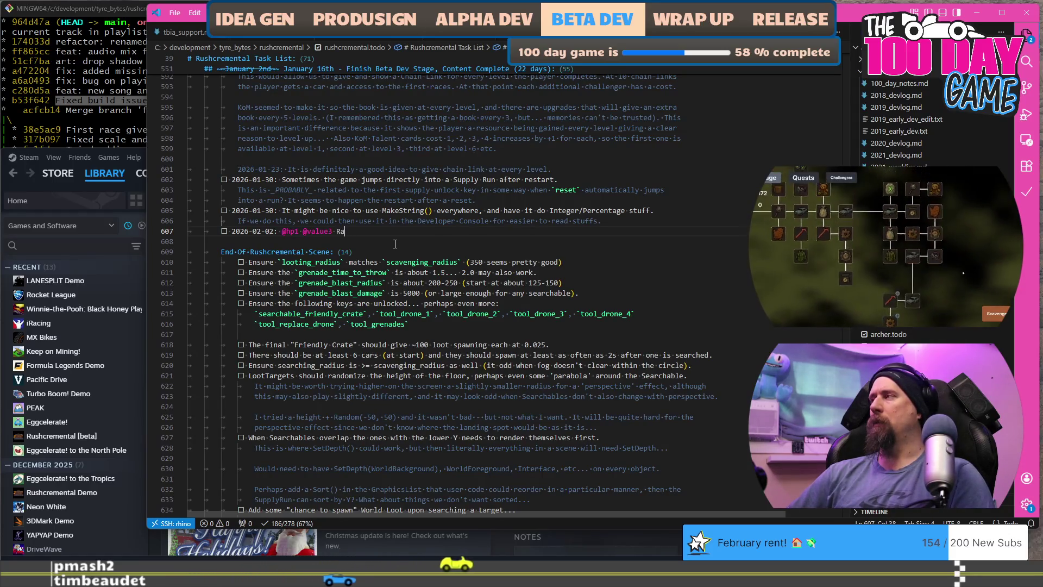
pyautogui.write('ndomize the last ')
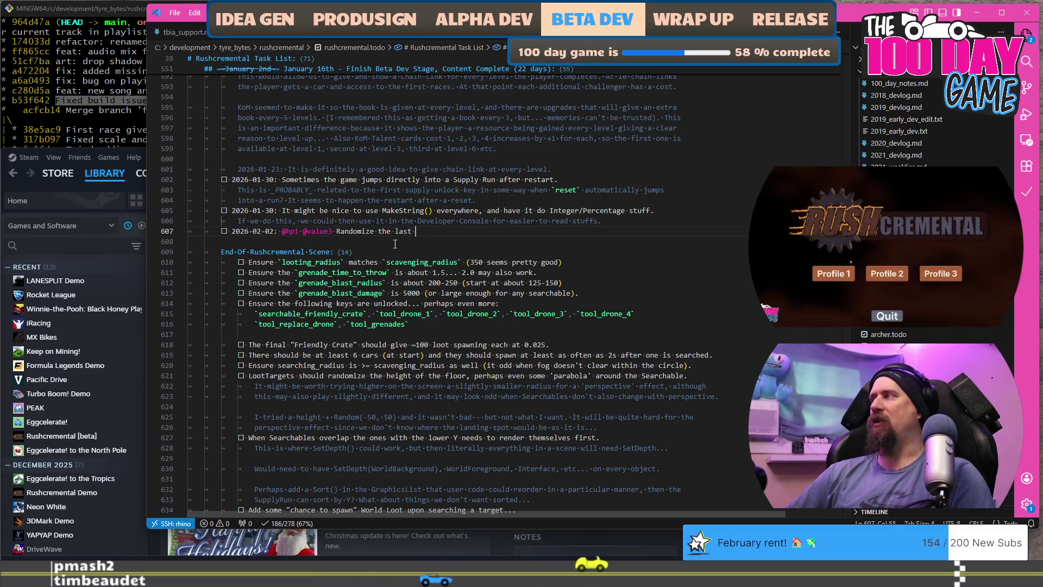
pyautogui.write('digit of the Supply Runn')
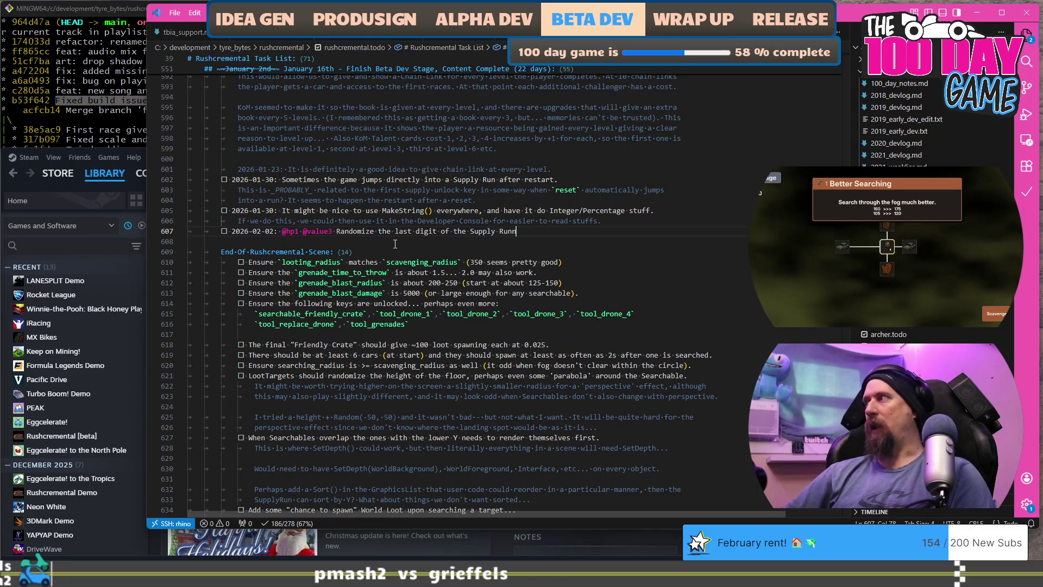
pyautogui.write('Tu')
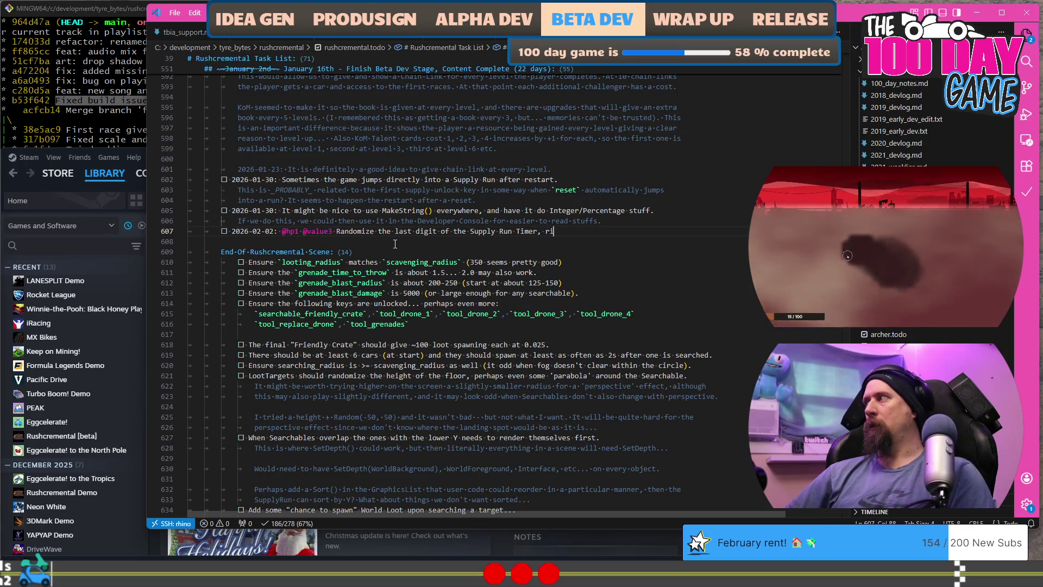
pyautogui.write('ow it is')
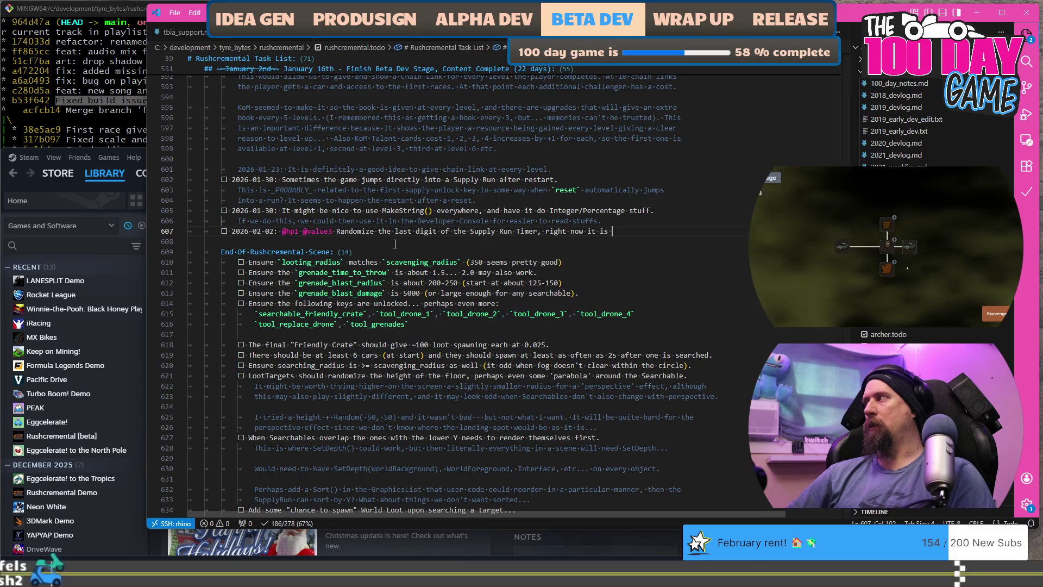
pyautogui.write(' ALWAYS 0 and weird.')
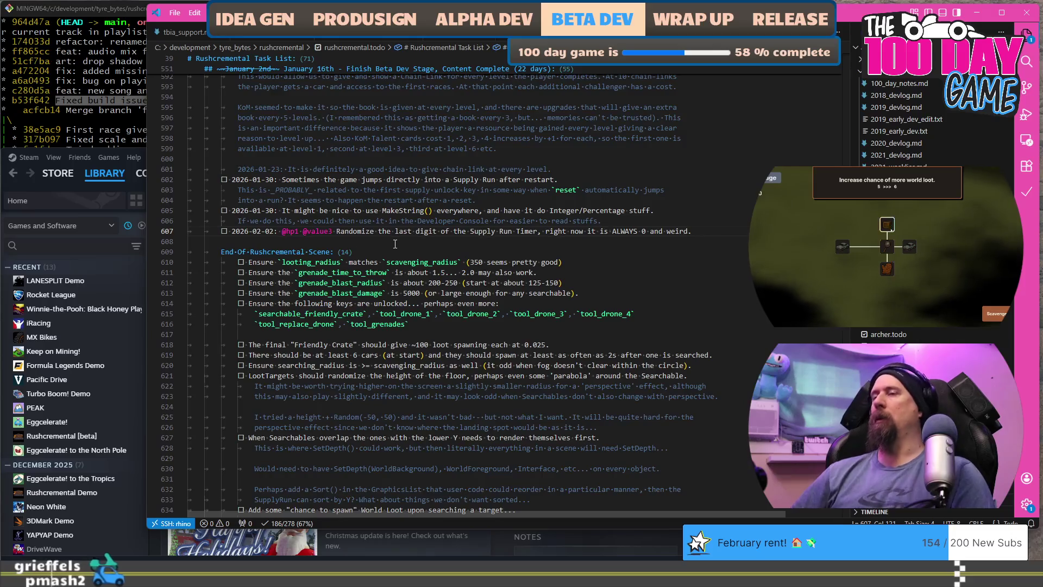
pyautogui.press('F5')
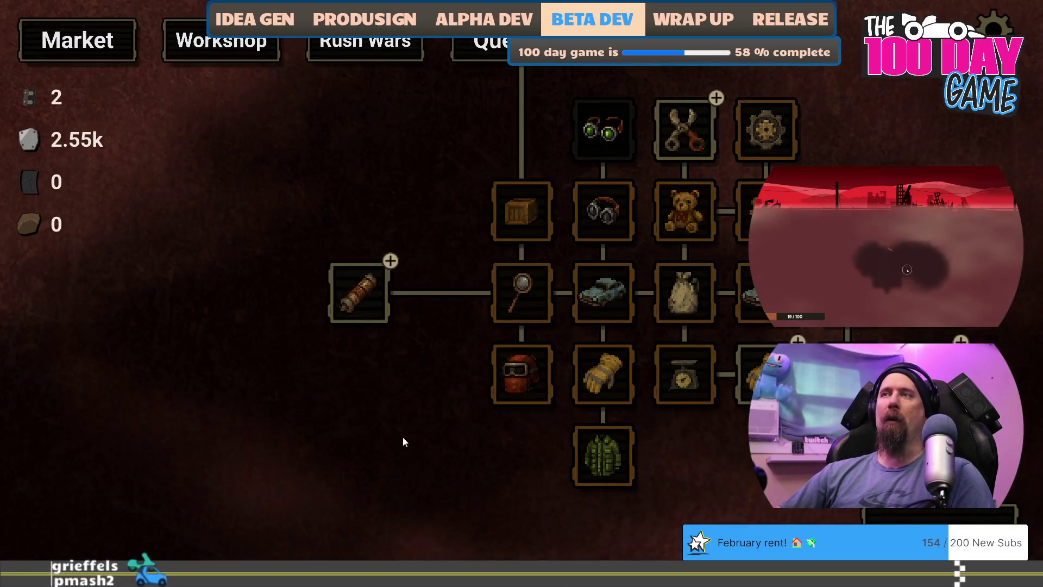
# Step: Race the Rush Wars challenger Spitfire Jax from the workshop, shifting up once, then close the game
pyautogui.moveTo(409, 438)
pyautogui.mouseDown()
pyautogui.moveTo(344, 428)
pyautogui.moveTo(290, 399)
pyautogui.mouseUp()
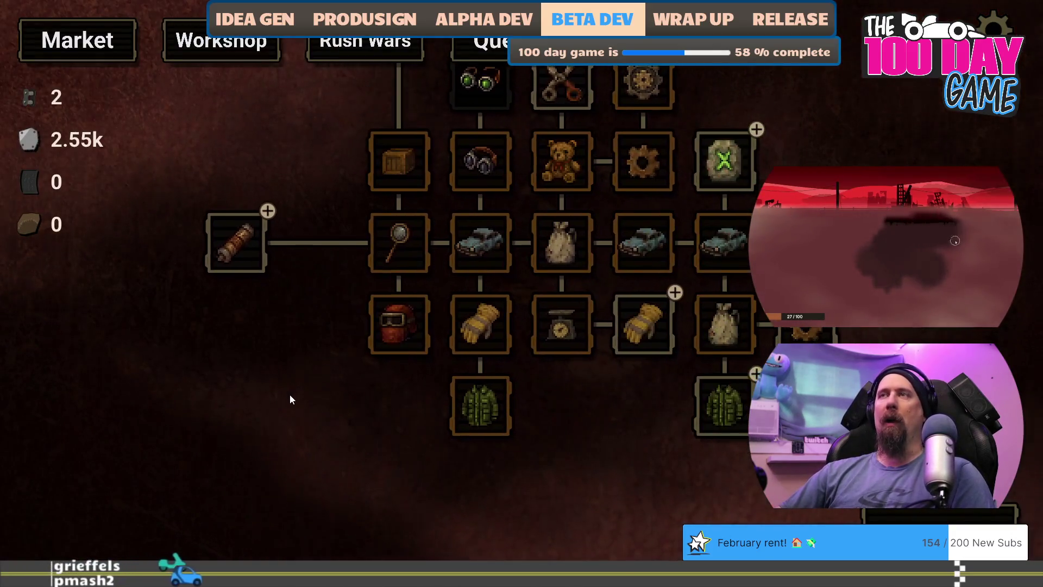
pyautogui.click(367, 44)
pyautogui.click(519, 534)
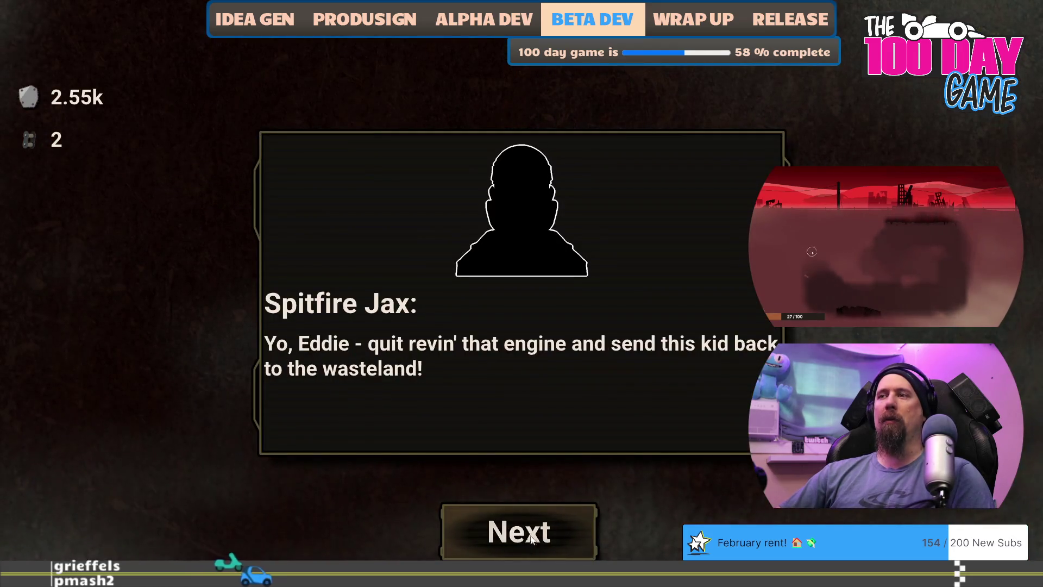
pyautogui.click(530, 535)
pyautogui.click(541, 535)
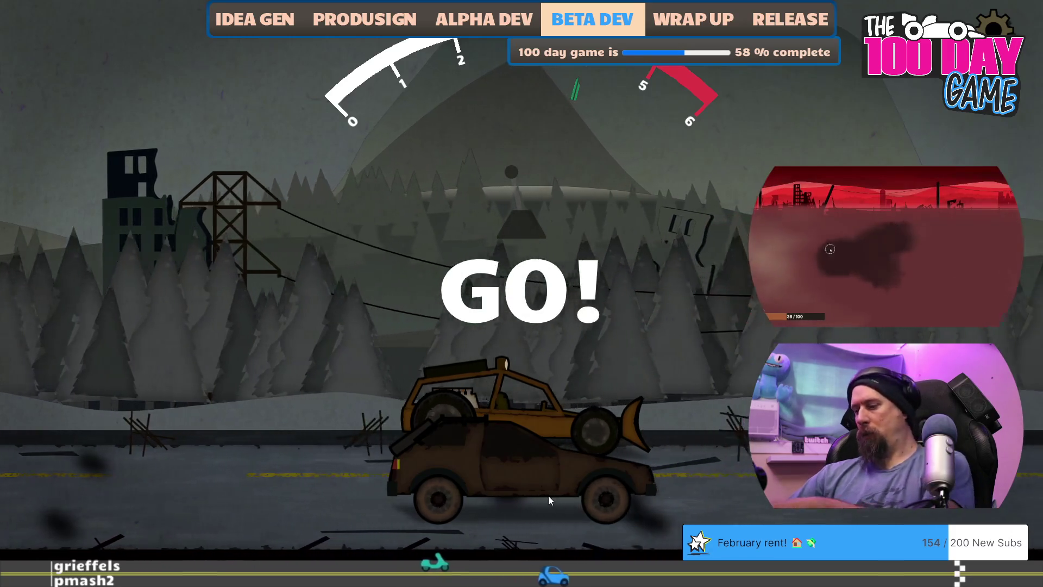
pyautogui.click(557, 487)
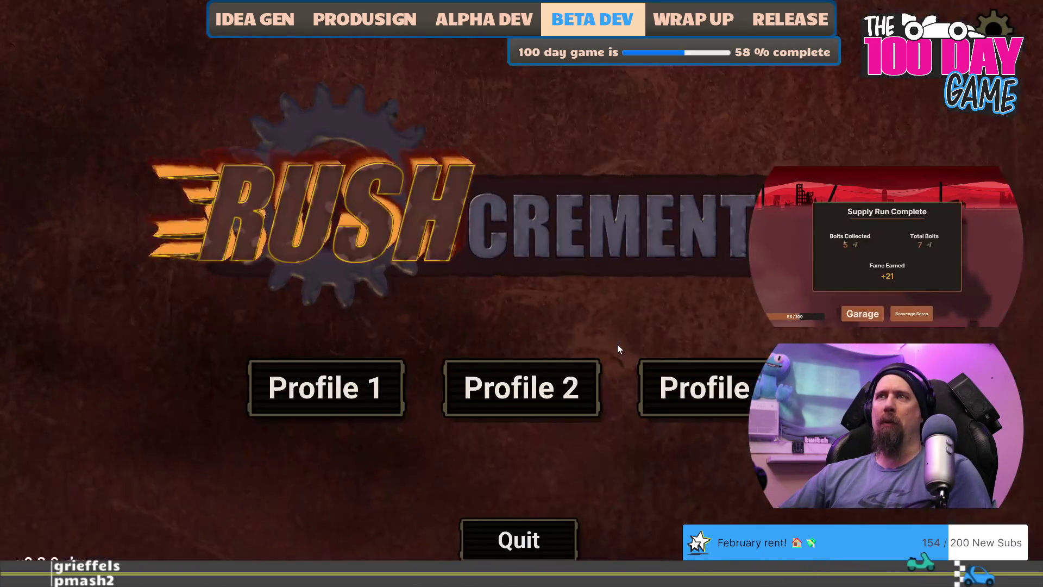
pyautogui.press('Escape')
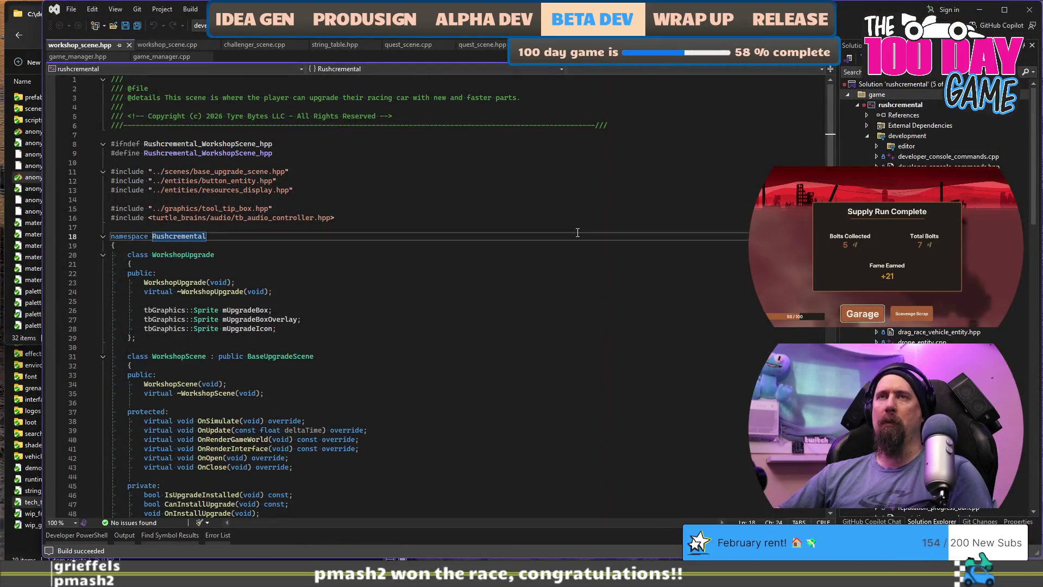
# Step: Inspect the WorkshopUpgrade class in workshop_scene.hpp and workshop_scene.cpp, then relaunch Rushcremental with F5
pyautogui.click(545, 264)
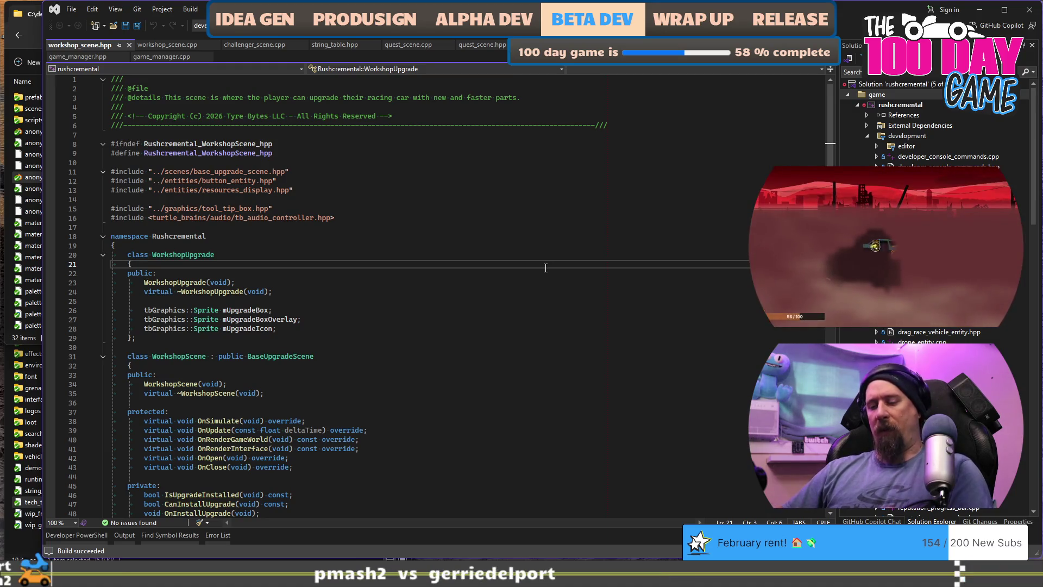
pyautogui.hotkey('ctrl', 'k')
pyautogui.hotkey('ctrl', 'o')
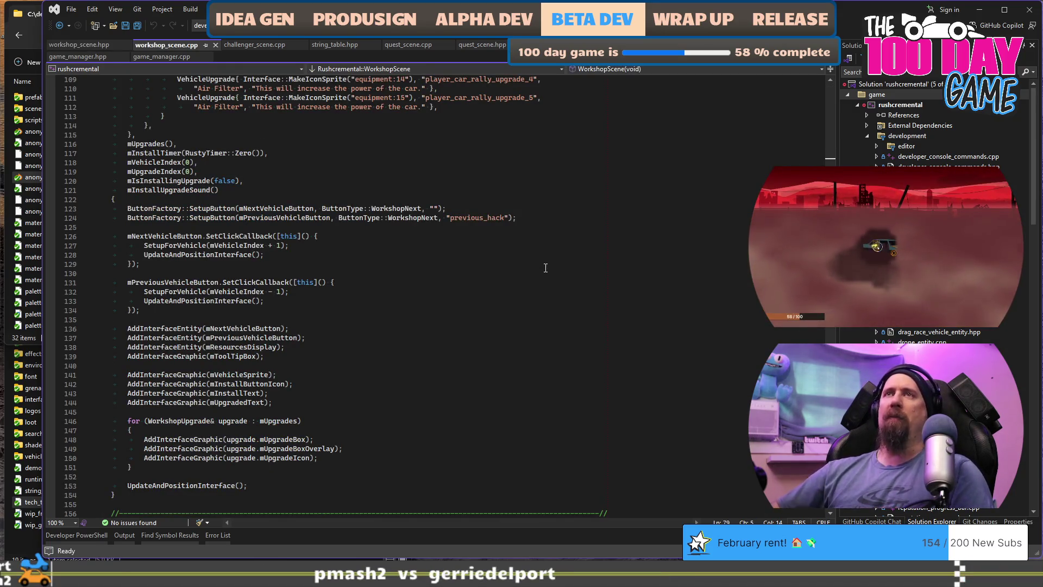
pyautogui.press('F5')
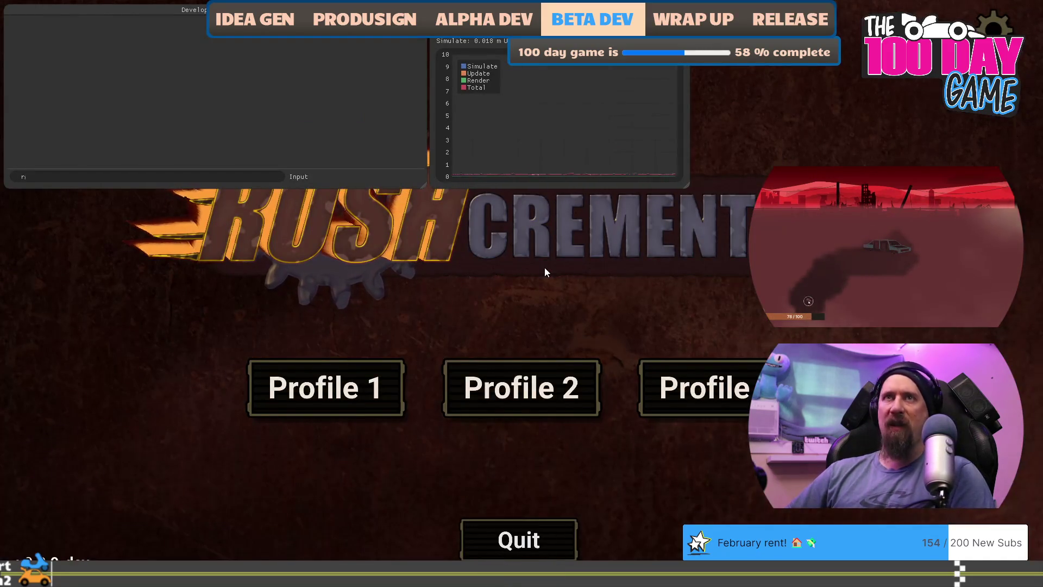
# Step: Run 'lock zone_tundra_drifts' and 'lock zone_desert_chaparral' in the developer console, then hide the console
pyautogui.write('a')
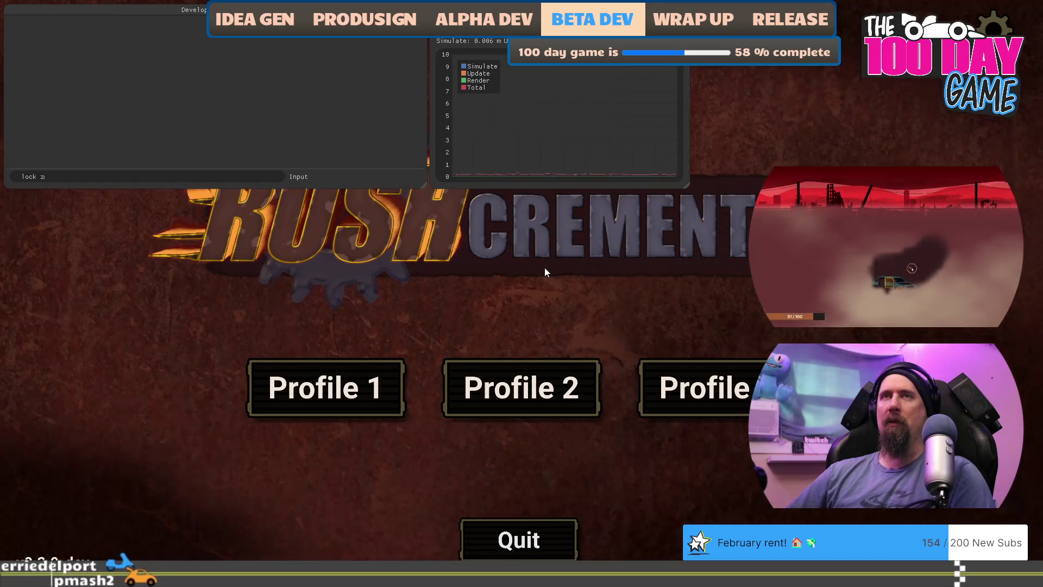
pyautogui.write(' zone_tundra_drifts')
pyautogui.press('Return')
pyautogui.write('l')
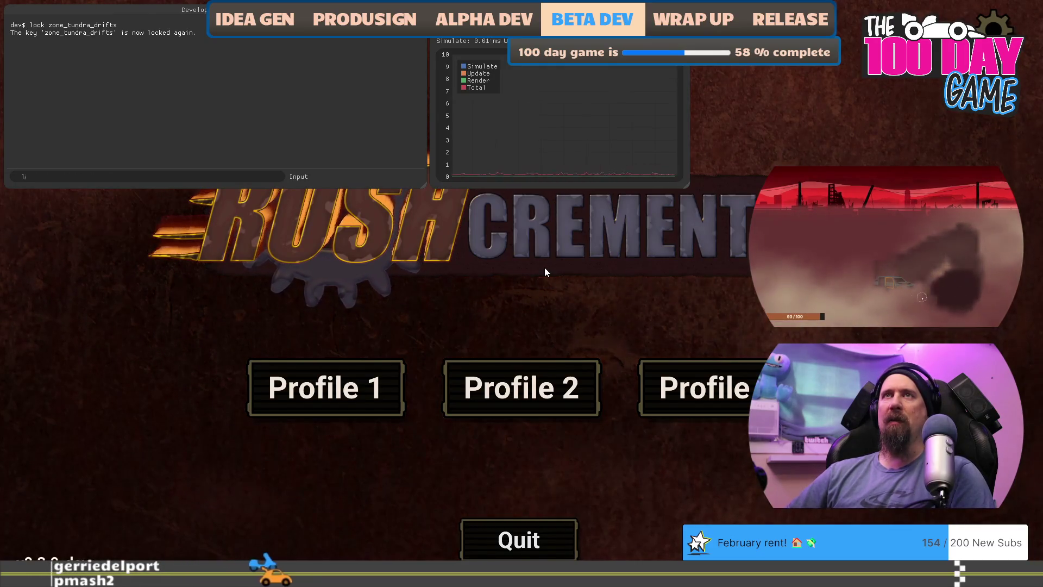
pyautogui.write('ock zone_des')
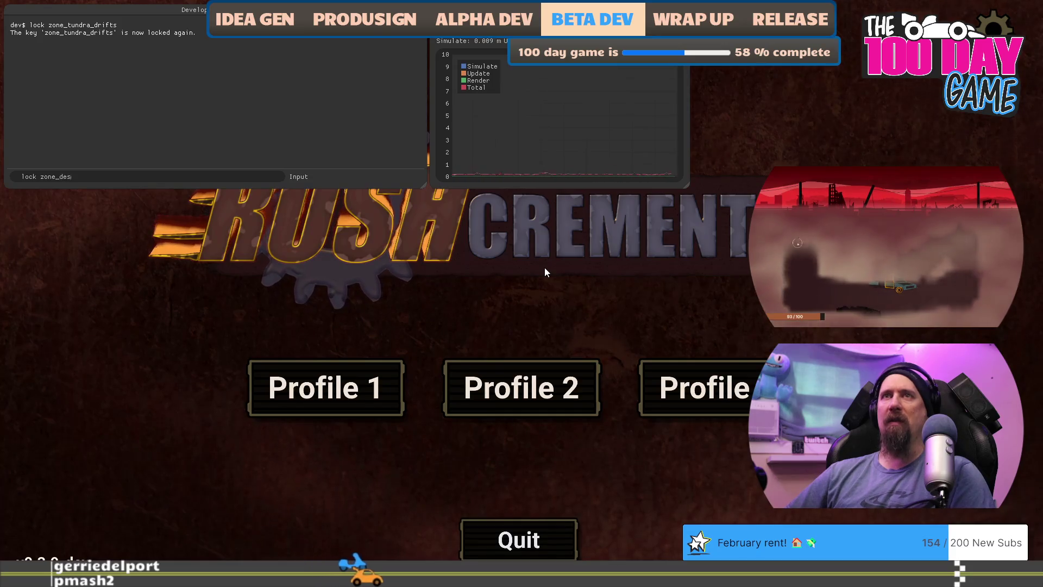
pyautogui.write('ert_chap')
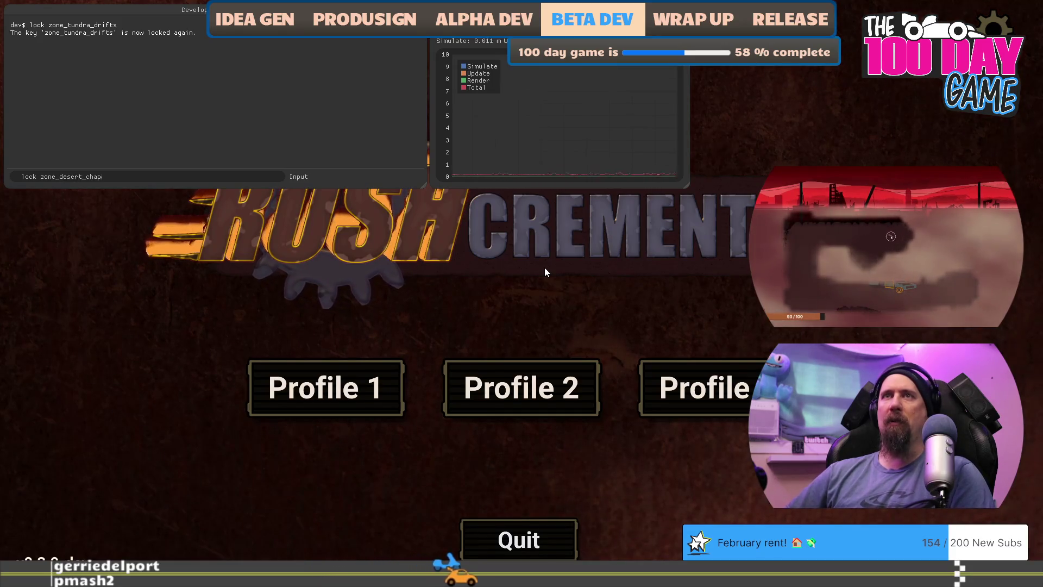
pyautogui.write('arral')
pyautogui.press('Return')
pyautogui.press('`')
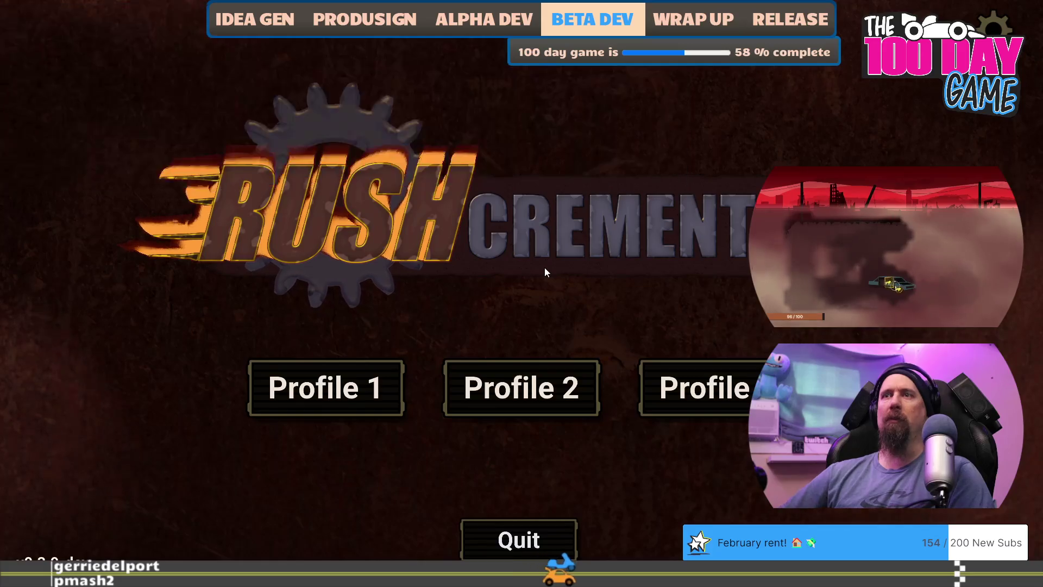
# Step: Load the Profile 1 save and play a supply run collecting 550 resources for +217 fame
pyautogui.click(351, 387)
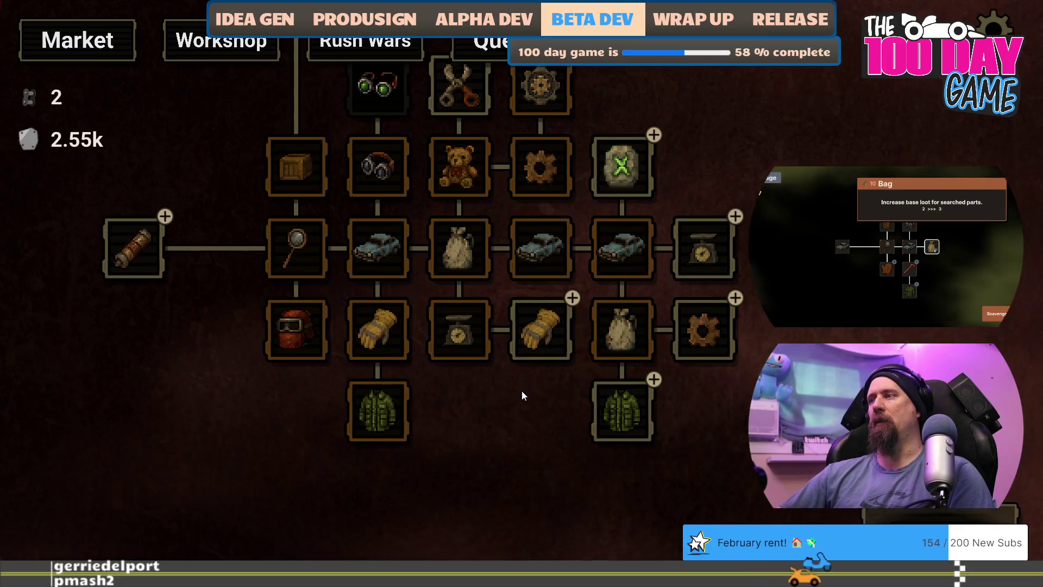
pyautogui.press('space')
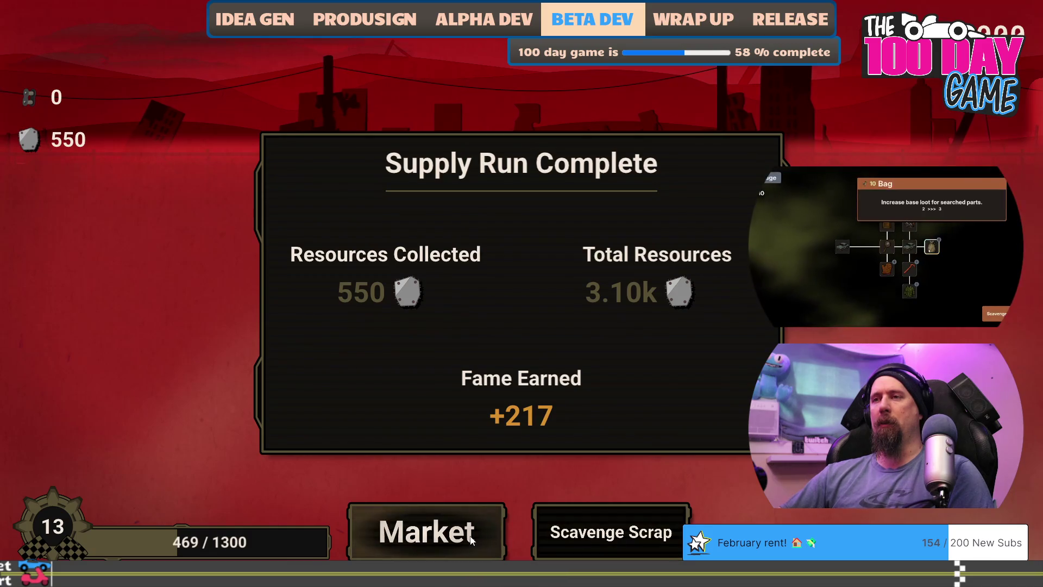
# Step: Return to the market and start the next race through the challenger dialog
pyautogui.click(426, 530)
pyautogui.click(511, 529)
pyautogui.click(511, 531)
pyautogui.click(512, 532)
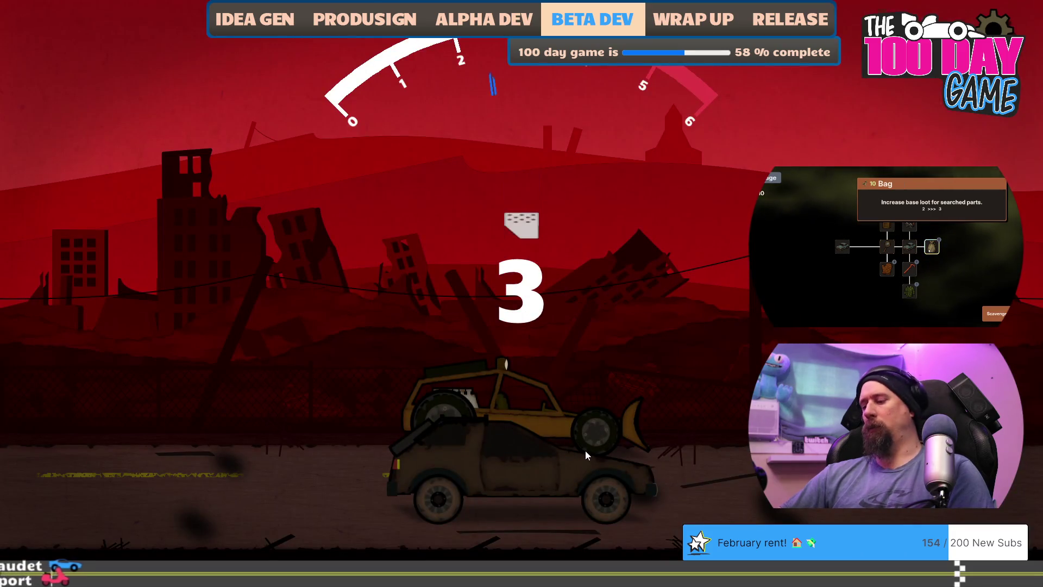
# Step: Launch and shift up twice during the race, dismiss the result, and exit the game
pyautogui.press('Up')
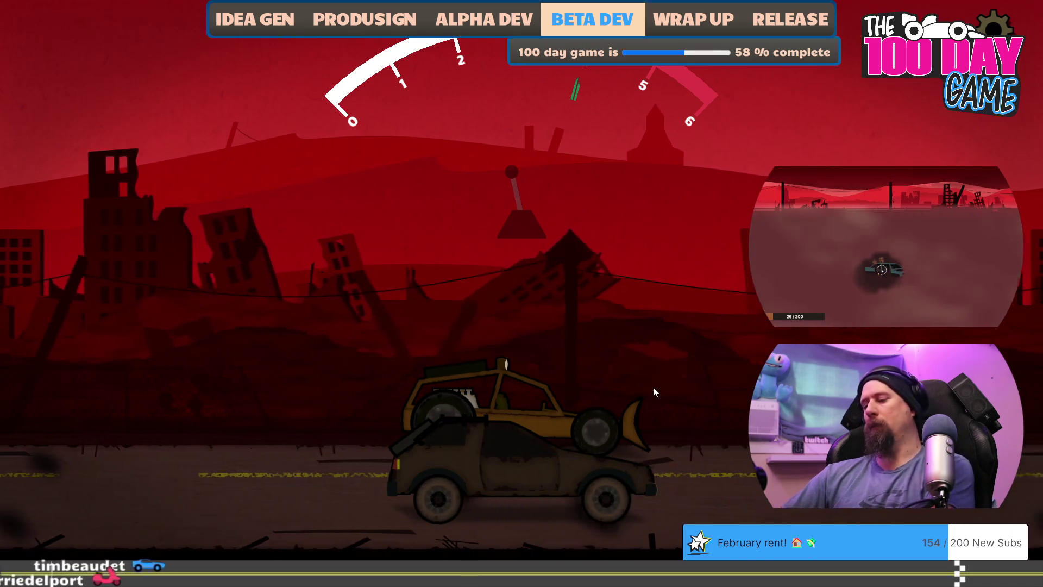
pyautogui.press('Up')
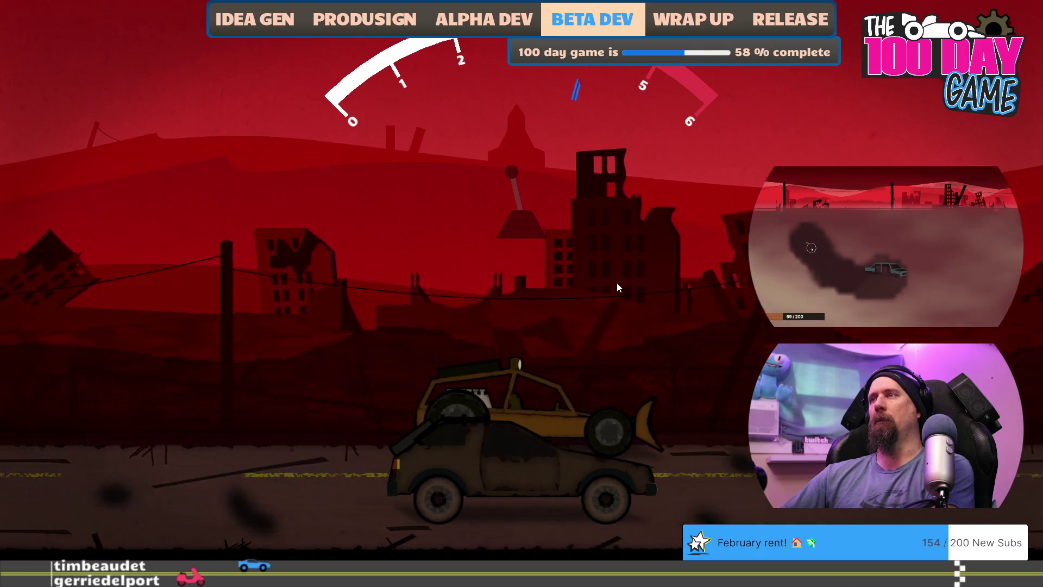
pyautogui.press('Up')
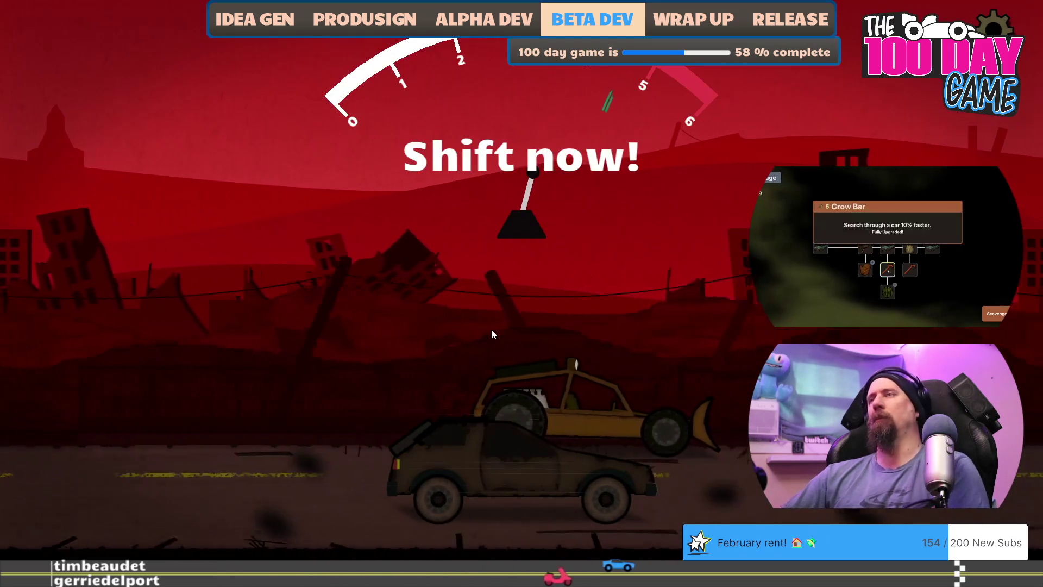
pyautogui.press('Return')
pyautogui.press('Escape')
pyautogui.press('Escape')
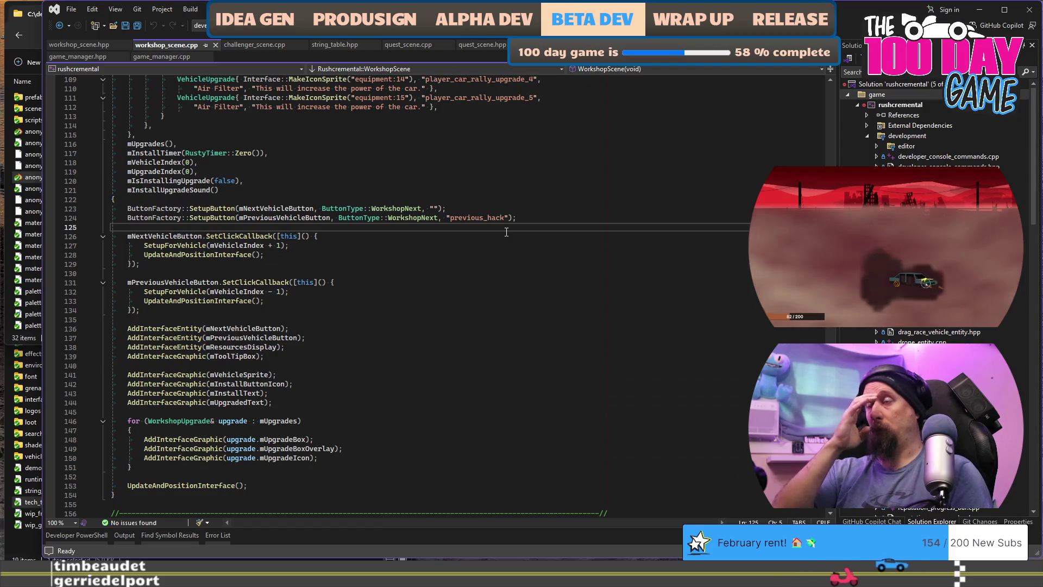
# Step: Copy the four 2026-02-02 screenshots from the Pictures folder
pyautogui.press('super+e')
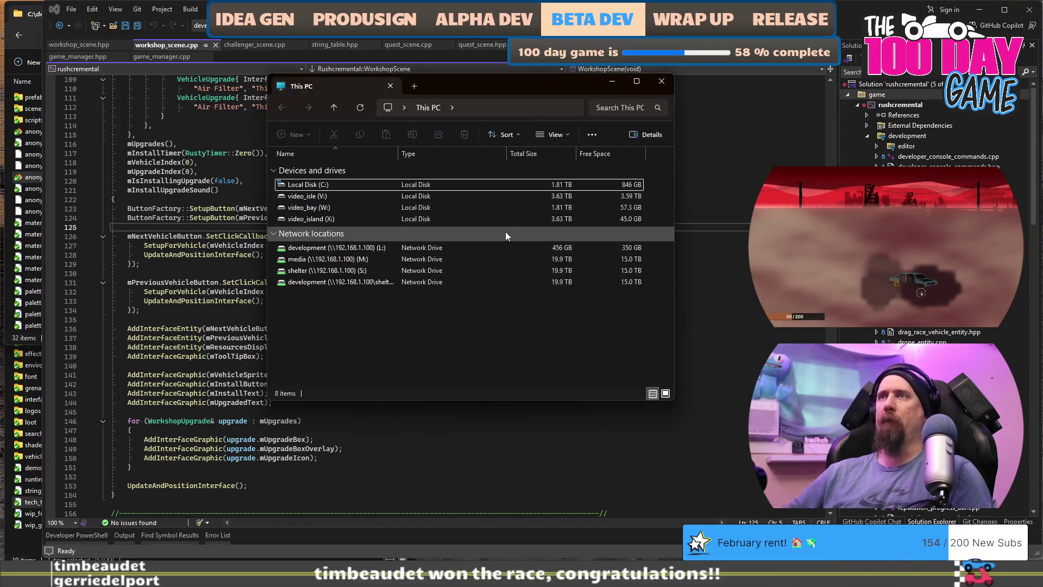
pyautogui.hotkey('ctrl', 'l')
pyautogui.write('Pic')
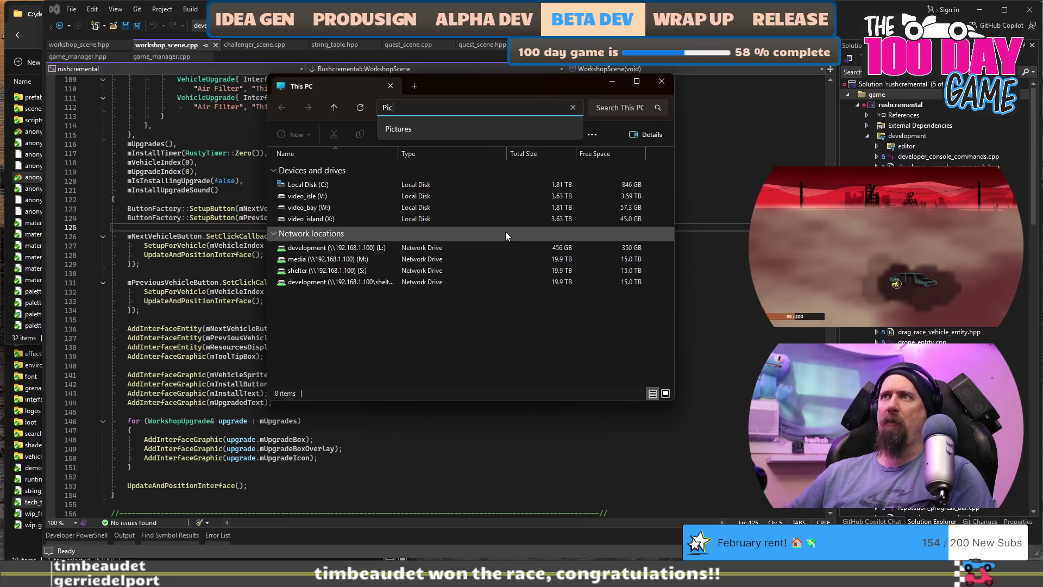
pyautogui.press('Down')
pyautogui.press('Return')
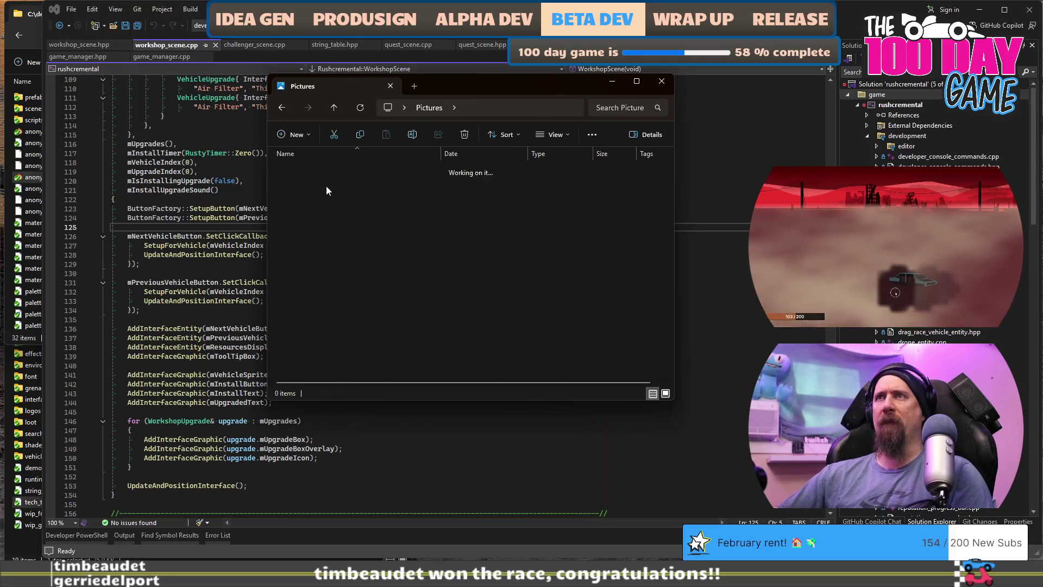
pyautogui.scroll(-8, 404, 305)
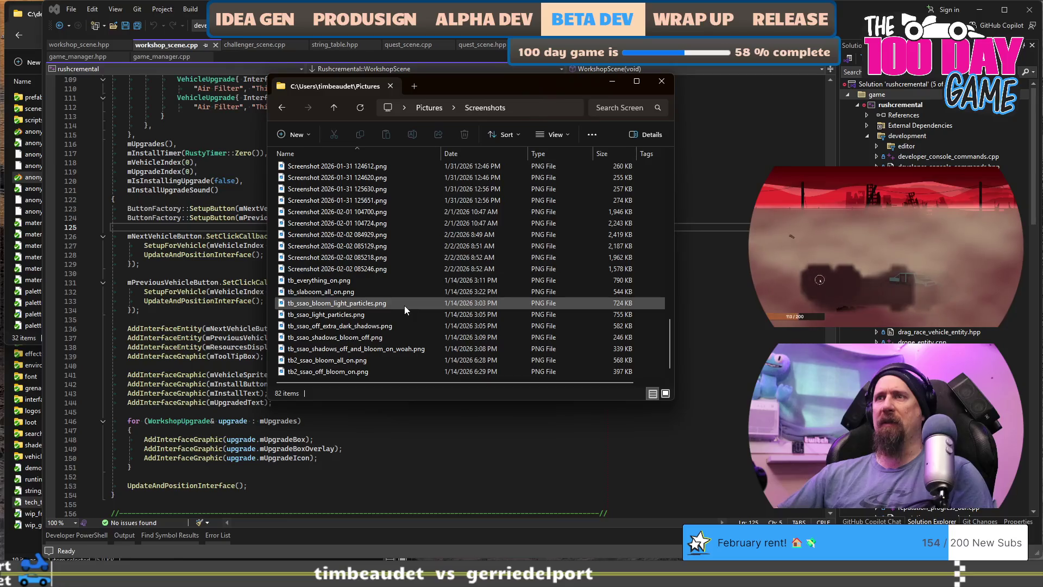
pyautogui.click(391, 270)
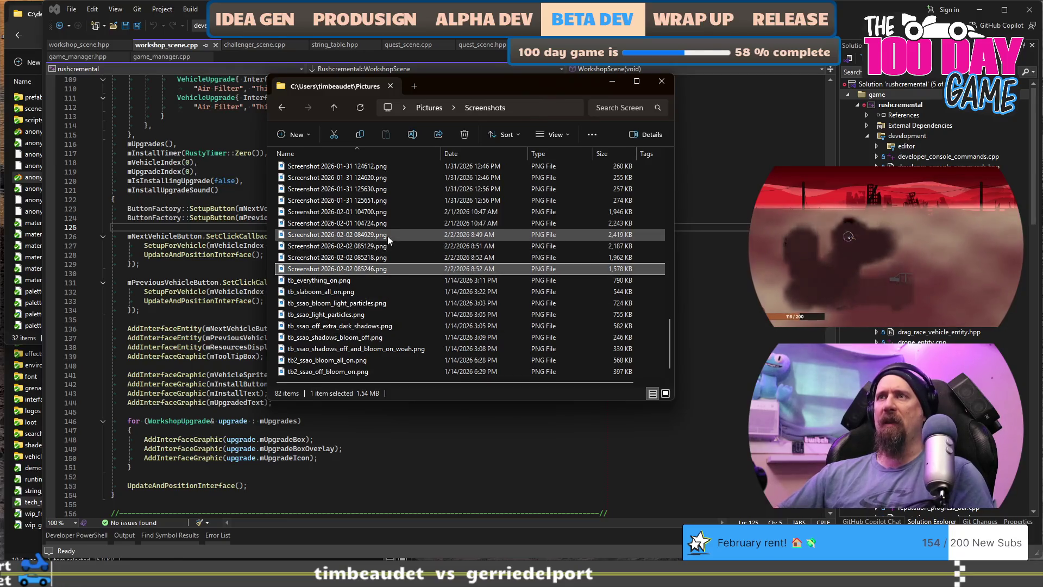
pyautogui.keyDown('shift'); pyautogui.click(386, 236); pyautogui.keyUp('shift')
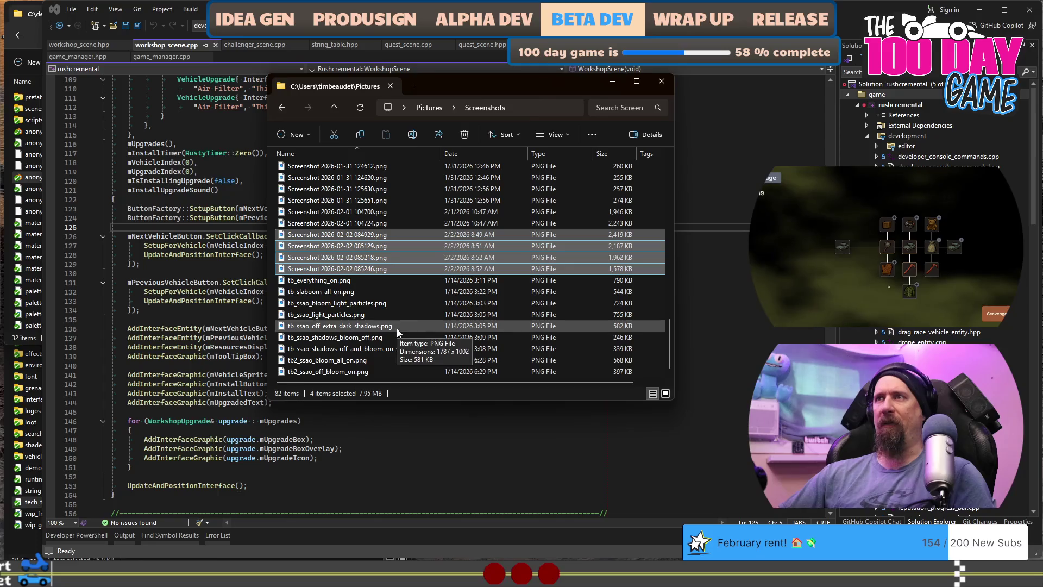
pyautogui.hotkey('ctrl', 'c')
# Step: Browse to the tyre_bytes\rushcremental\marketing\screenshots folder in the development window
pyautogui.click(661, 81)
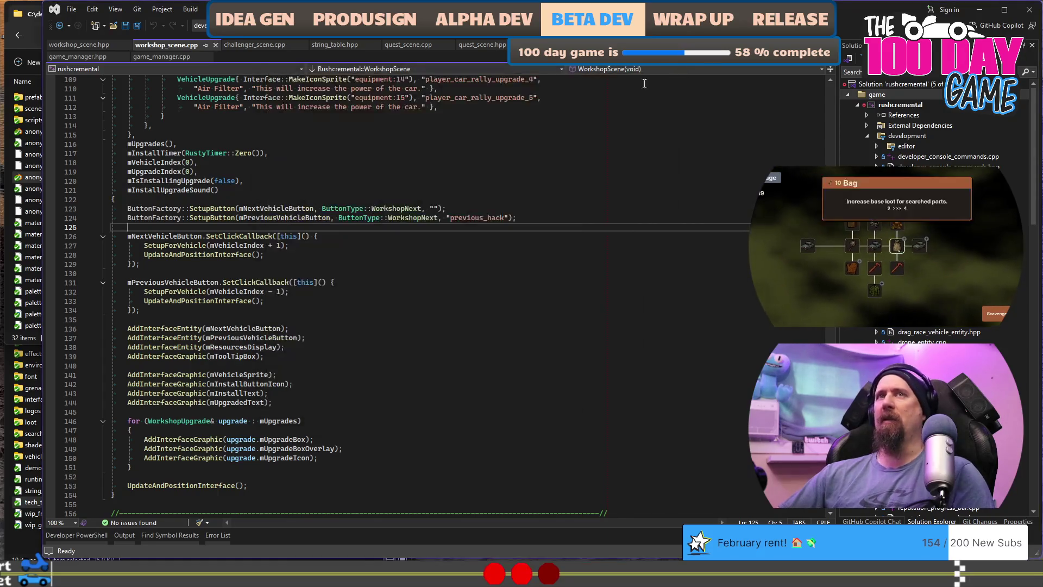
pyautogui.click(30, 108)
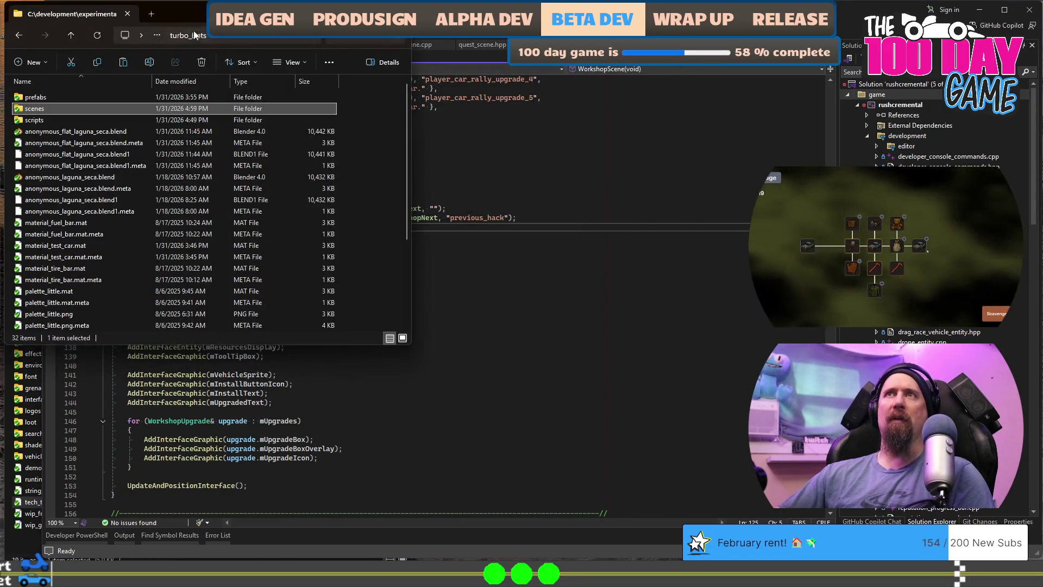
pyautogui.click(188, 36)
pyautogui.press('BackSpace')
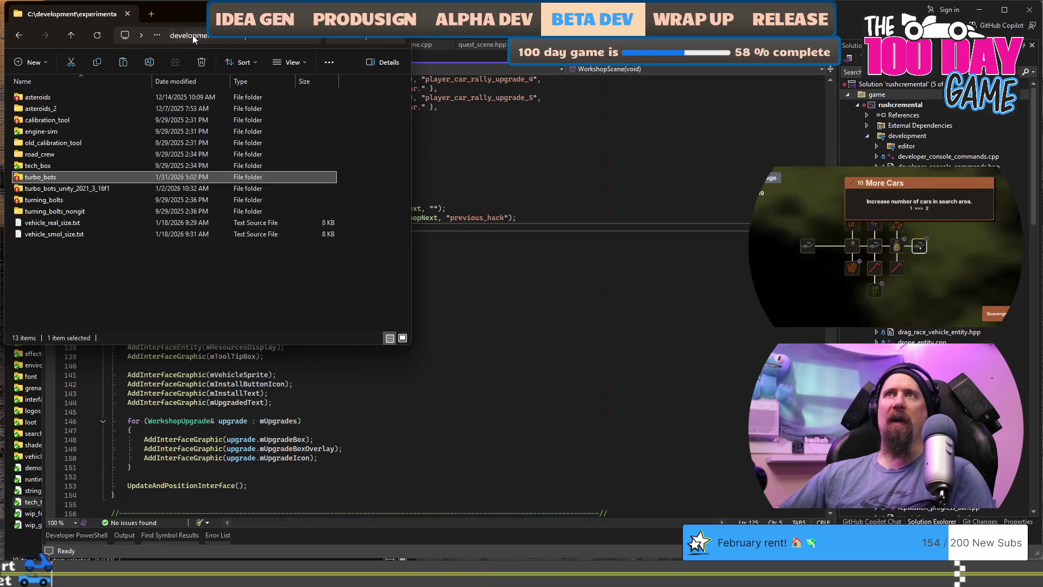
pyautogui.press('BackSpace')
pyautogui.click(44, 189)
pyautogui.doubleClick(45, 189)
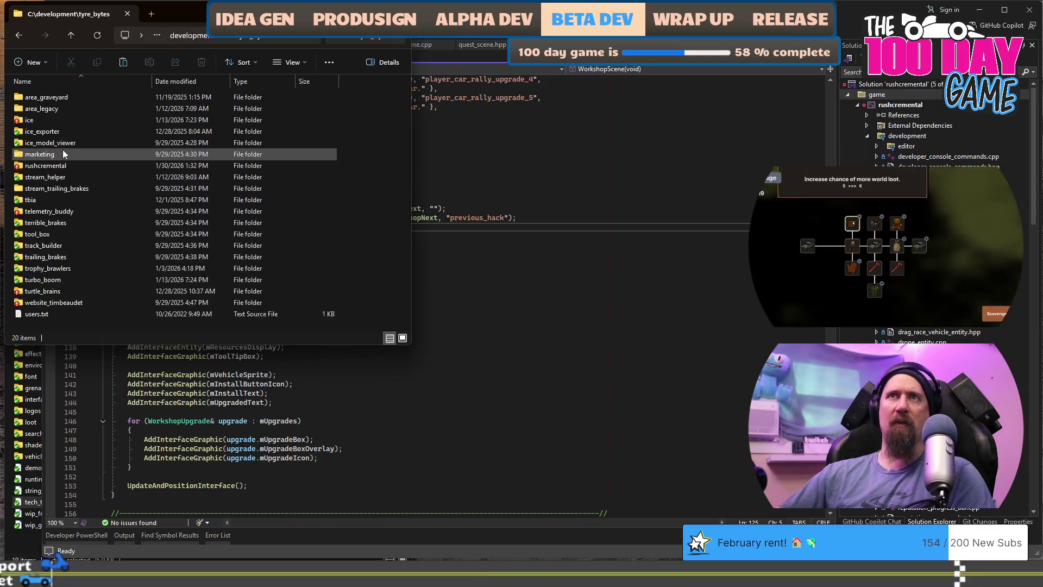
pyautogui.click(57, 166)
pyautogui.doubleClick(56, 169)
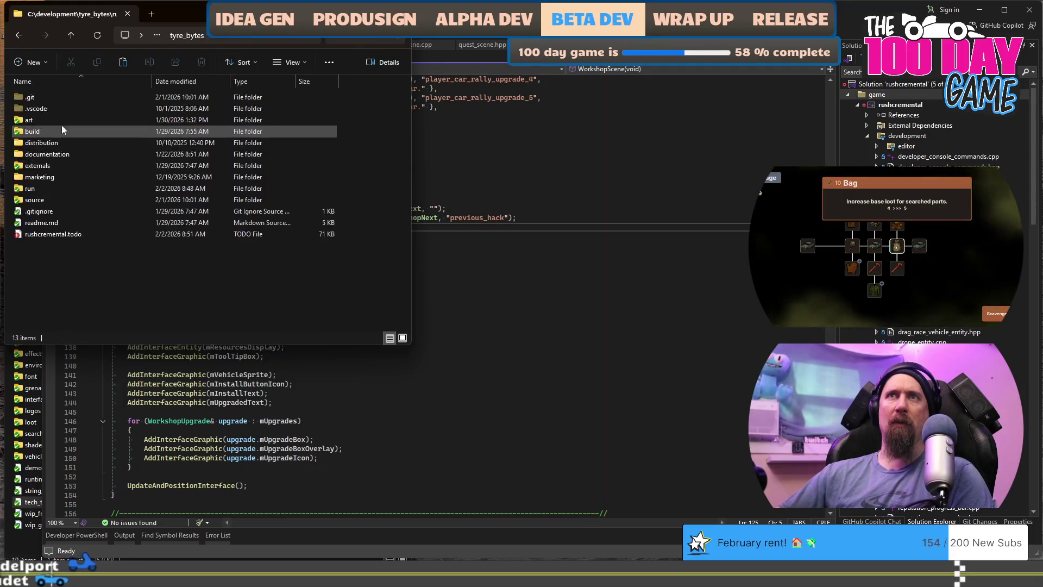
pyautogui.doubleClick(54, 142)
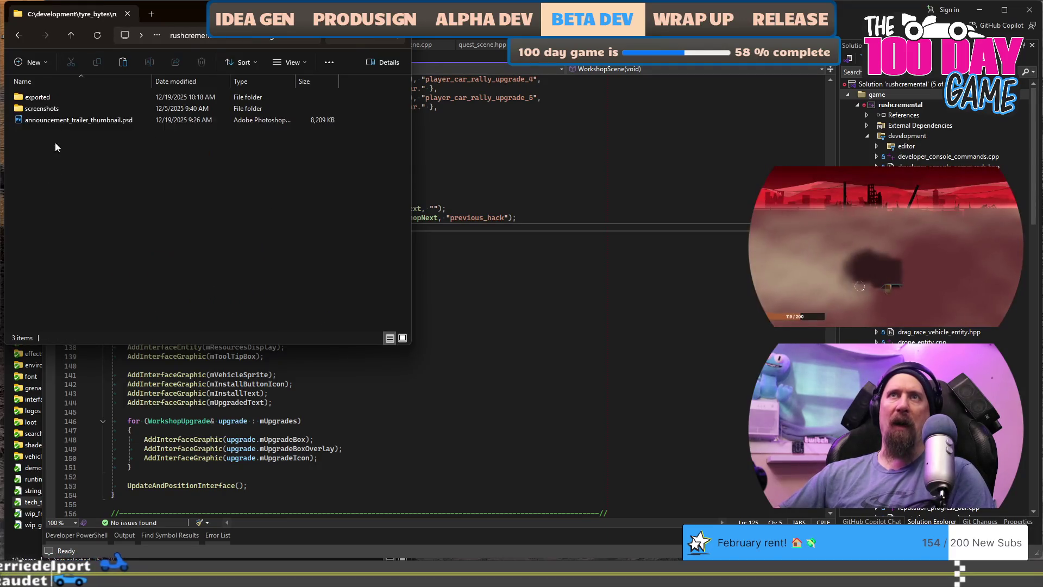
pyautogui.doubleClick(57, 107)
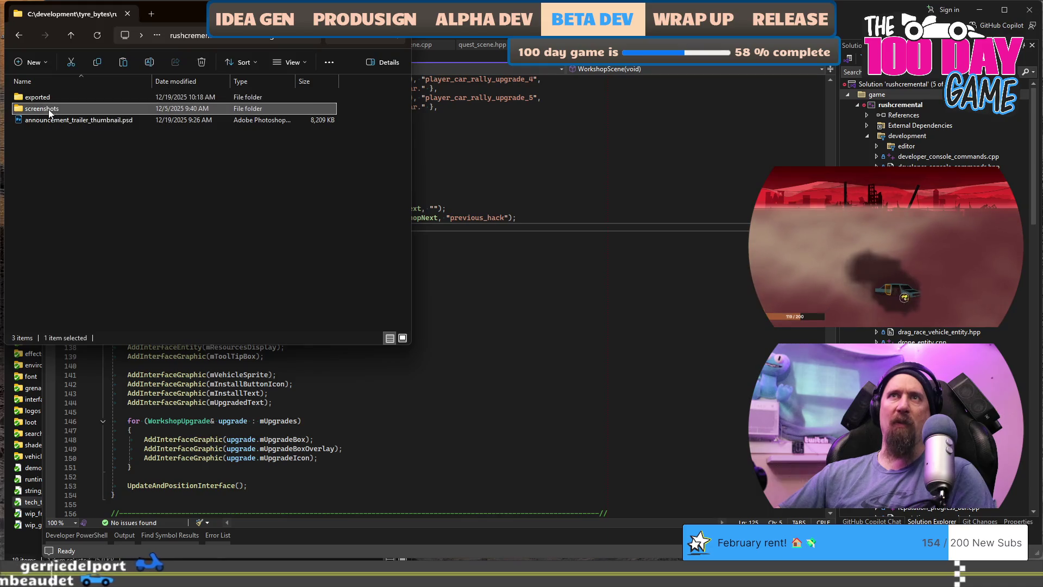
# Step: Create a demo_update_announcement folder there, paste the four screenshots into it, and open the first one
pyautogui.rightClick(153, 278)
pyautogui.moveTo(250, 393)
pyautogui.click(353, 394)
pyautogui.write('demo_update_announcement')
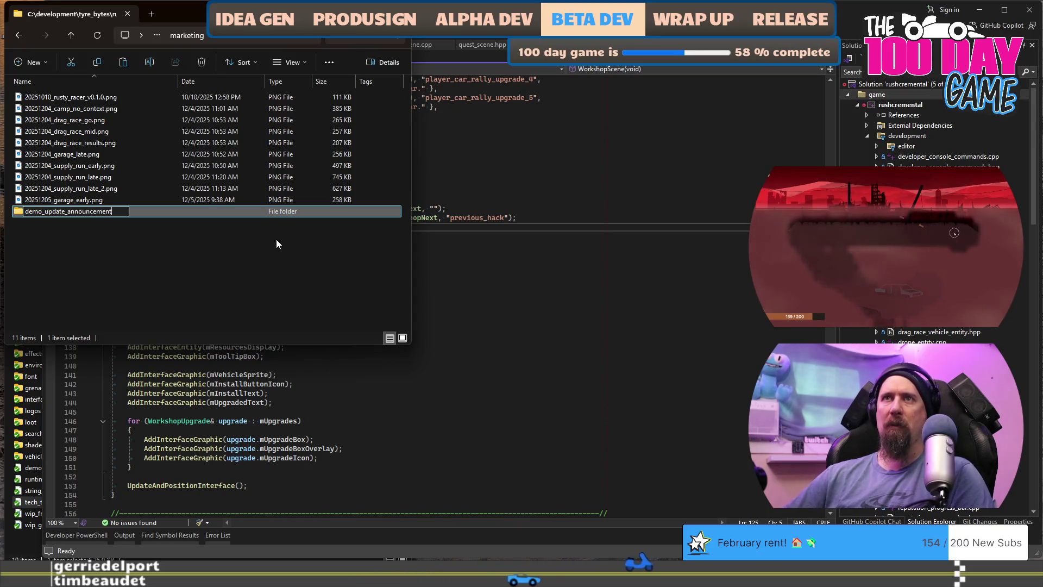
pyautogui.press('Return')
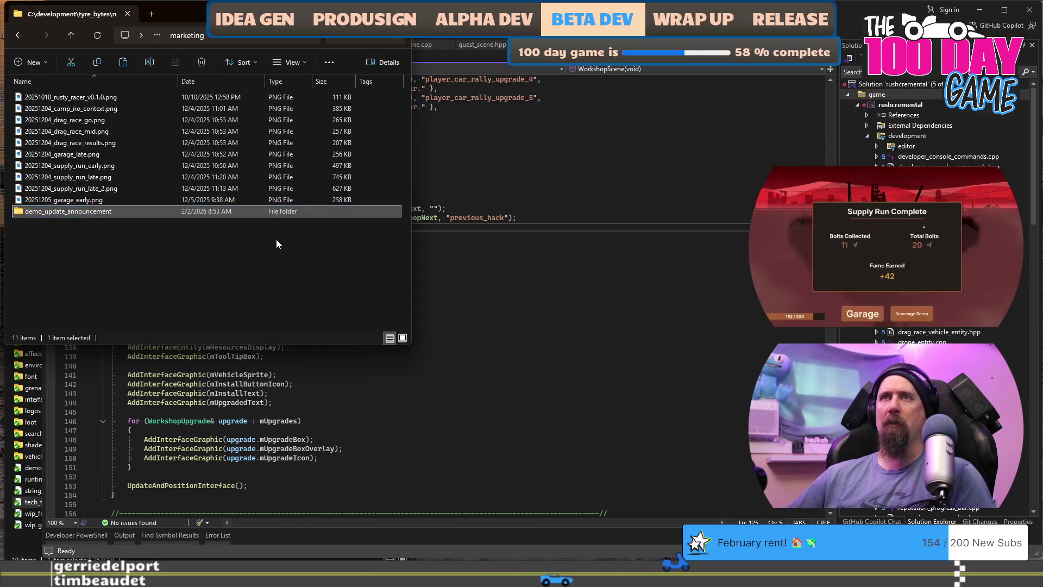
pyautogui.press('Return')
pyautogui.hotkey('ctrl', 'v')
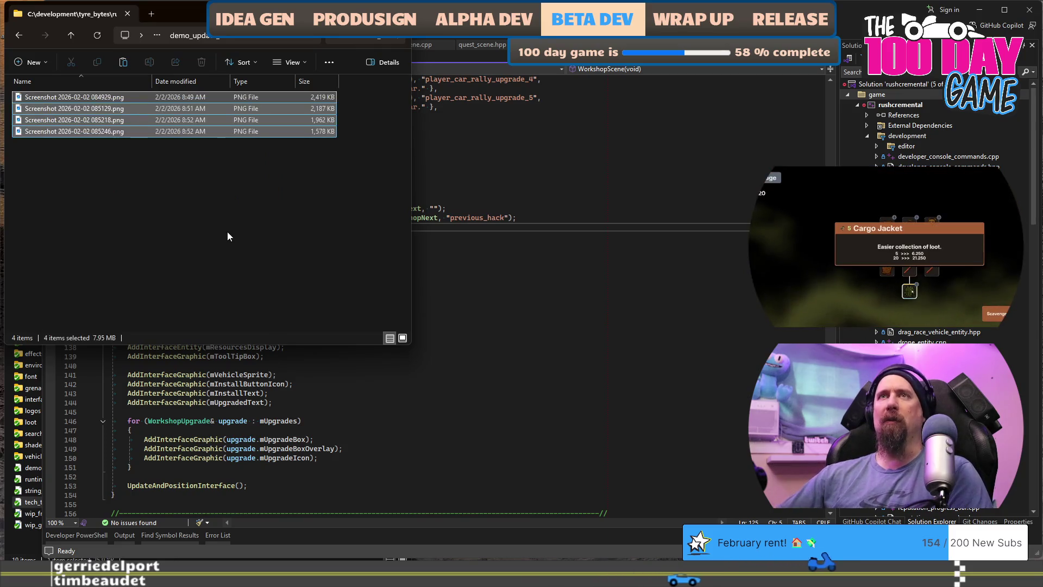
pyautogui.click(227, 231)
pyautogui.doubleClick(43, 100)
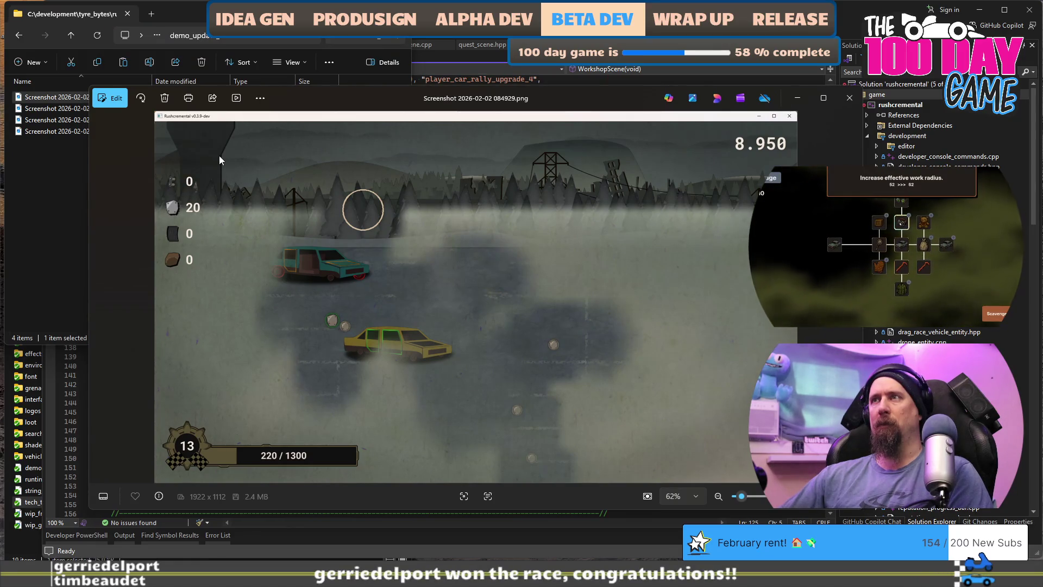
# Step: Page back and forth through the four screenshots in Photos, ending on Screenshot 2026-02-02 085129.png
pyautogui.press('Right')
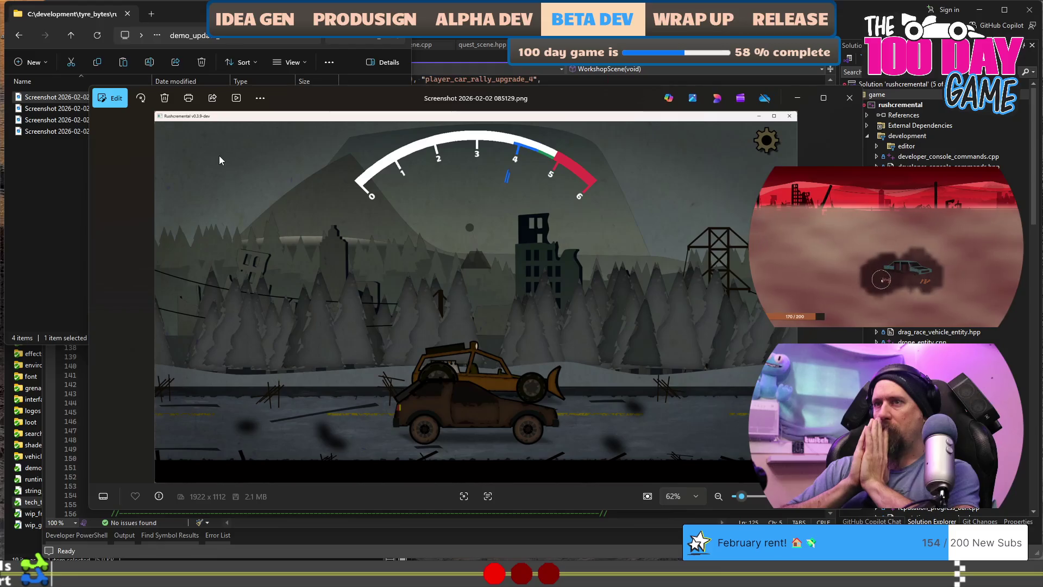
pyautogui.press('Right')
pyautogui.press('Right')
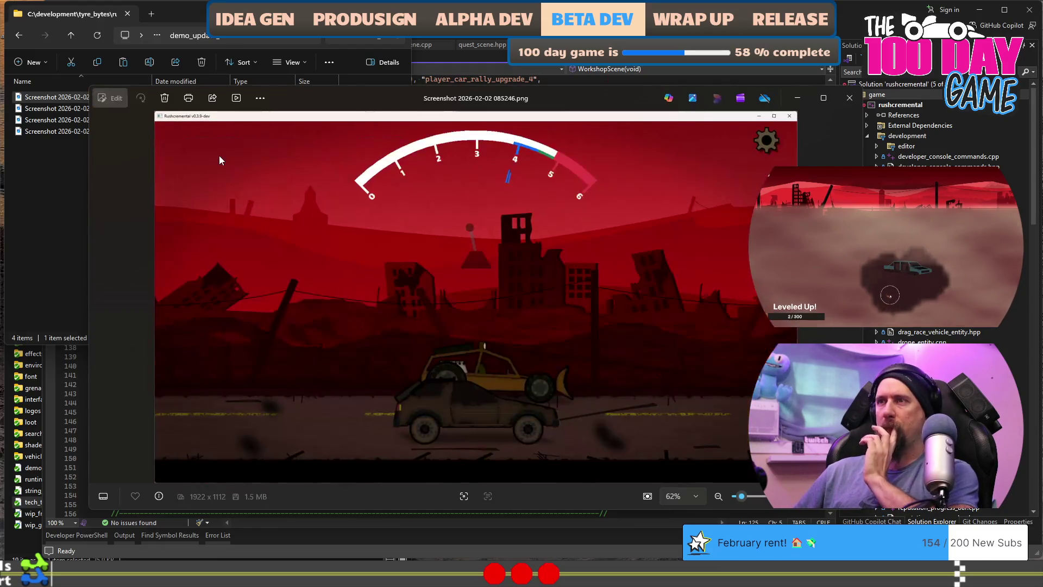
pyautogui.press('Right')
pyautogui.press('Right')
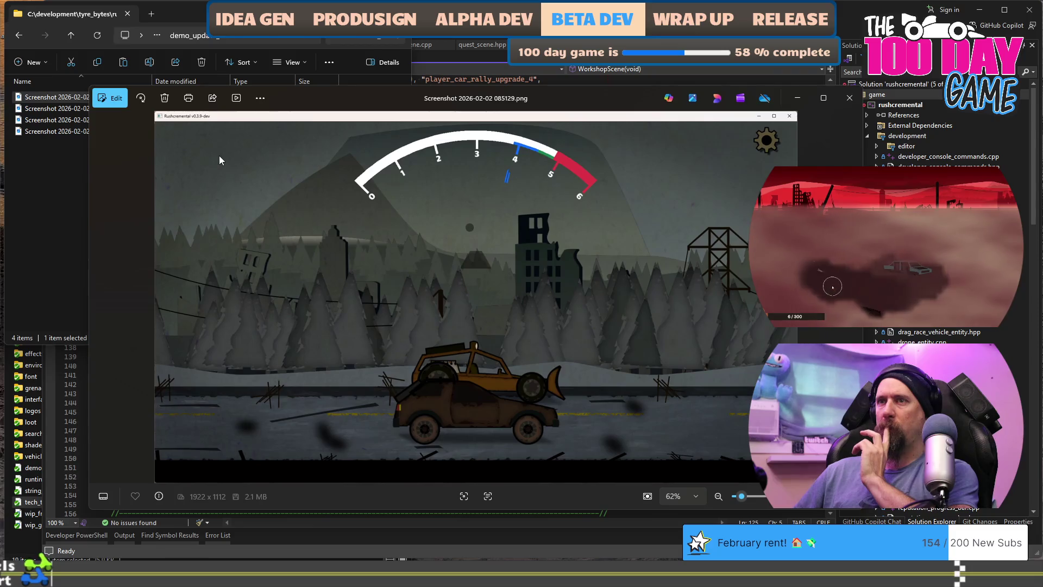
pyautogui.press('Right')
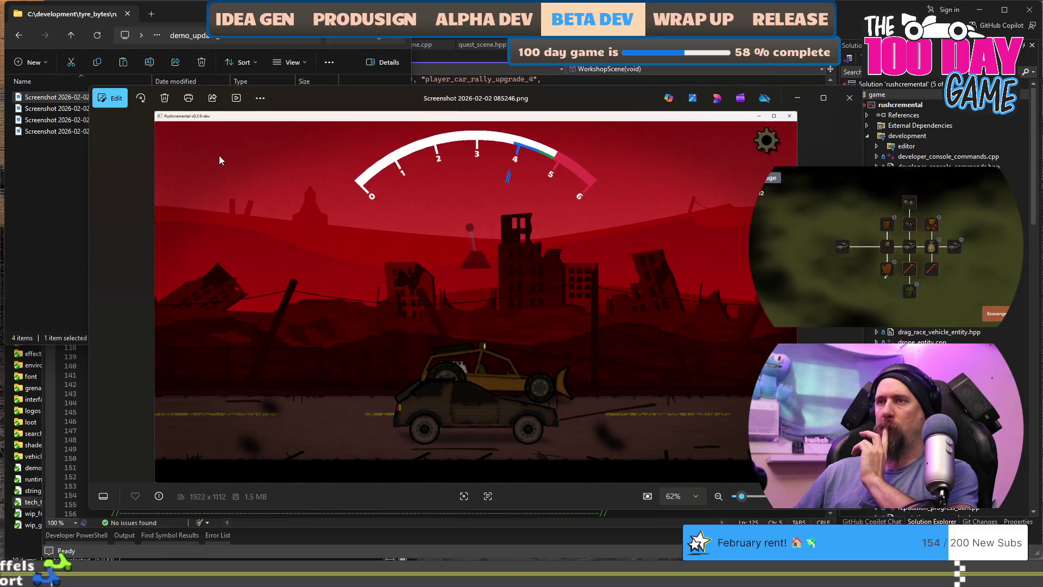
pyautogui.press('Right')
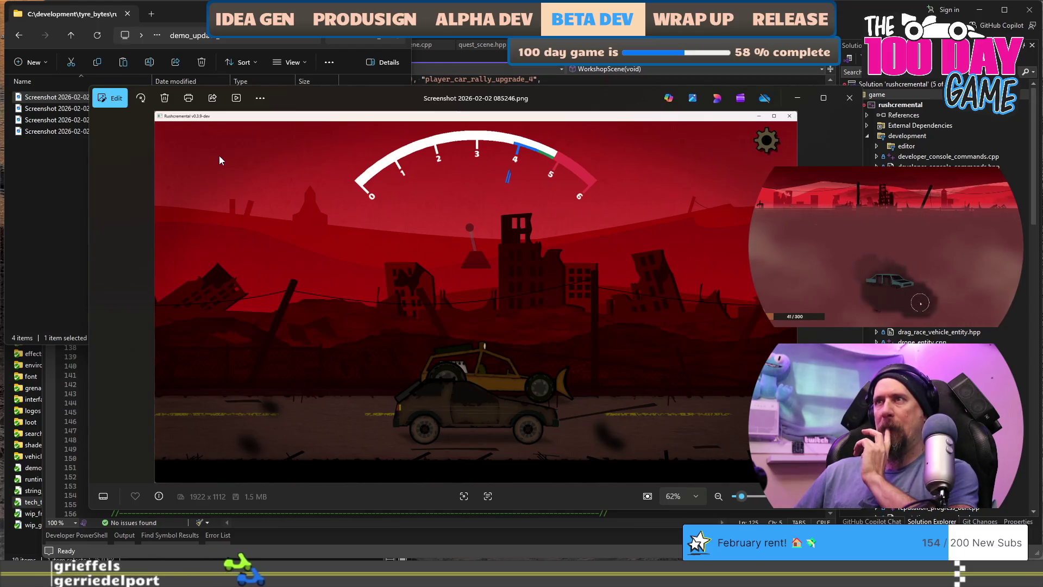
pyautogui.press('Left')
pyautogui.press('Left')
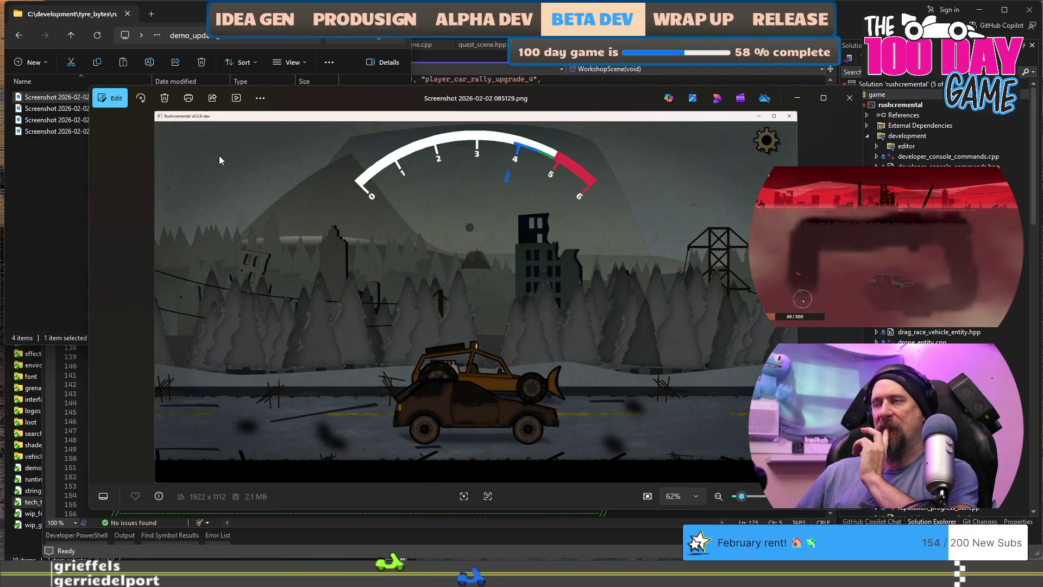
pyautogui.press('Left')
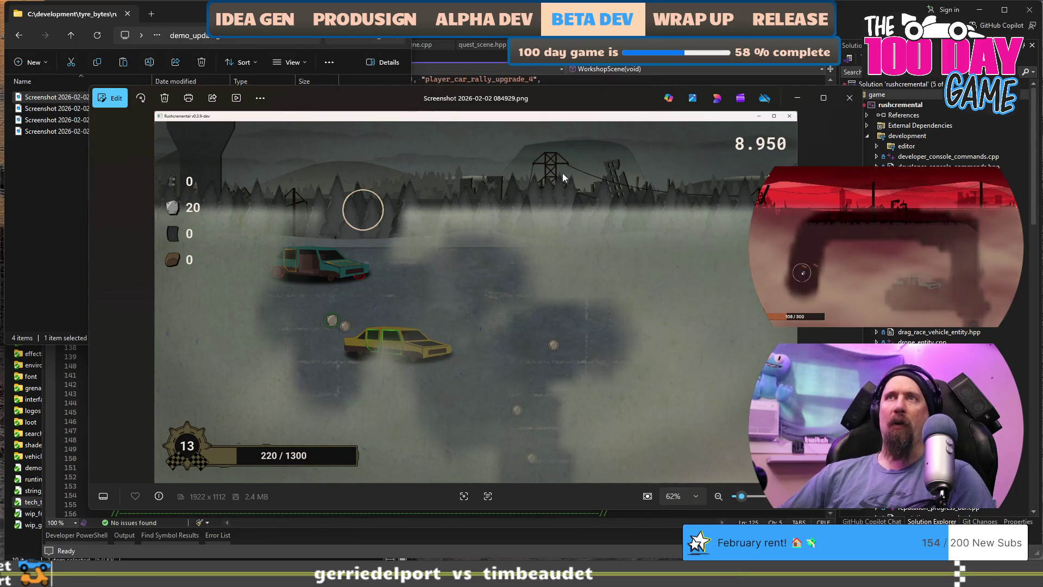
pyautogui.press('Right')
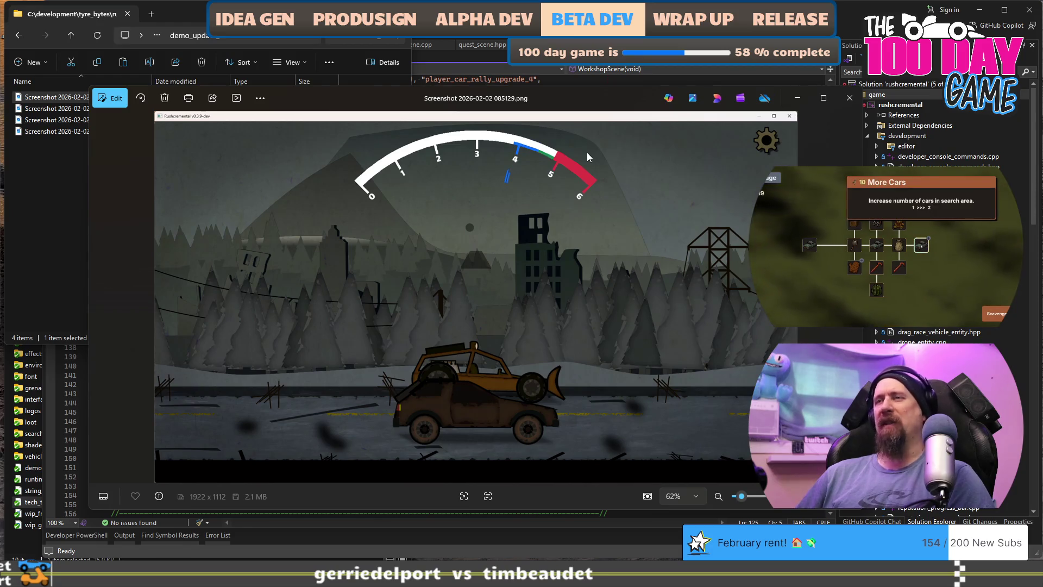
pyautogui.press('Right')
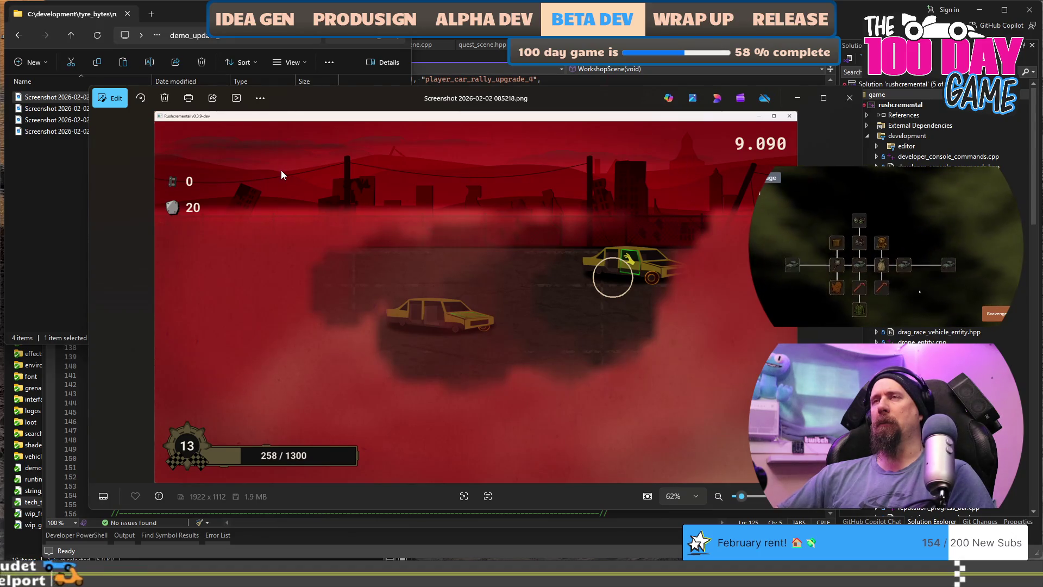
pyautogui.press('Left')
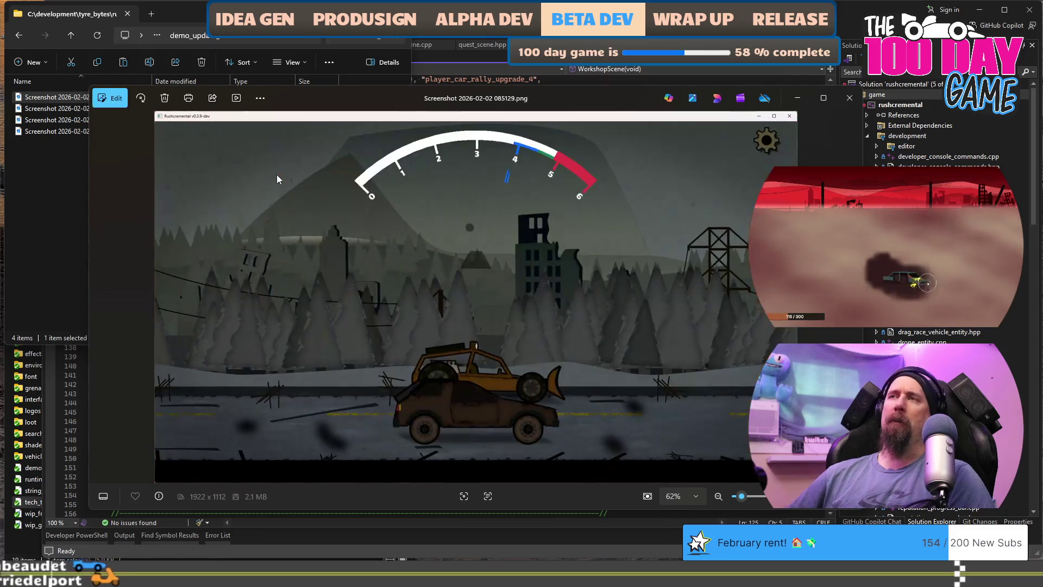
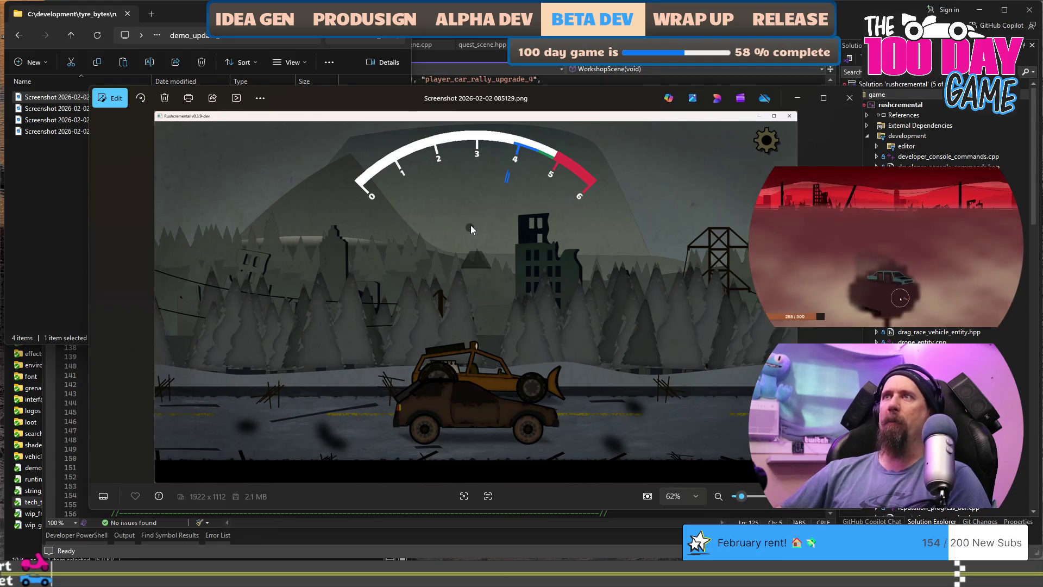
# Step: Compare the grey 085129 and red 085218 screenshots in the photo viewer
pyautogui.press('Right')
pyautogui.press('Left')
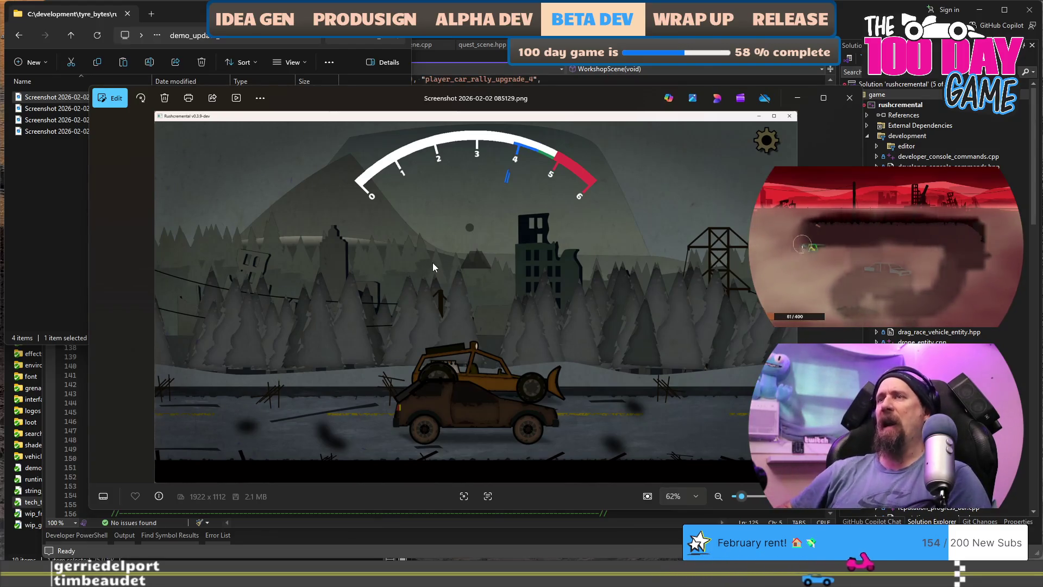
pyautogui.press('Right')
pyautogui.press('Right')
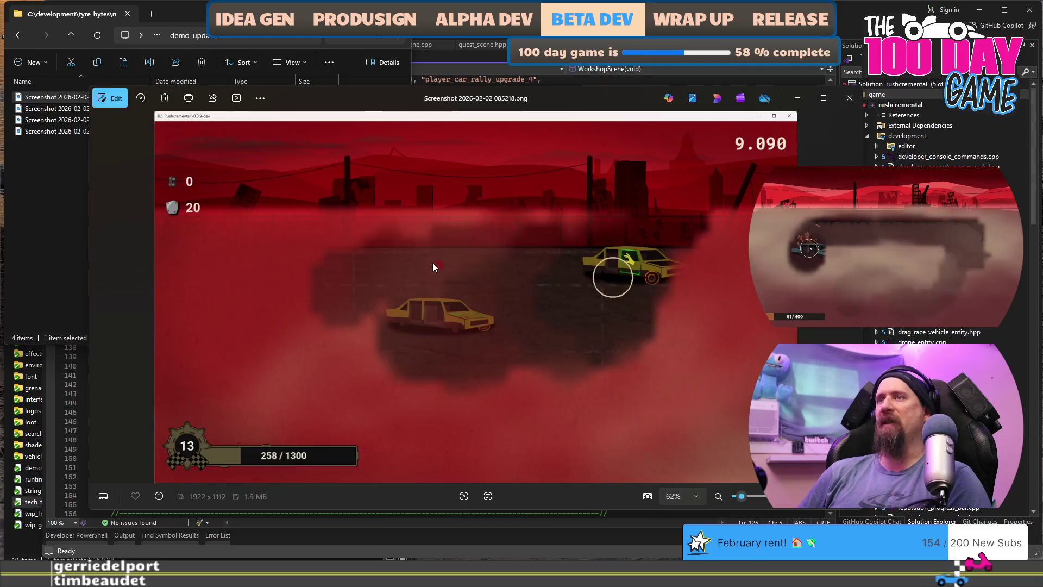
pyautogui.press('Left')
pyautogui.press('Right')
pyautogui.press('Left')
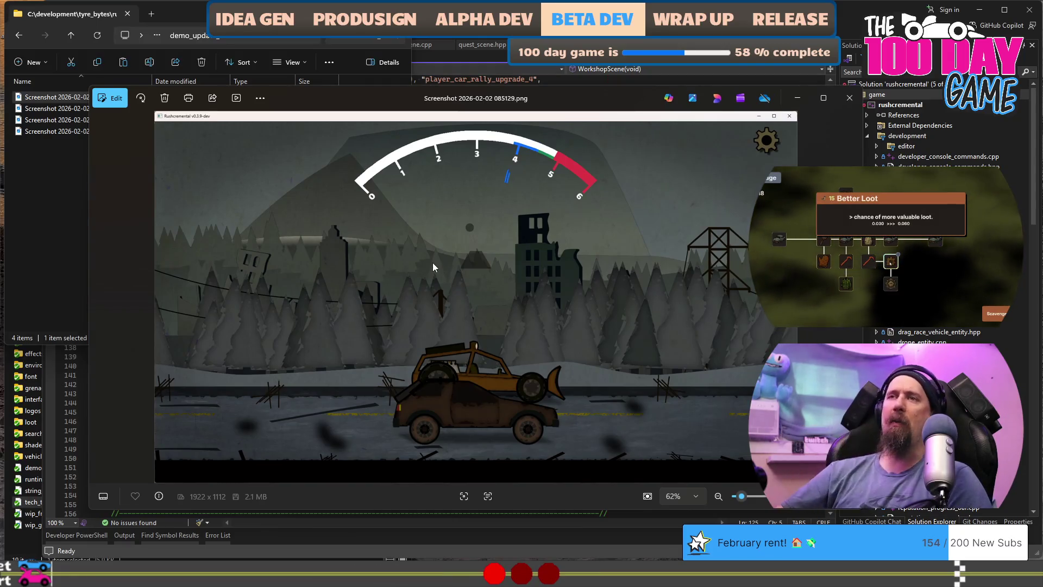
# Step: Preview the 084929 screenshot, then open it with Adobe Photoshop 2026
pyautogui.click(846, 101)
pyautogui.click(280, 166)
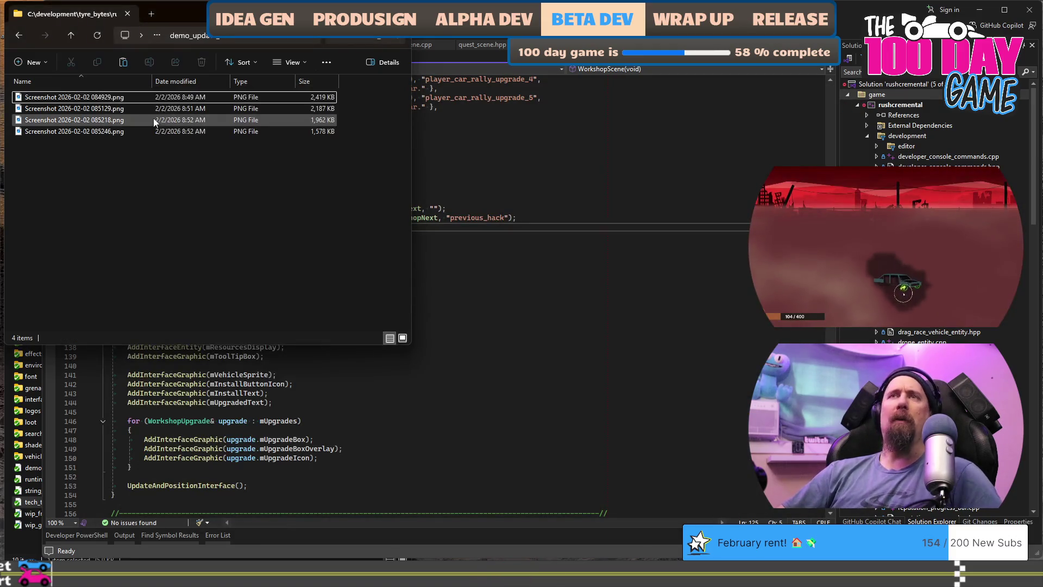
pyautogui.doubleClick(104, 95)
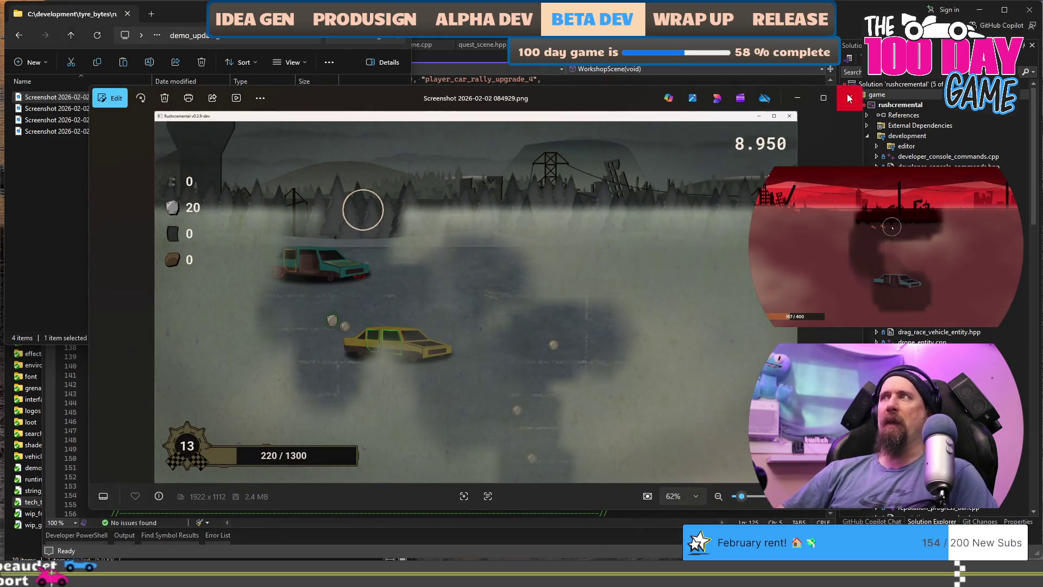
pyautogui.click(790, 102)
pyautogui.rightClick(118, 100)
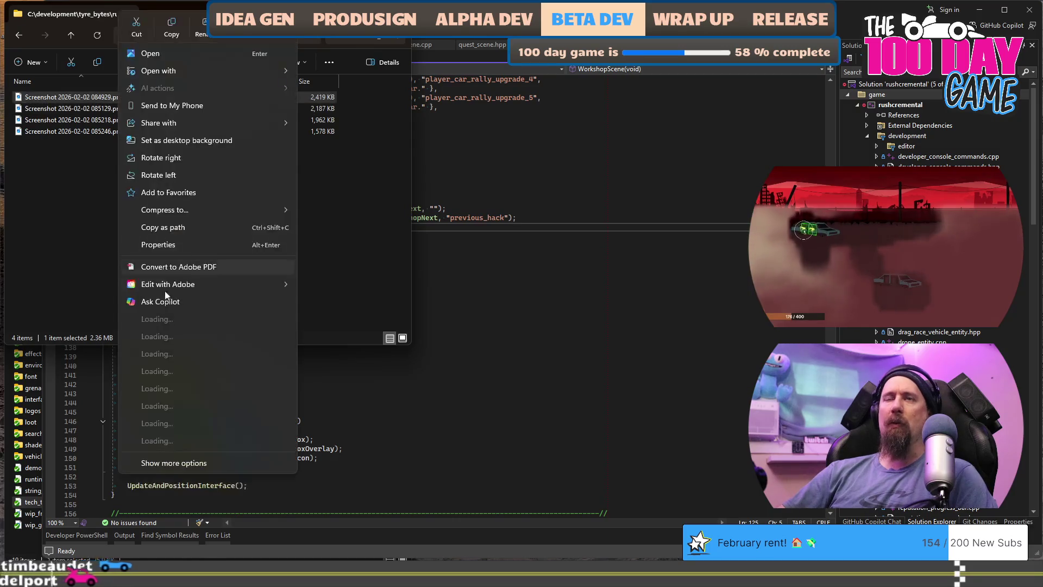
pyautogui.moveTo(275, 284)
pyautogui.moveTo(218, 70)
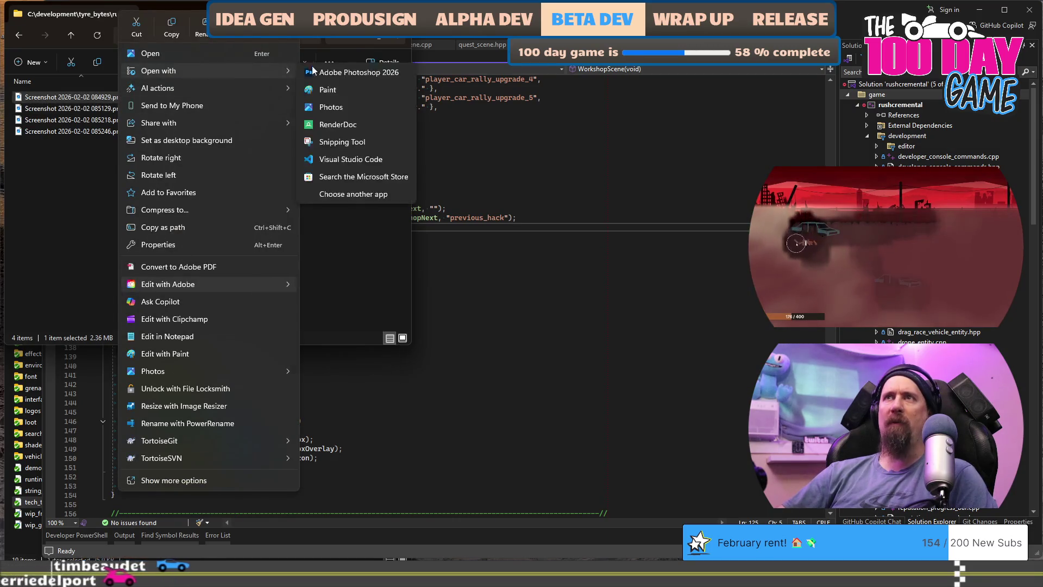
pyautogui.click(334, 72)
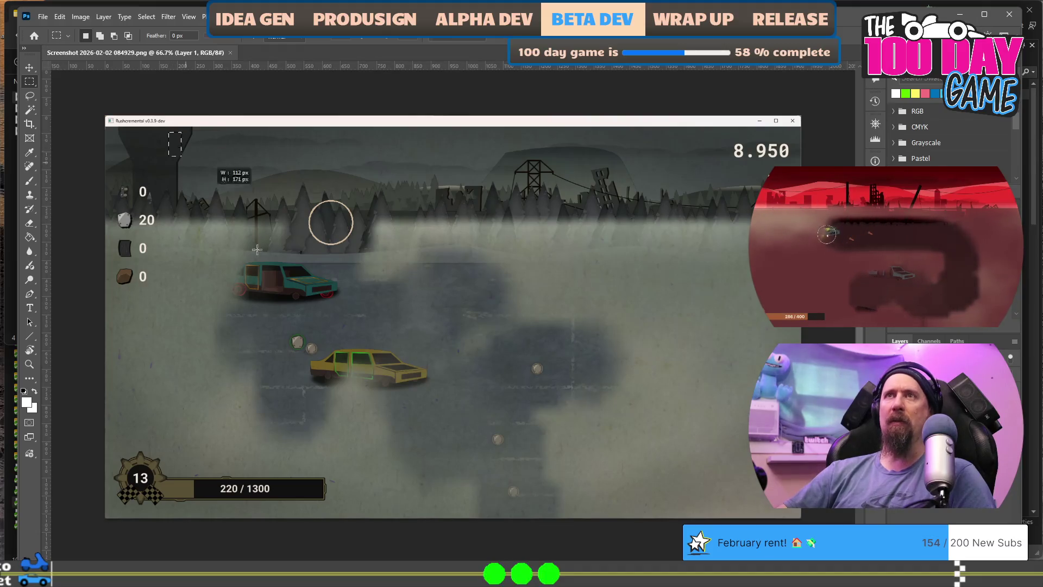
# Step: Start cropping the 084929 screenshot with the 16:9 ratio preset
pyautogui.moveTo(611, 353); pyautogui.dragTo(701, 319)
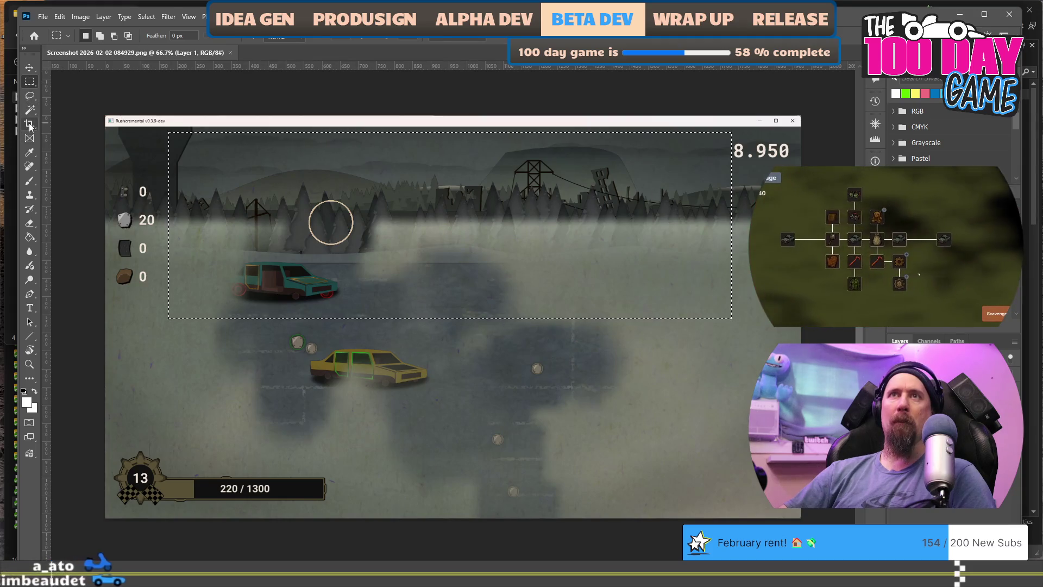
pyautogui.press('c')
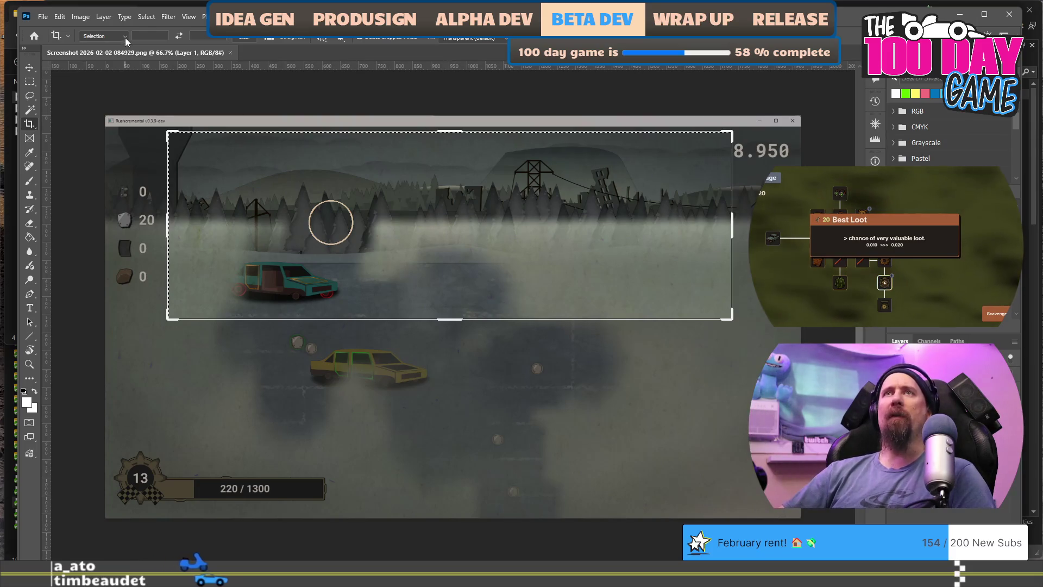
pyautogui.click(125, 39)
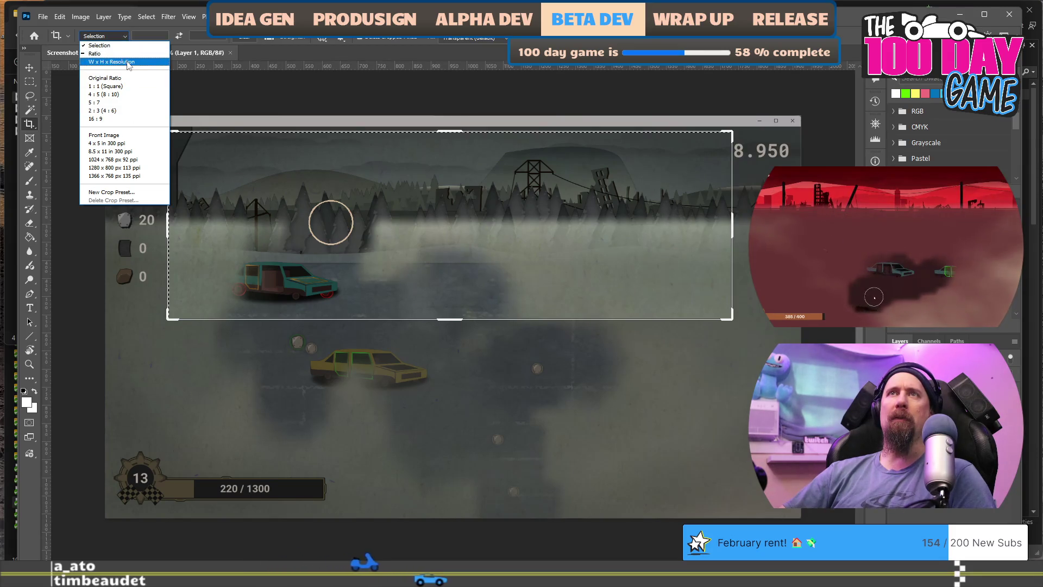
pyautogui.click(125, 119)
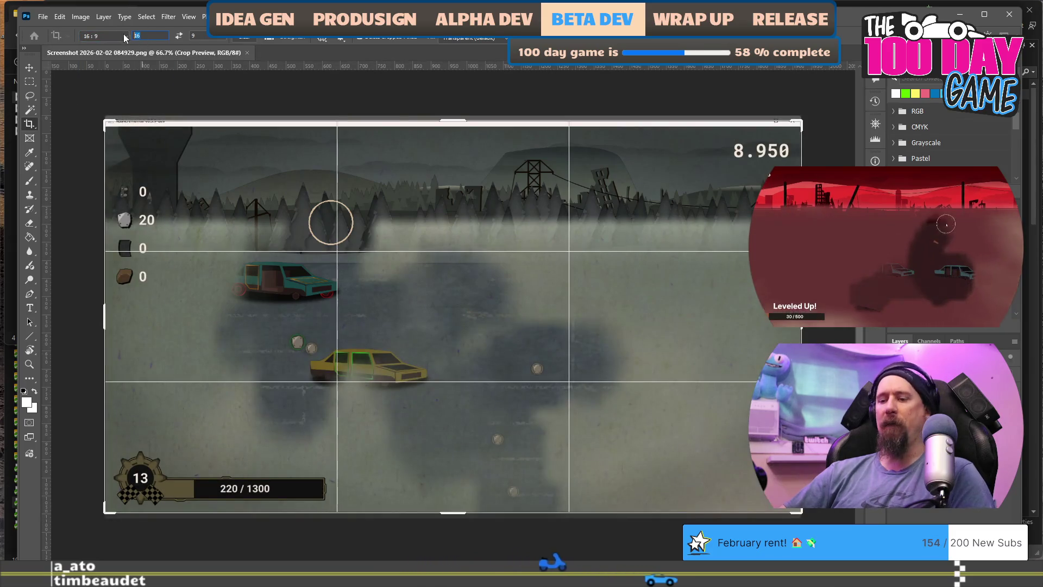
# Step: Set the crop ratio to 3:1 and roughly size the crop box
pyautogui.write('4')
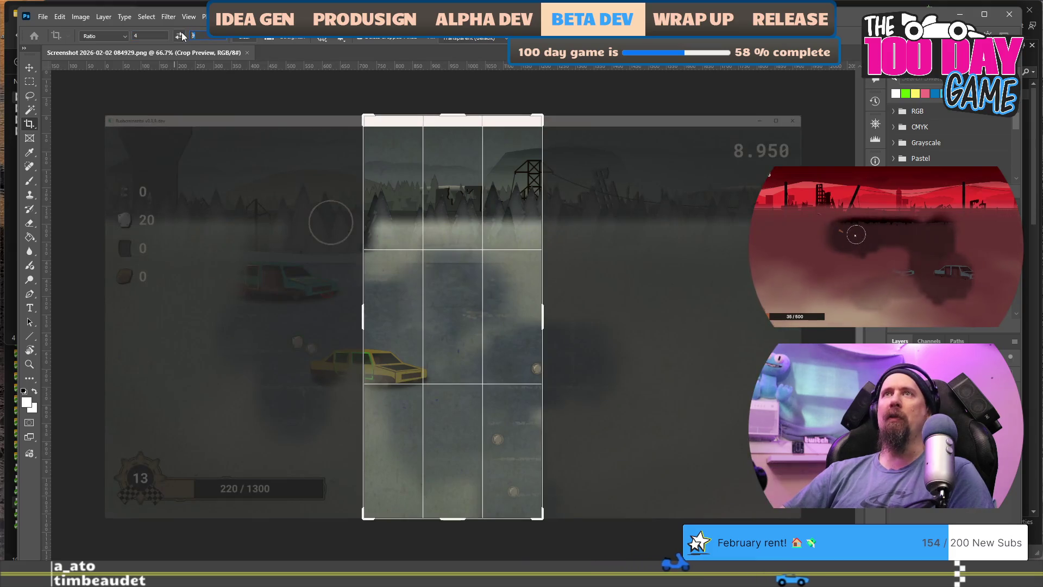
pyautogui.write('1')
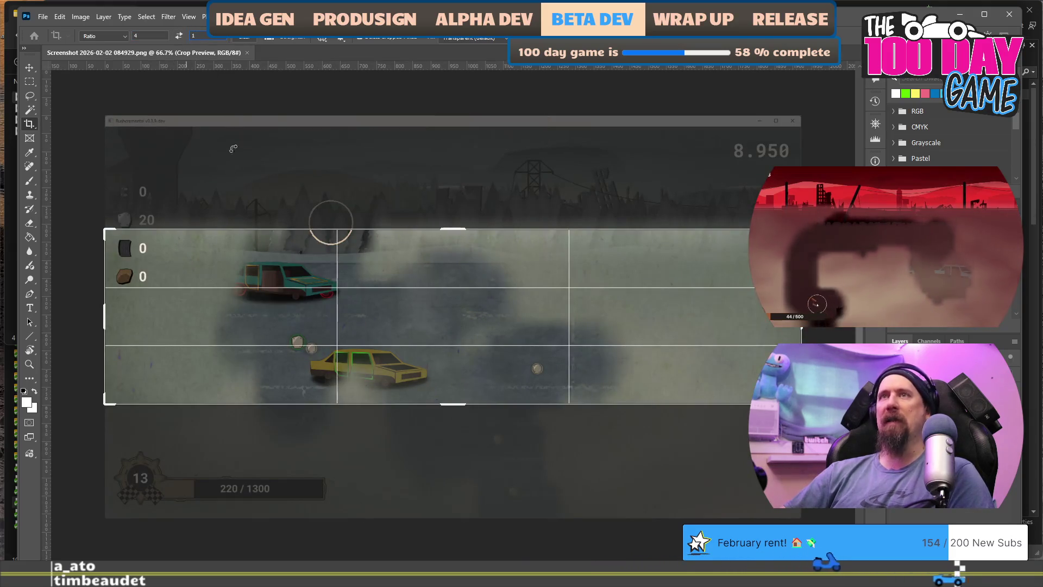
pyautogui.moveTo(111, 230); pyautogui.dragTo(147, 230)
pyautogui.moveTo(278, 307)
pyautogui.mouseDown()
pyautogui.moveTo(288, 270)
pyautogui.moveTo(317, 352)
pyautogui.moveTo(274, 361)
pyautogui.moveTo(297, 375)
pyautogui.mouseUp()
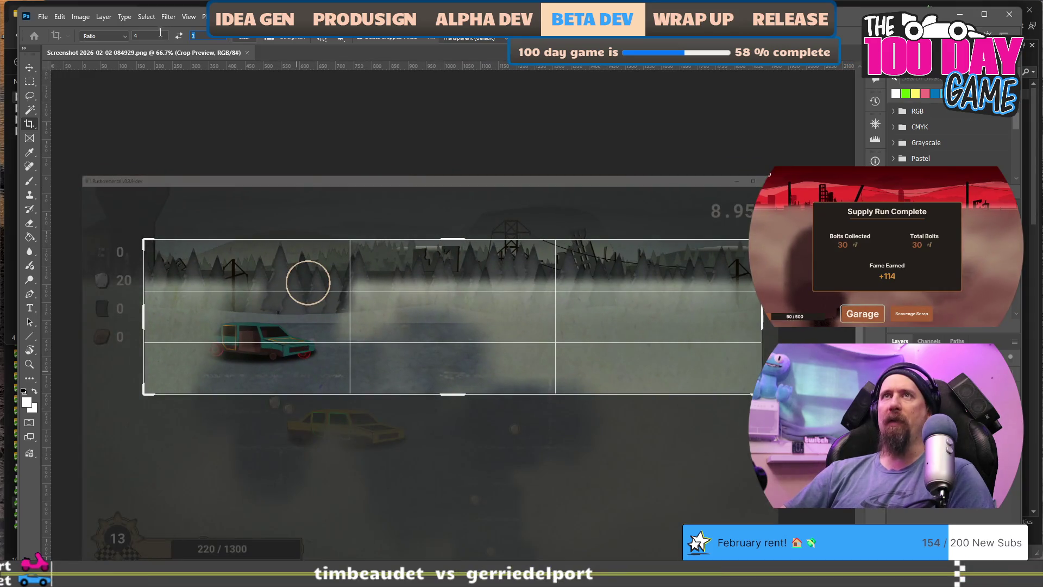
pyautogui.click(162, 33)
pyautogui.write('3')
pyautogui.press('BackSpace')
pyautogui.press('BackSpace')
pyautogui.write('3')
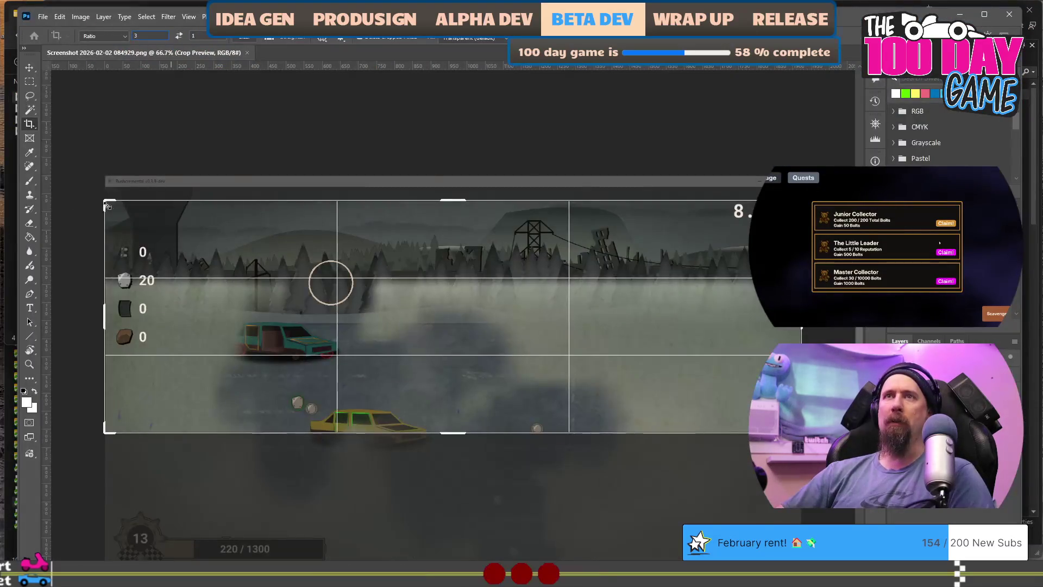
# Step: Frame the treeline, pylon and teal car in the 3:1 box and apply the crop
pyautogui.moveTo(103, 201); pyautogui.dragTo(268, 255)
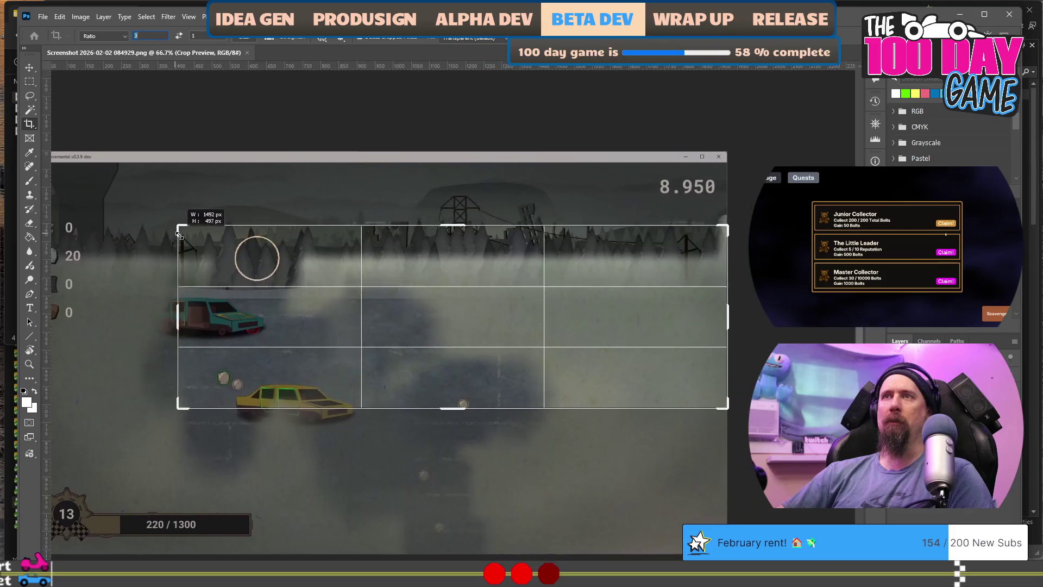
pyautogui.moveTo(389, 328)
pyautogui.mouseDown()
pyautogui.moveTo(607, 330)
pyautogui.moveTo(481, 330)
pyautogui.moveTo(467, 360)
pyautogui.moveTo(482, 369)
pyautogui.moveTo(469, 364)
pyautogui.mouseUp()
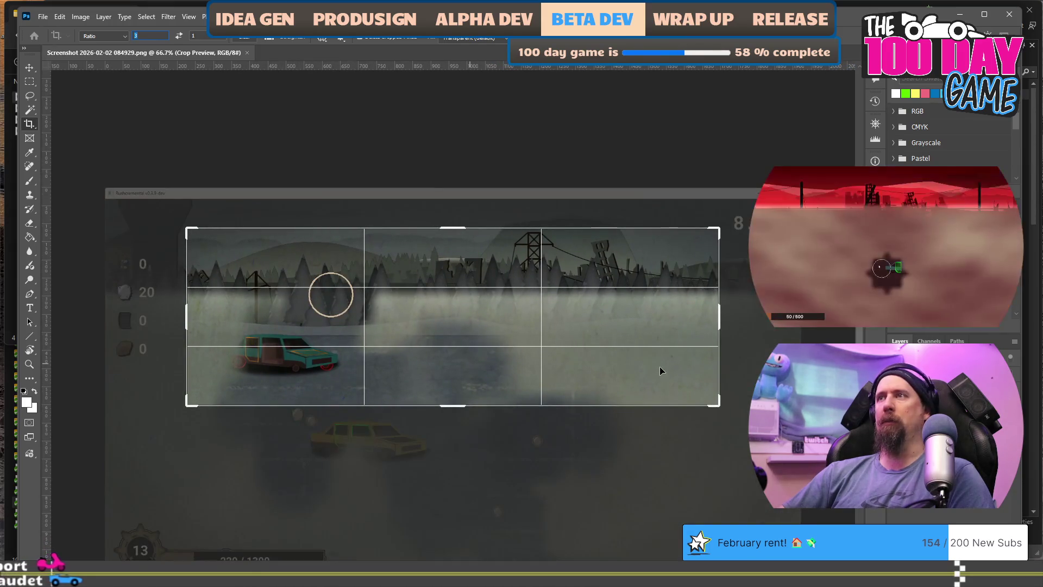
pyautogui.moveTo(716, 405); pyautogui.dragTo(722, 412)
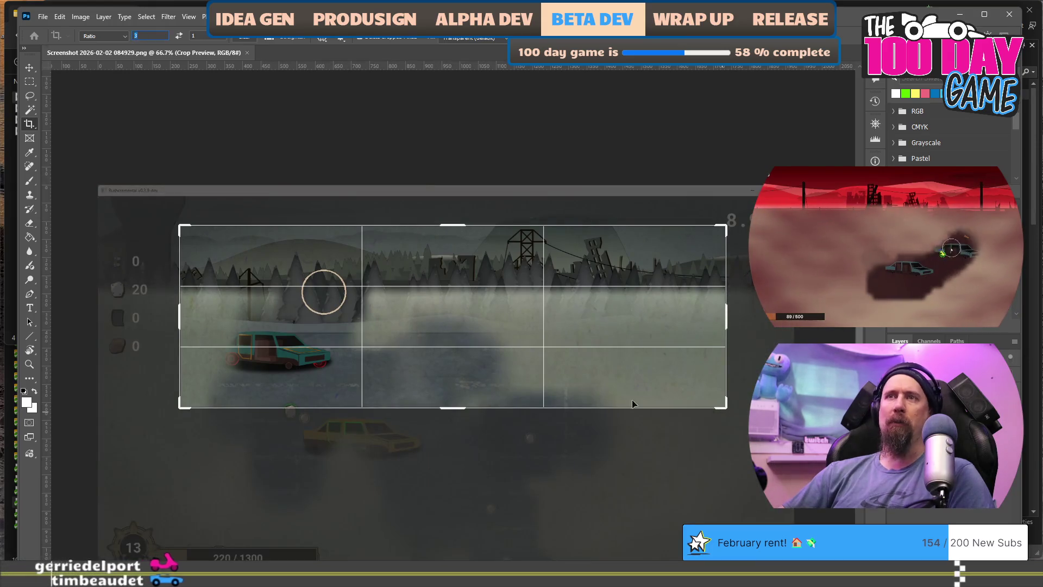
pyautogui.moveTo(465, 341); pyautogui.dragTo(491, 341)
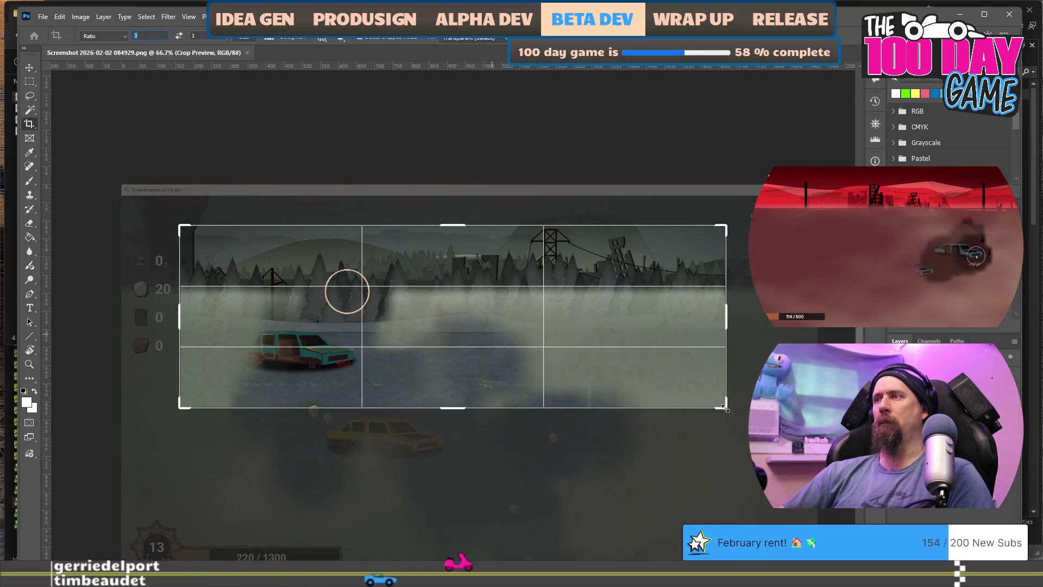
pyautogui.moveTo(727, 406); pyautogui.dragTo(737, 412)
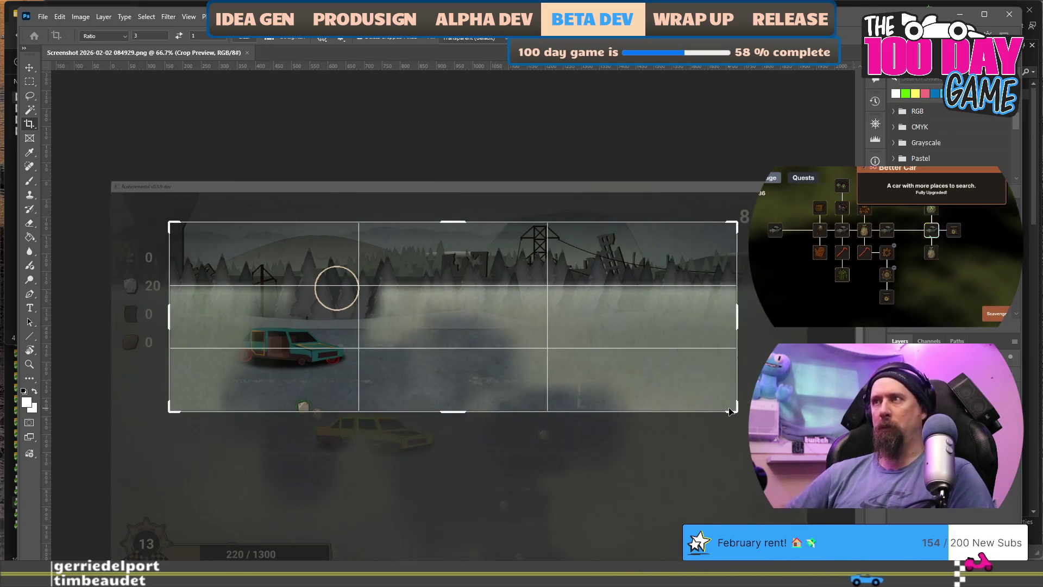
pyautogui.press('Return')
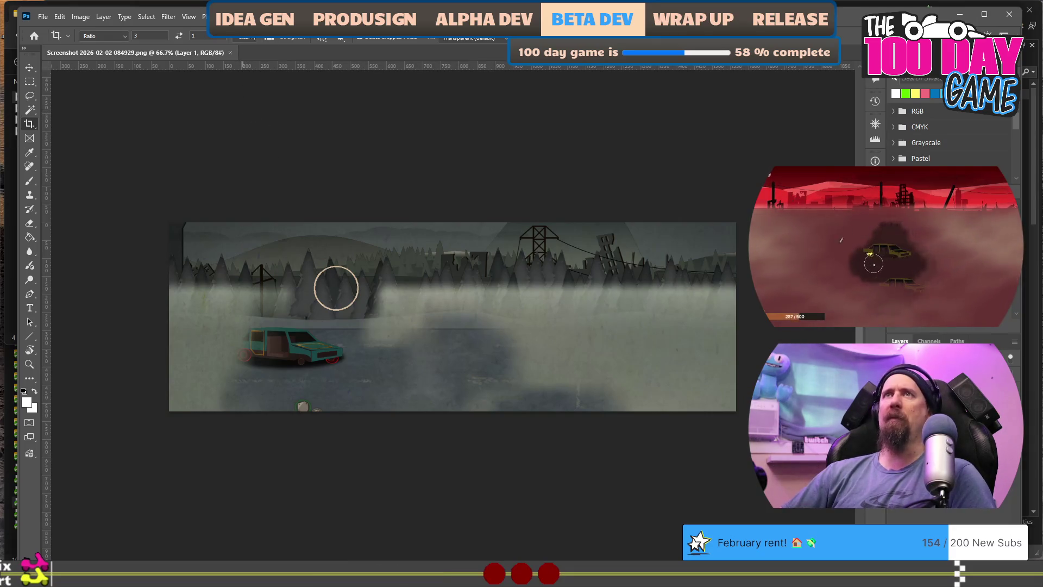
# Step: Open the red 085218 screenshot in Photoshop by dragging it from File Explorer
pyautogui.hotkey('alt', 'Tab')
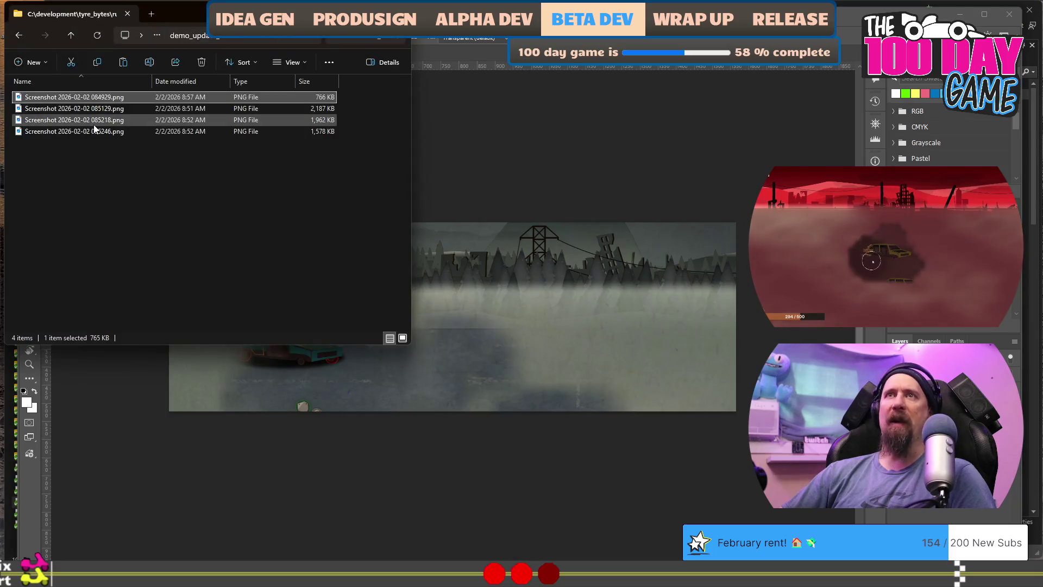
pyautogui.moveTo(73, 120)
pyautogui.mouseDown()
pyautogui.moveTo(112, 145)
pyautogui.moveTo(679, 59)
pyautogui.mouseUp()
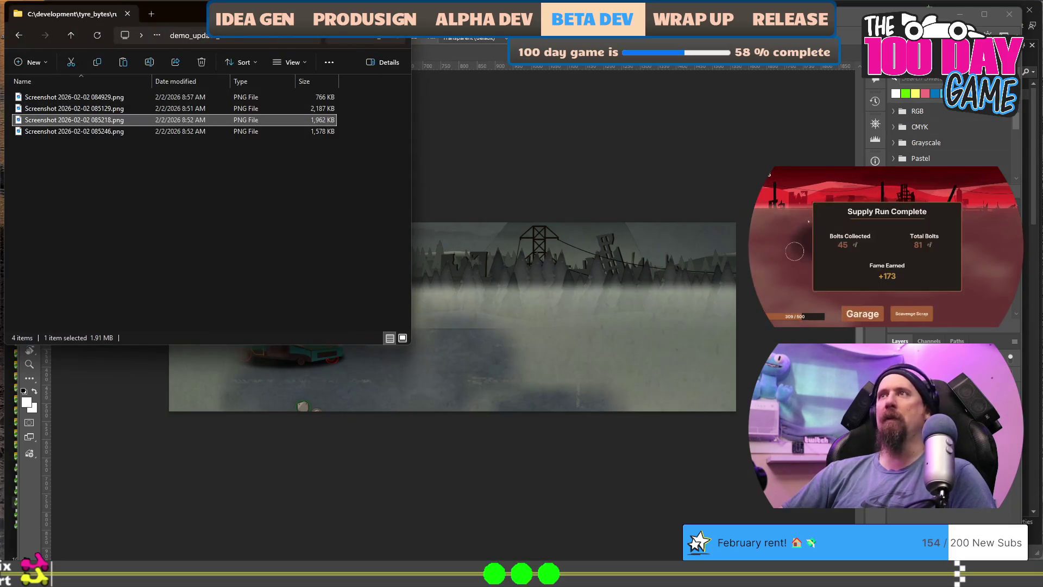
pyautogui.moveTo(452, 52); pyautogui.dragTo(453, 53)
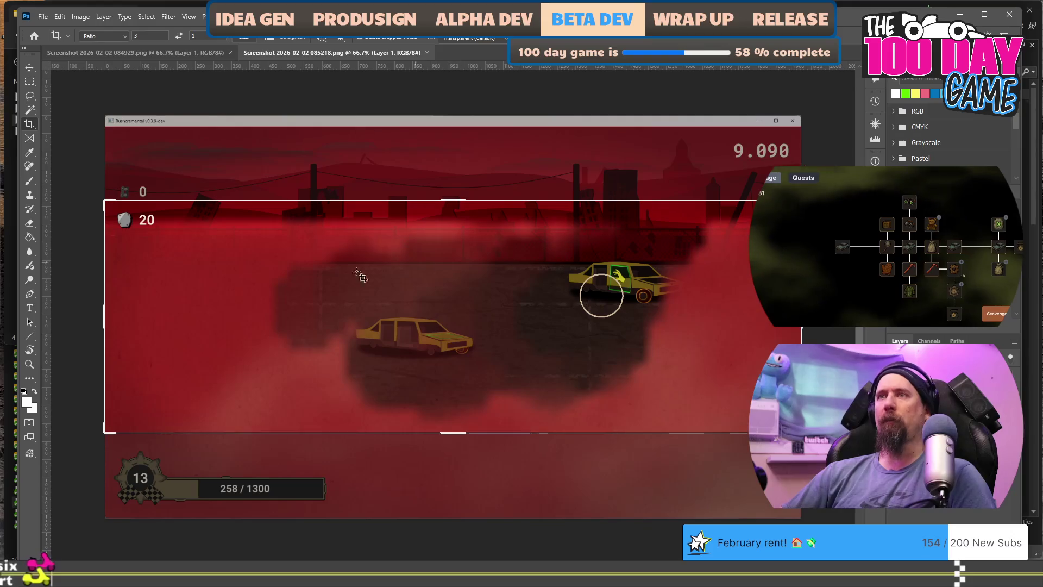
# Step: Crop the red screenshot to a 3:1 strip around the two cars
pyautogui.moveTo(105, 239); pyautogui.dragTo(154, 234)
pyautogui.moveTo(340, 343)
pyautogui.mouseDown()
pyautogui.moveTo(348, 416)
pyautogui.moveTo(341, 405)
pyautogui.mouseUp()
pyautogui.moveTo(159, 302); pyautogui.dragTo(134, 309)
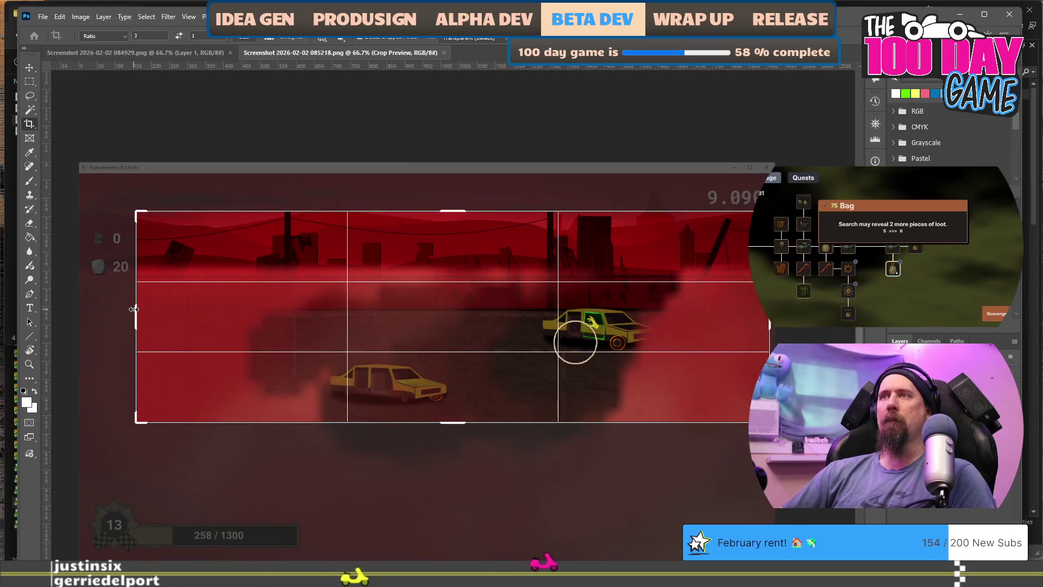
pyautogui.moveTo(399, 314); pyautogui.dragTo(411, 326)
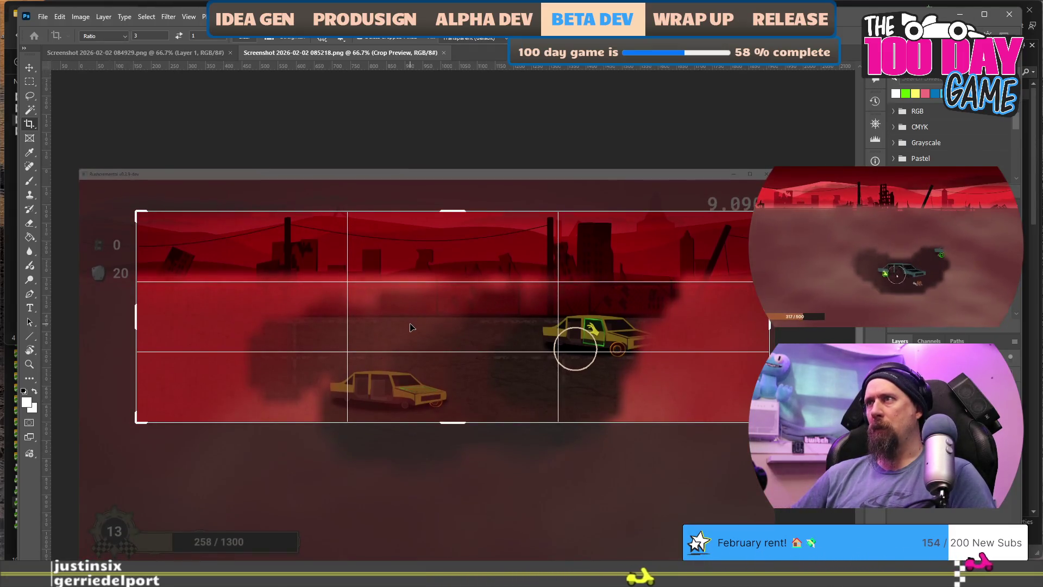
pyautogui.press('Return')
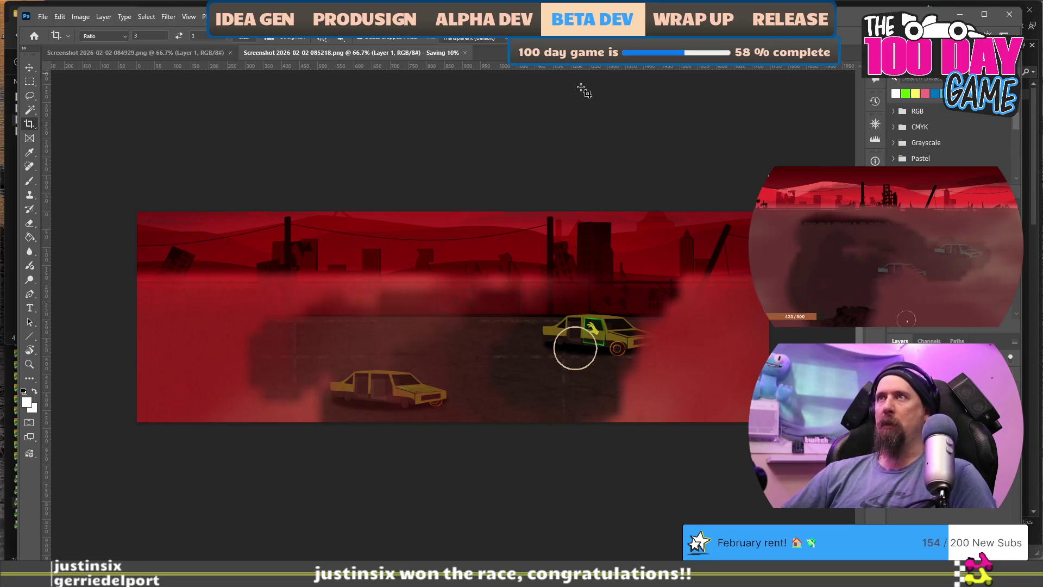
pyautogui.hotkey('alt', 'Tab')
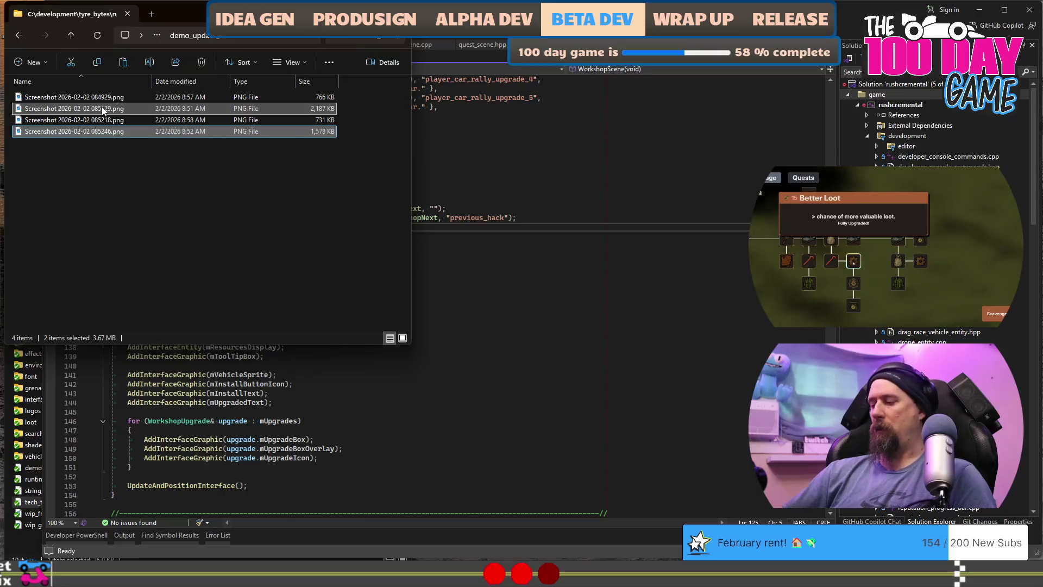
# Step: Delete the unused 085129 and 085246 screenshots and return to Visual Studio
pyautogui.press('Delete')
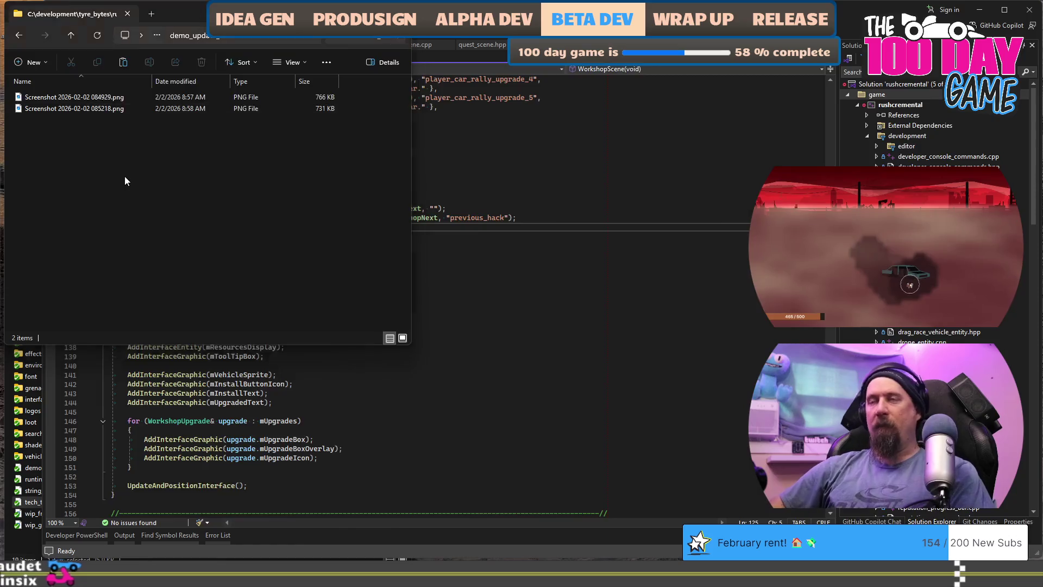
pyautogui.hotkey('alt', 'Tab')
pyautogui.press('Tab')
pyautogui.press('Tab')
pyautogui.hotkey('shift', 'Tab')
pyautogui.hotkey('shift', 'Tab')
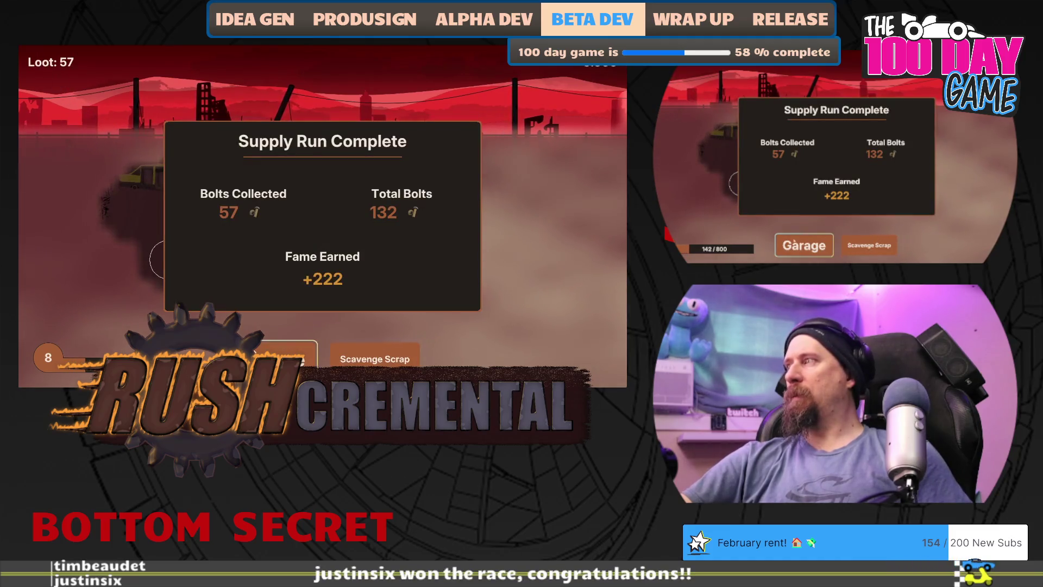
# Step: Buy the Bag upgrade from the Garage upgrade tree
pyautogui.click(255, 351)
pyautogui.moveTo(507, 287); pyautogui.dragTo(282, 260)
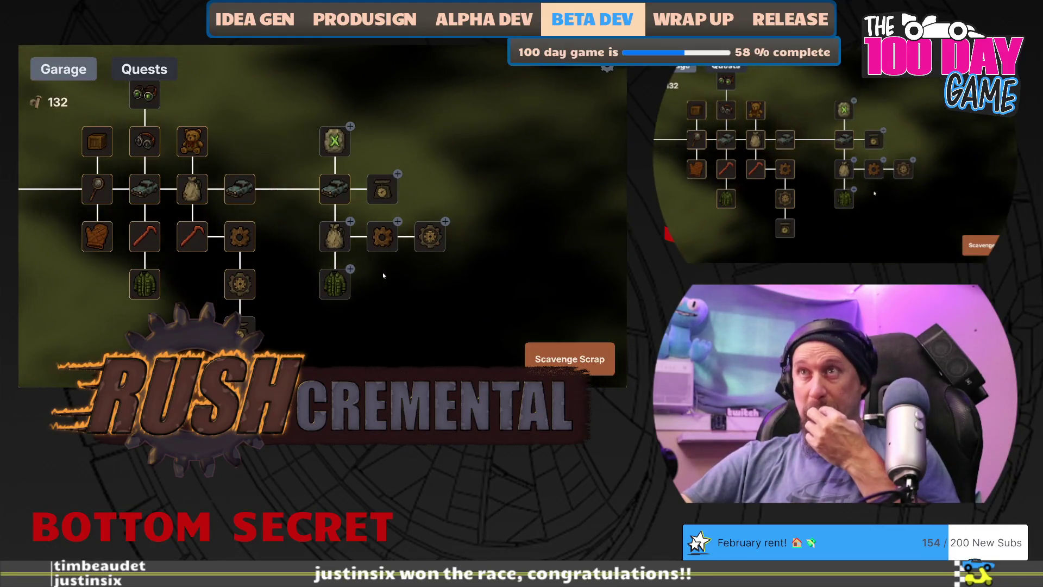
pyautogui.click(334, 237)
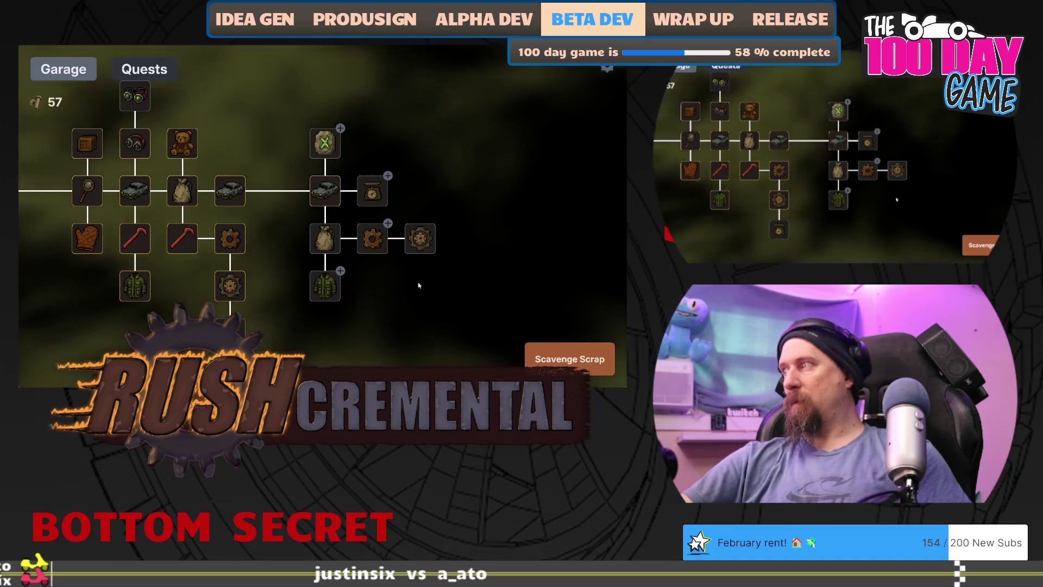
# Step: Play two more supply runs, then buy another Bag level
pyautogui.click(569, 358)
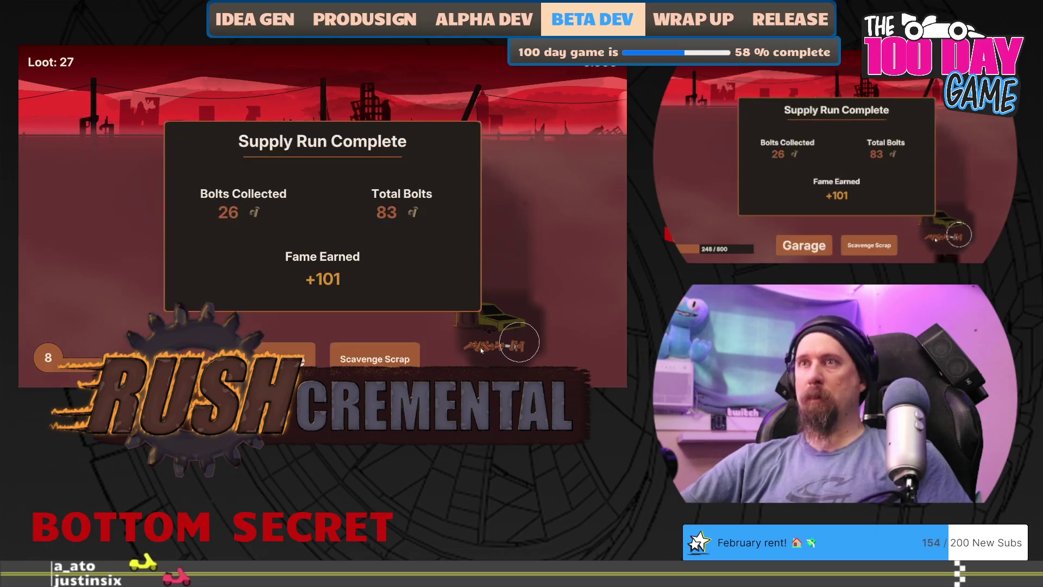
pyautogui.click(288, 356)
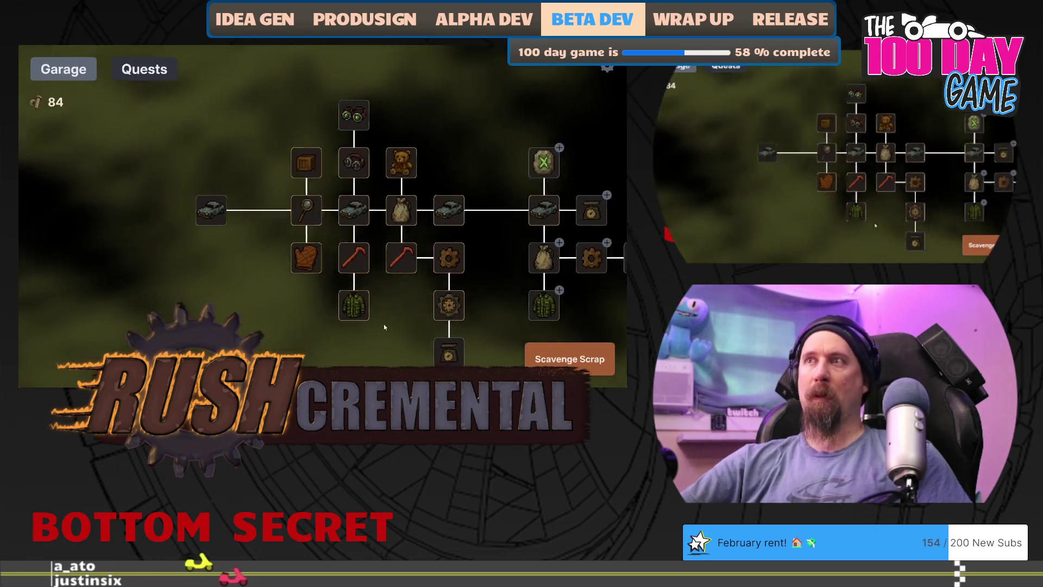
pyautogui.click(565, 359)
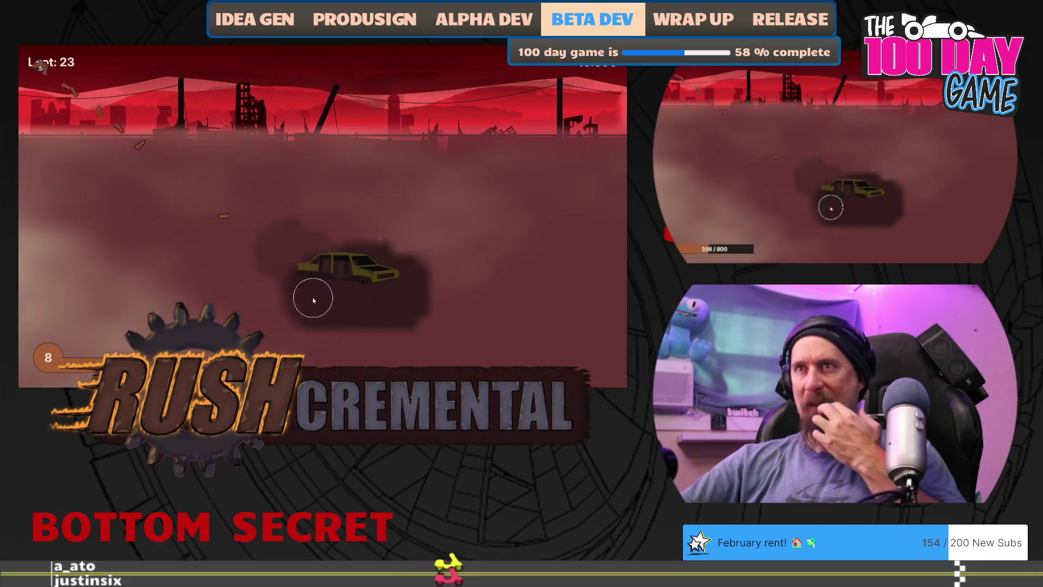
pyautogui.moveTo(479, 234)
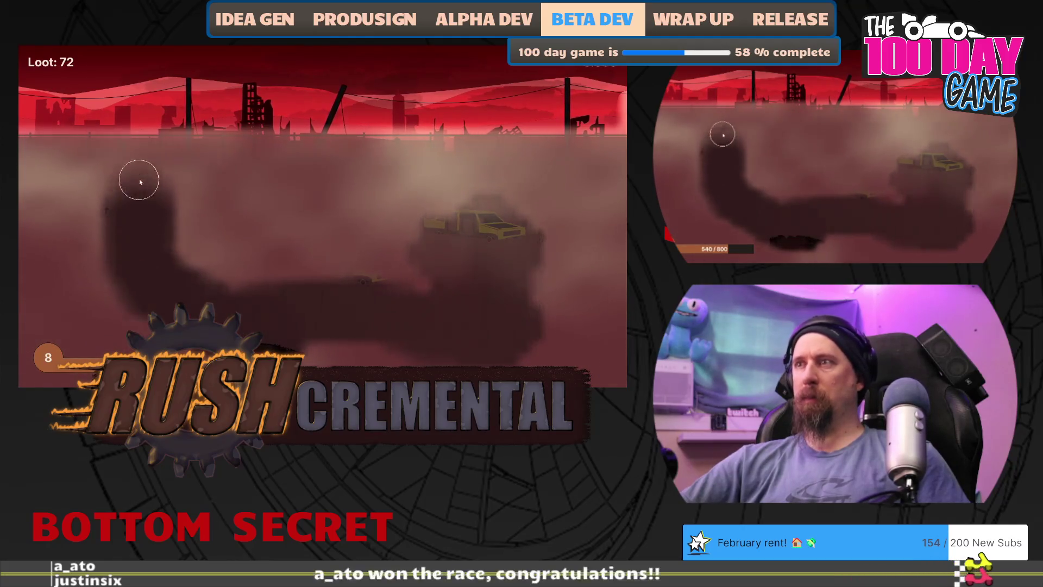
pyautogui.click(272, 358)
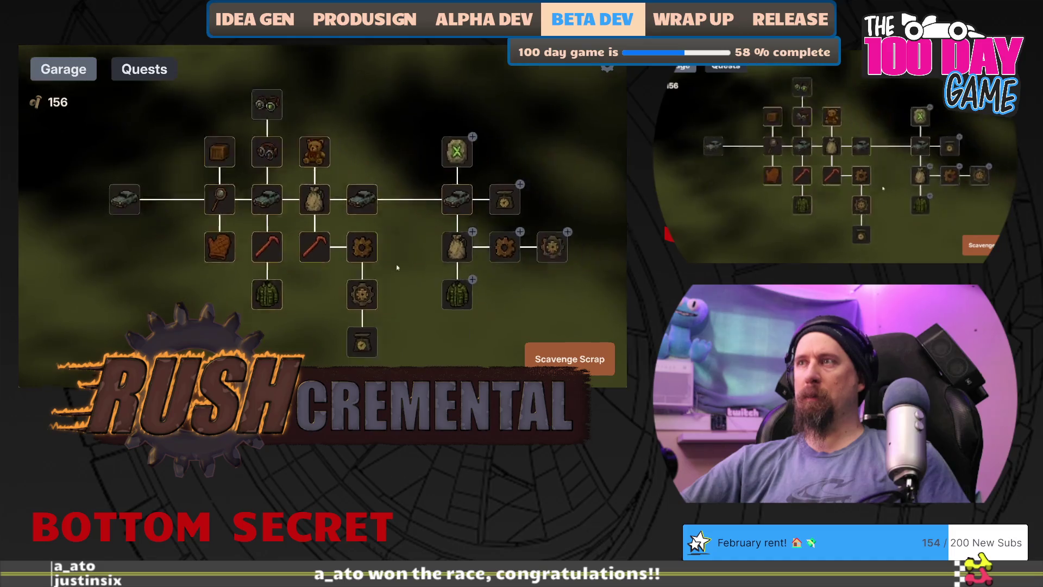
pyautogui.click(335, 239)
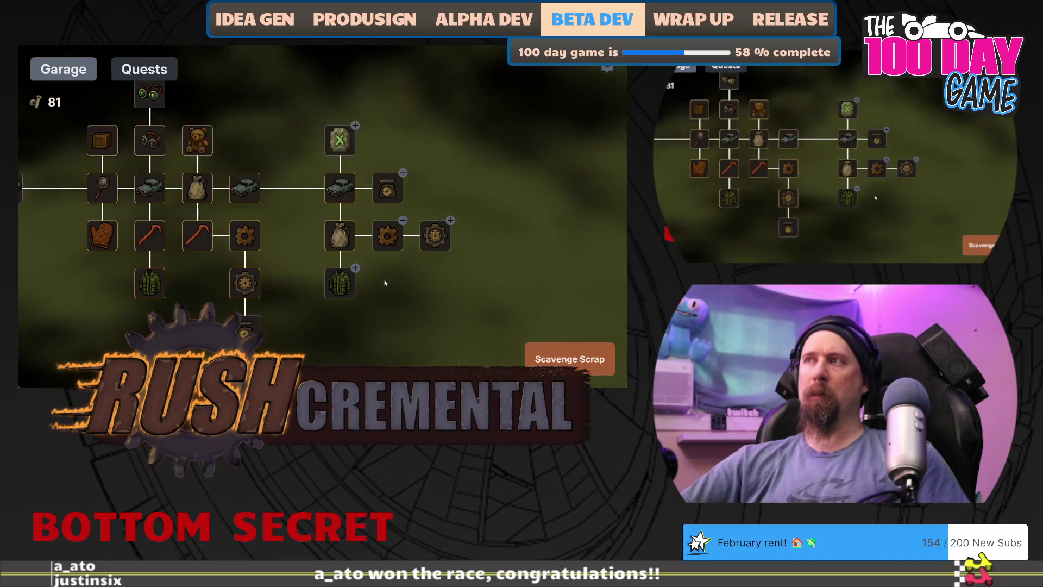
# Step: Buy the Better Loot upgrade in the Garage tree
pyautogui.moveTo(384, 237)
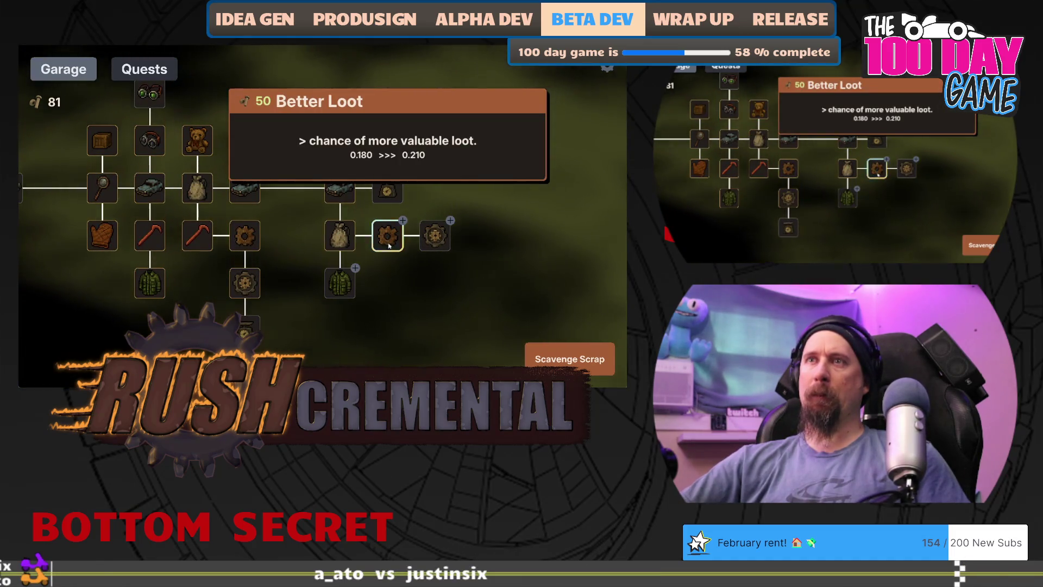
pyautogui.moveTo(437, 240)
pyautogui.moveTo(394, 245); pyautogui.dragTo(347, 241)
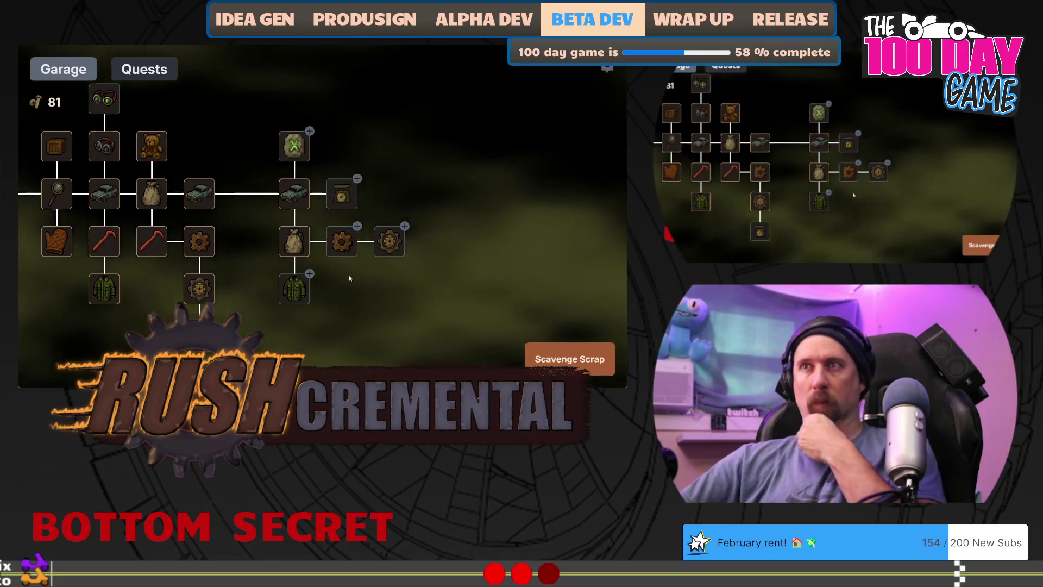
pyautogui.click(342, 256)
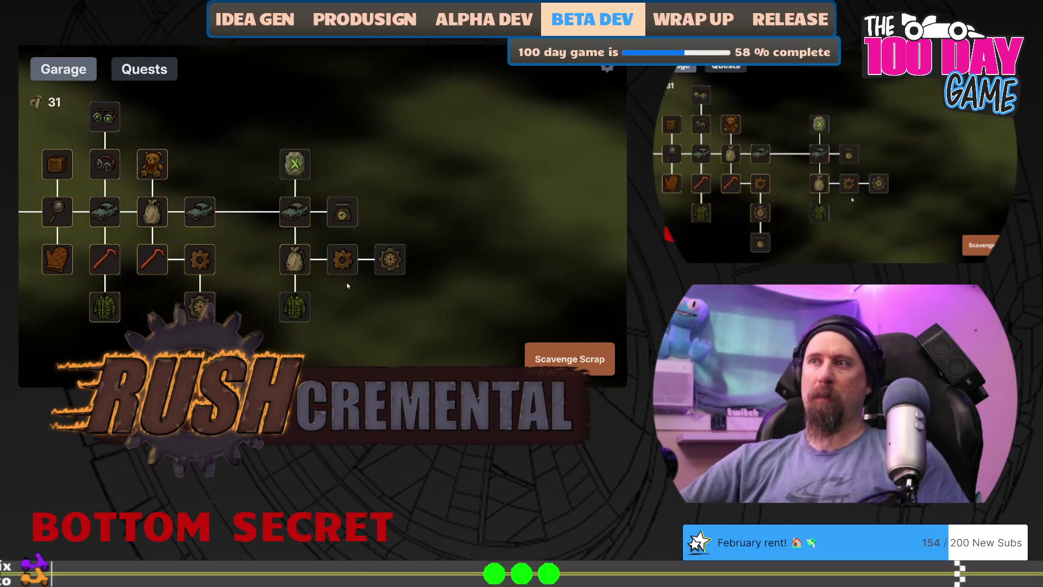
# Step: Play a run scavenging the lower car and clearing fog for loot
pyautogui.press('space')
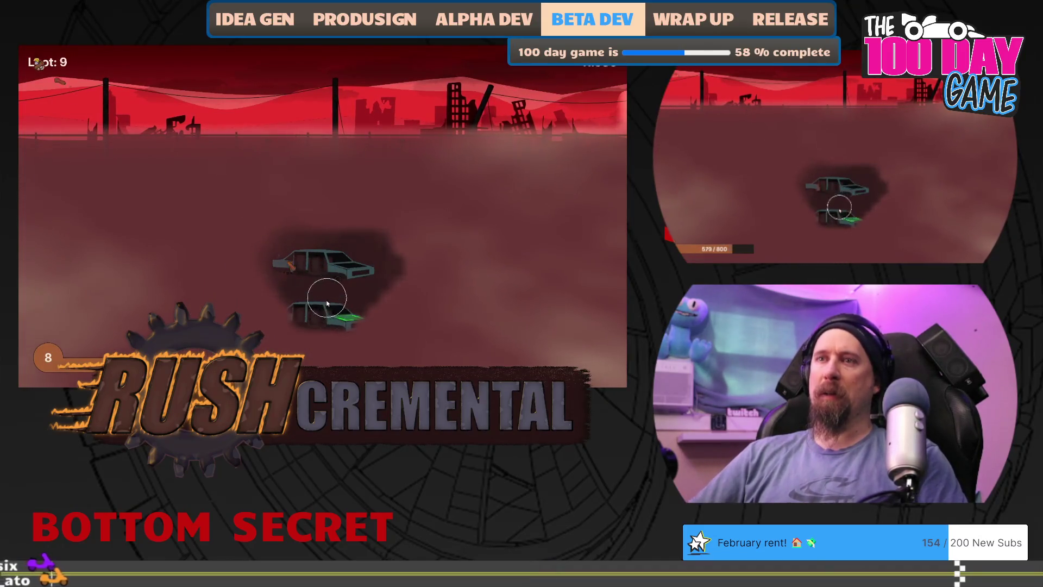
pyautogui.click(328, 299)
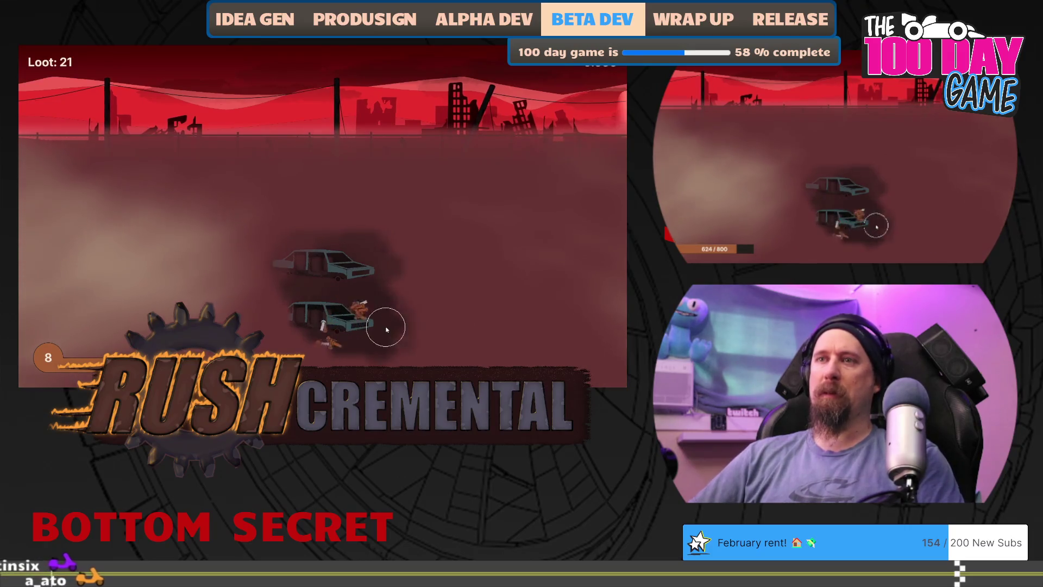
pyautogui.click(348, 326)
pyautogui.moveTo(503, 215)
pyautogui.mouseDown()
pyautogui.moveTo(500, 183)
pyautogui.moveTo(314, 170)
pyautogui.moveTo(219, 177)
pyautogui.moveTo(288, 186)
pyautogui.moveTo(330, 219)
pyautogui.mouseUp()
pyautogui.moveTo(166, 178)
pyautogui.mouseDown()
pyautogui.moveTo(136, 280)
pyautogui.moveTo(168, 302)
pyautogui.moveTo(228, 304)
pyautogui.moveTo(273, 260)
pyautogui.moveTo(481, 313)
pyautogui.moveTo(497, 344)
pyautogui.mouseUp()
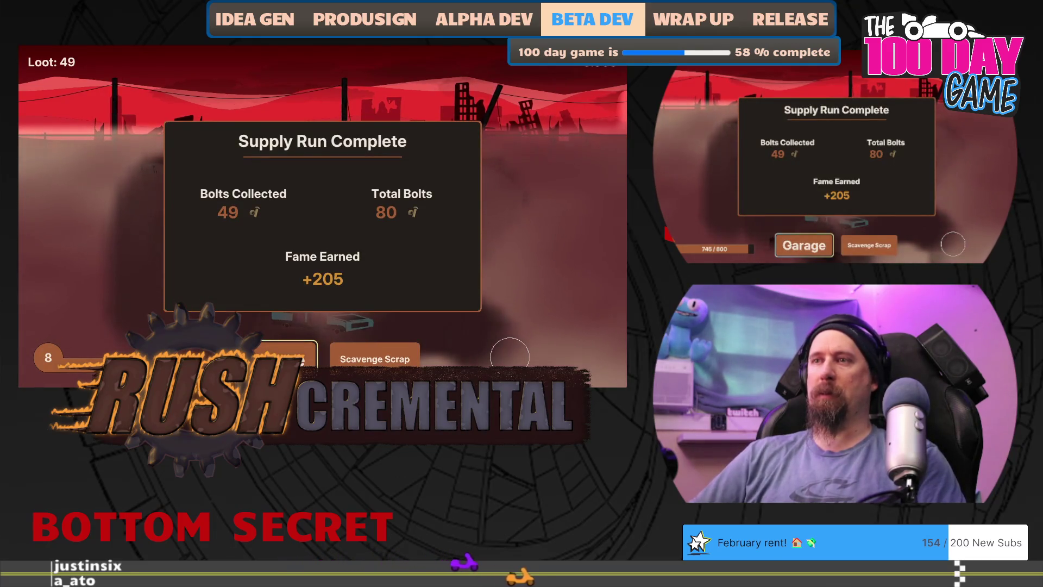
# Step: After another run, max out Increase Scrap Value and buy another Better Loot level
pyautogui.click(261, 355)
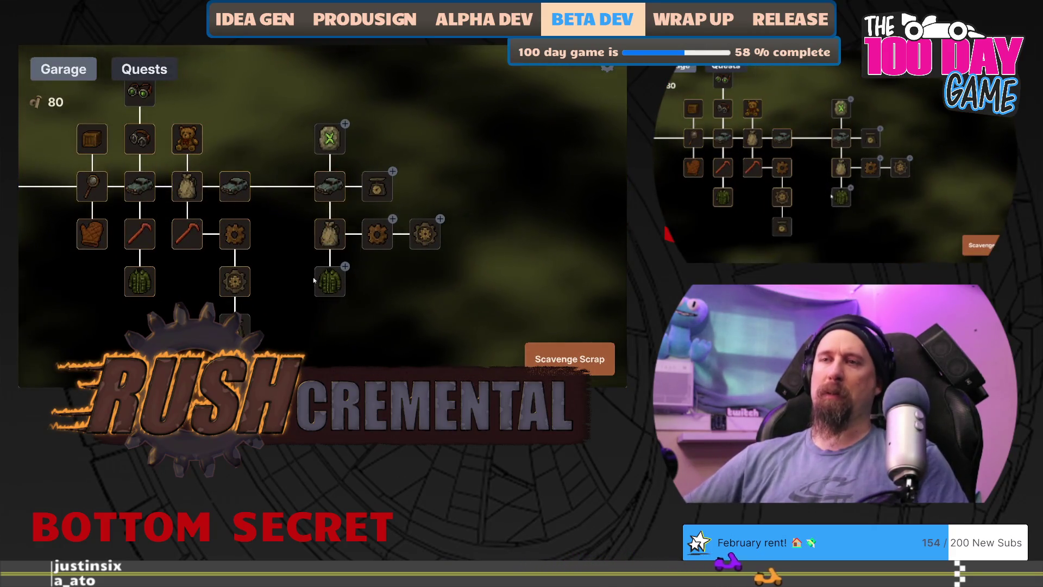
pyautogui.moveTo(372, 190)
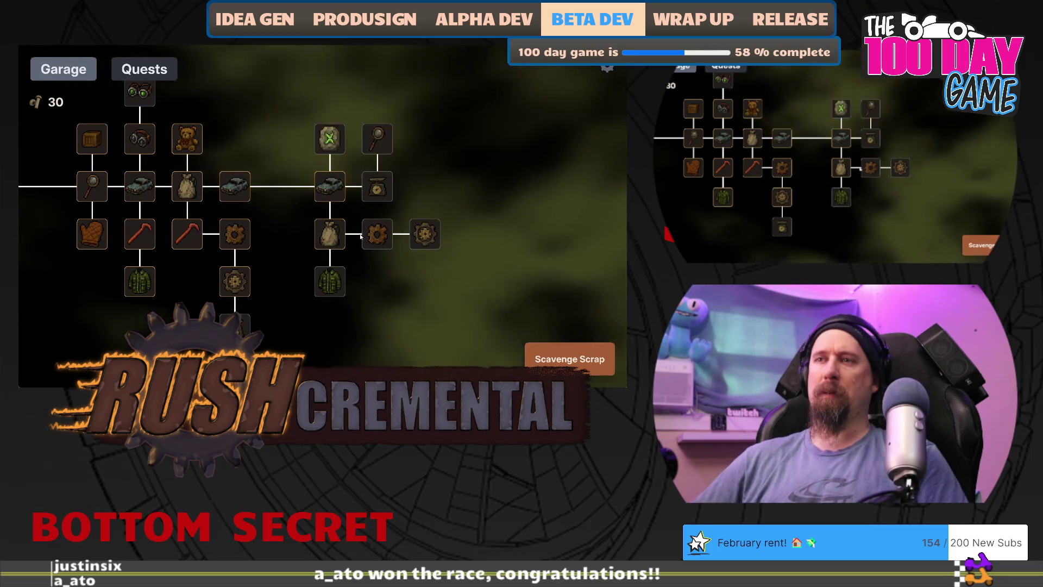
pyautogui.click(543, 359)
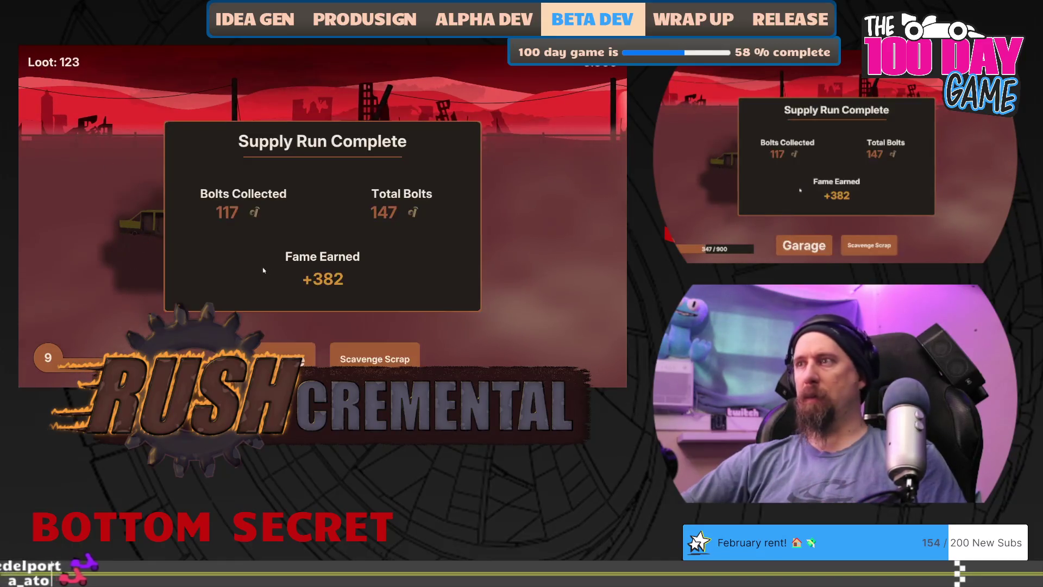
pyautogui.click(286, 354)
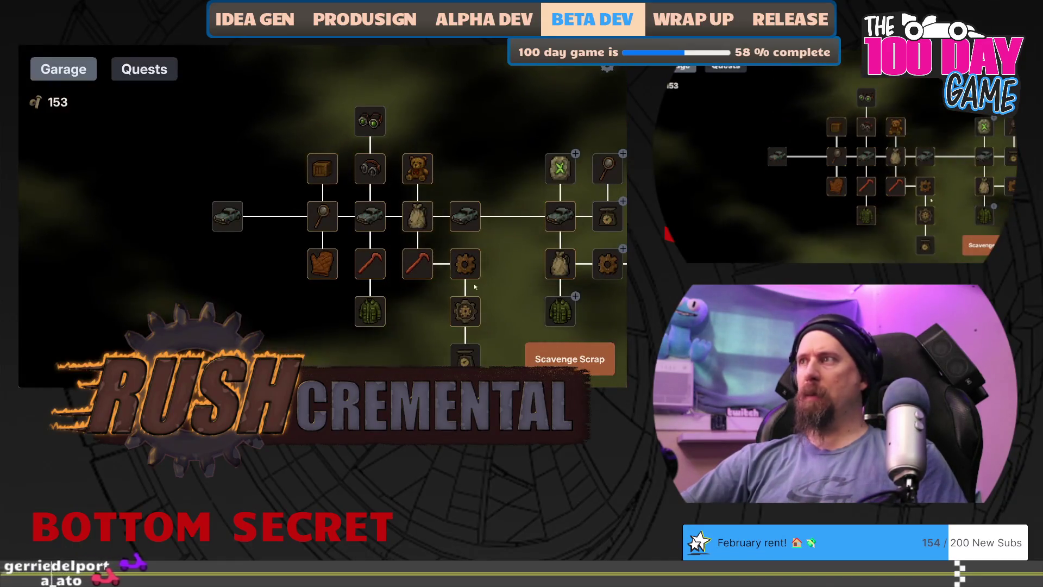
pyautogui.click(347, 201)
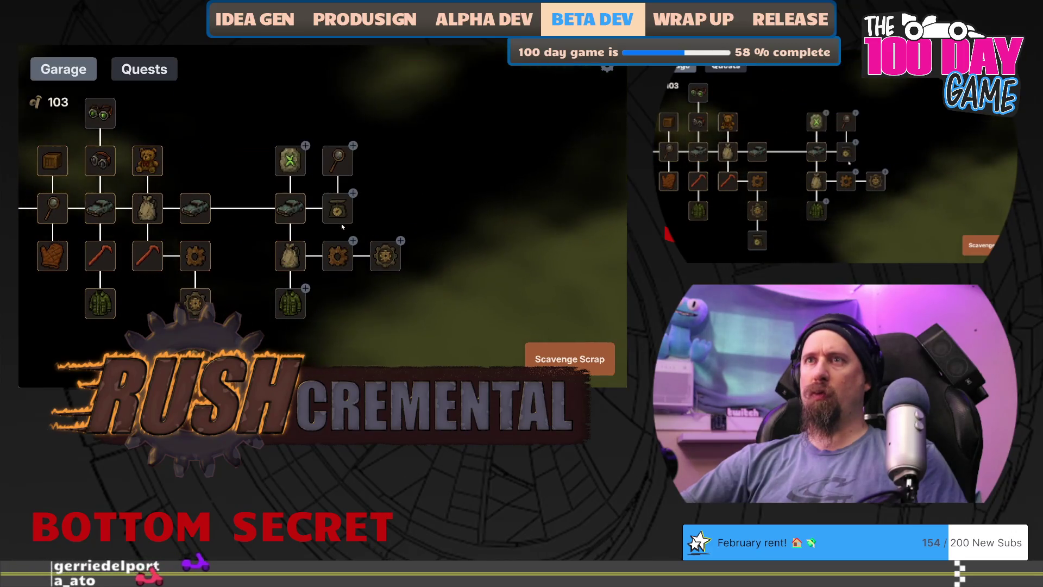
pyautogui.click(347, 201)
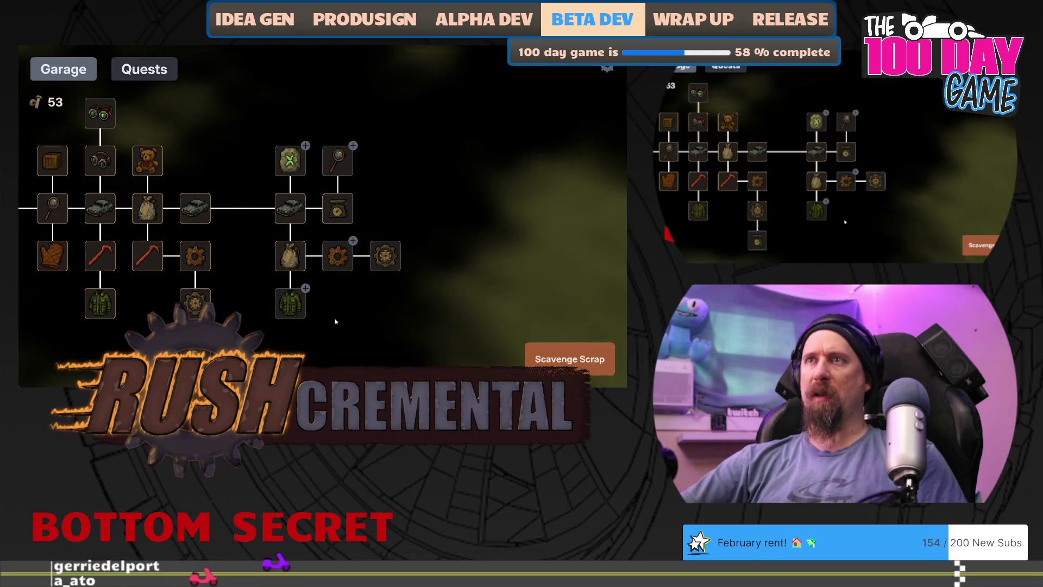
pyautogui.click(338, 265)
# Step: Play a run scavenging the debris pile, then buy another Better Loot level
pyautogui.click(569, 359)
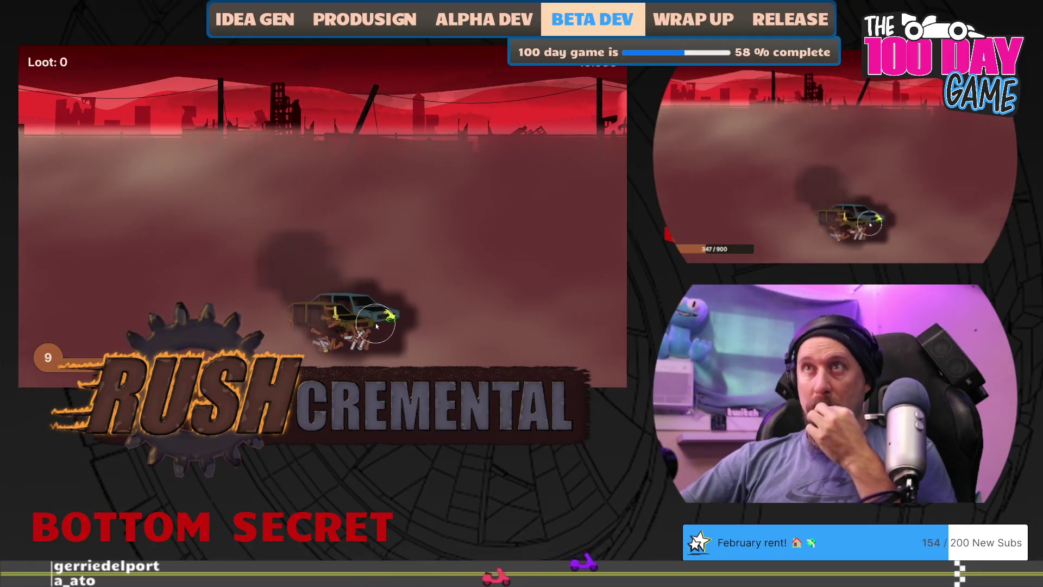
pyautogui.click(366, 337)
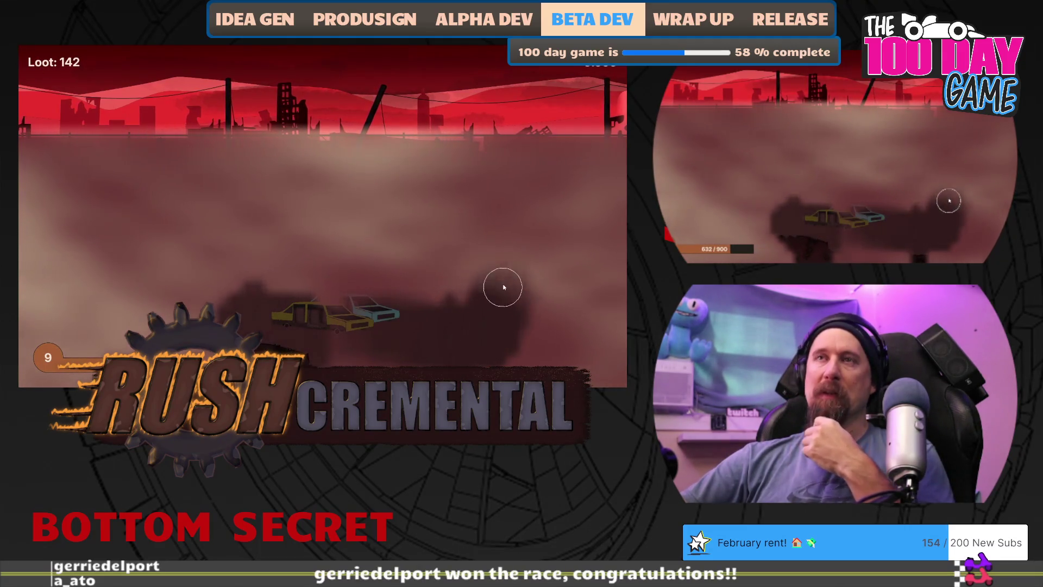
pyautogui.click(288, 357)
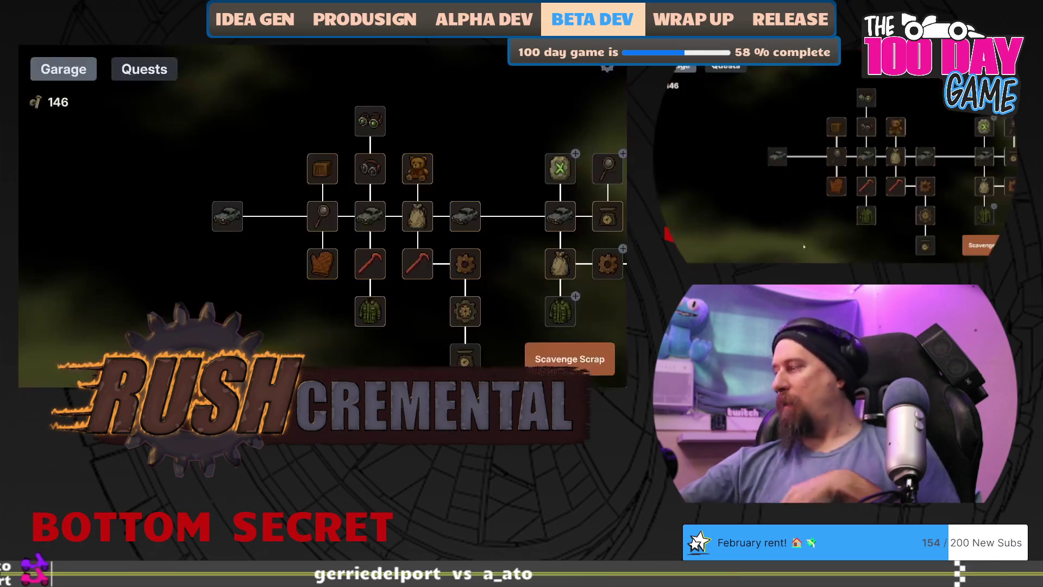
pyautogui.moveTo(564, 313)
pyautogui.mouseDown()
pyautogui.moveTo(410, 287)
pyautogui.moveTo(337, 320)
pyautogui.moveTo(332, 288)
pyautogui.moveTo(313, 302)
pyautogui.mouseUp()
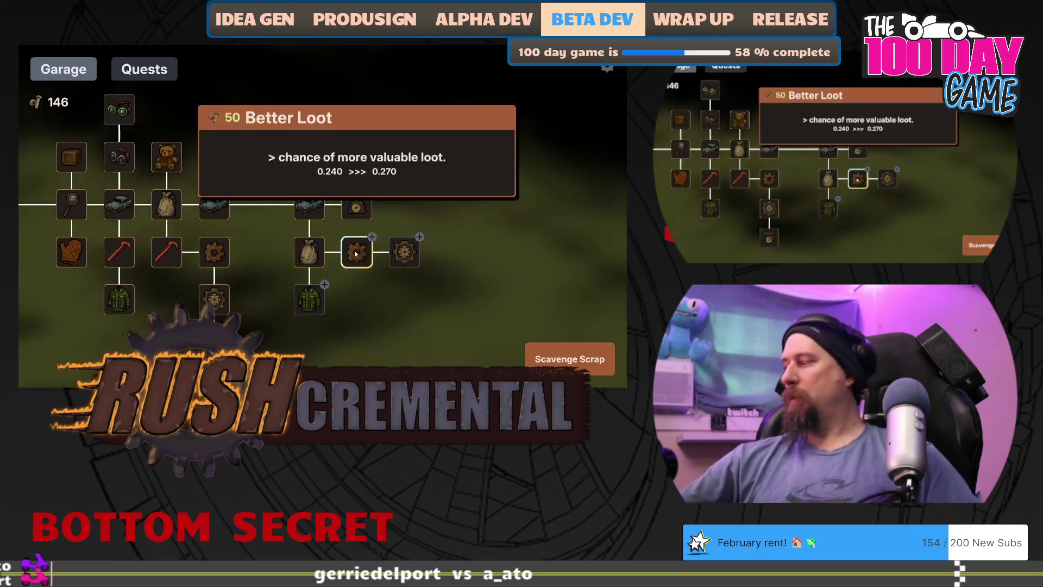
pyautogui.click(355, 253)
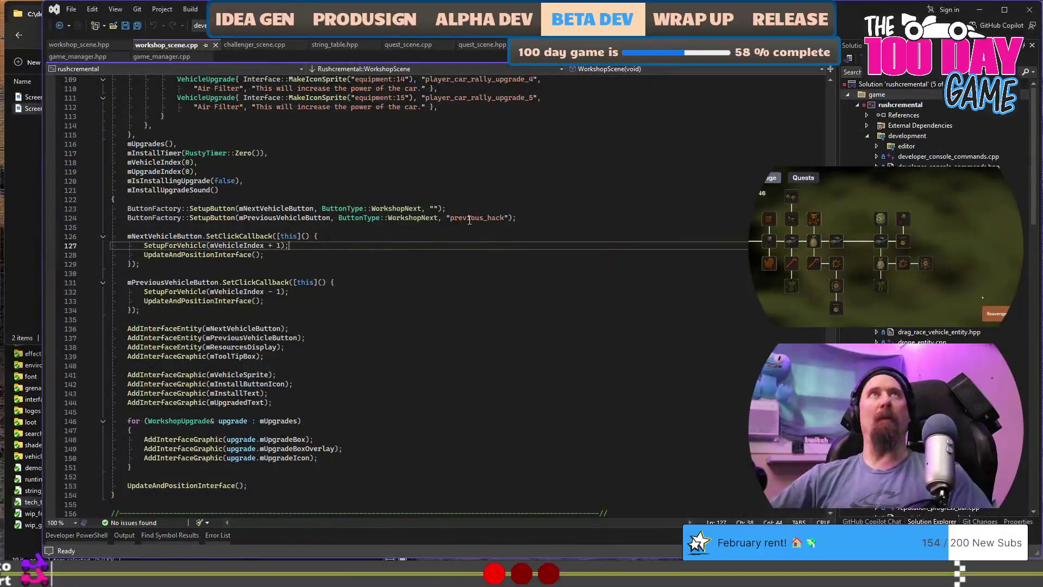
# Step: Launch the game with F5 to test it, close it, and bring the screenshots folder forward
pyautogui.press('F5')
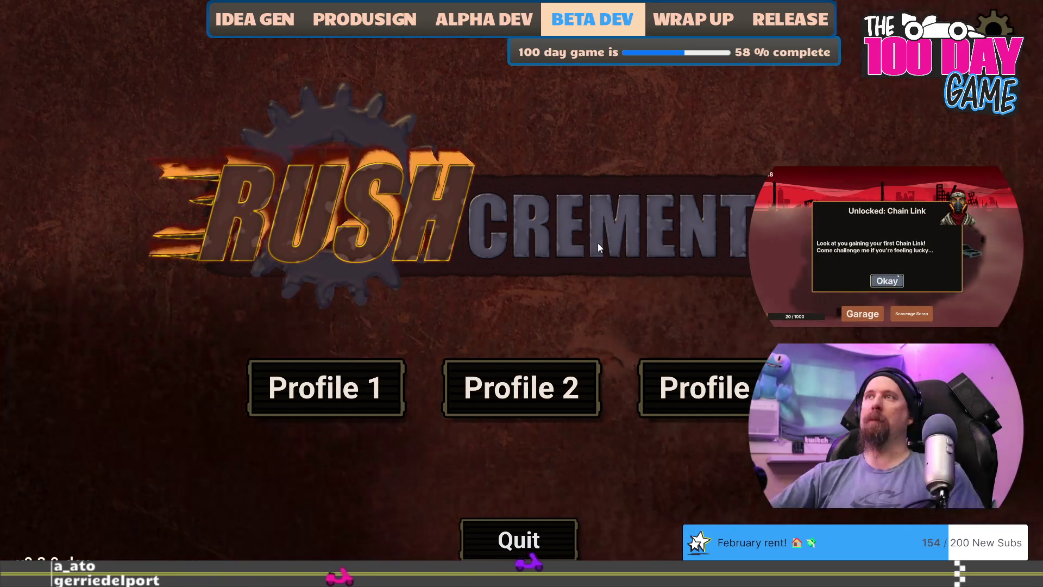
pyautogui.hotkey('alt', 'F4')
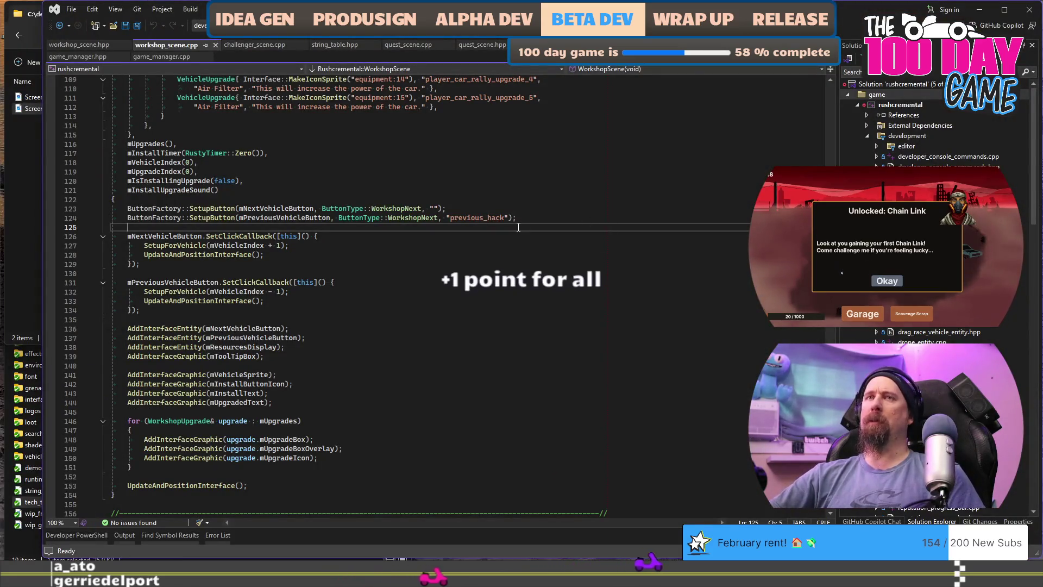
pyautogui.hotkey('alt', 'Tab')
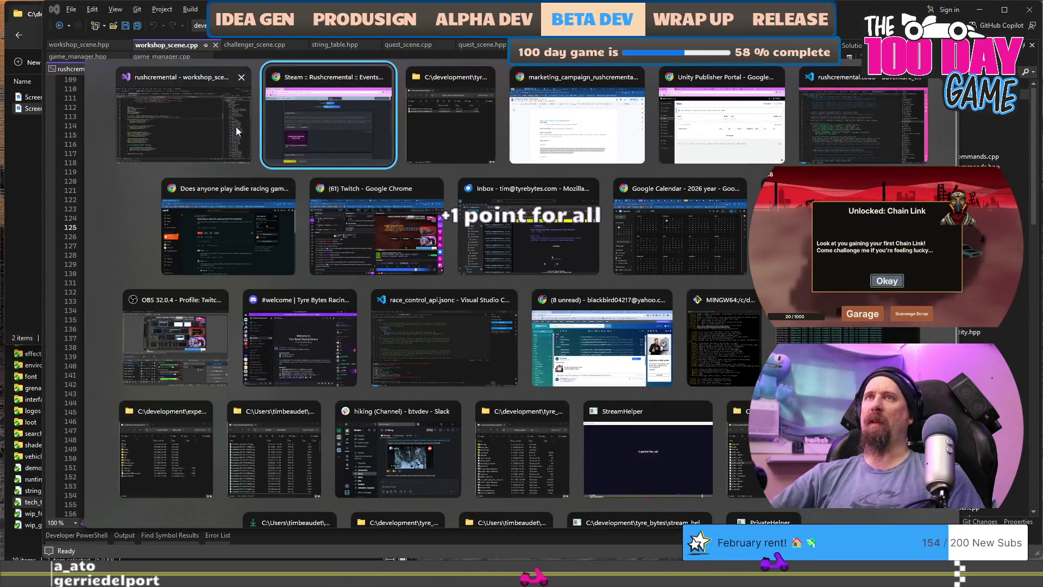
pyautogui.press('Escape')
pyautogui.click(30, 248)
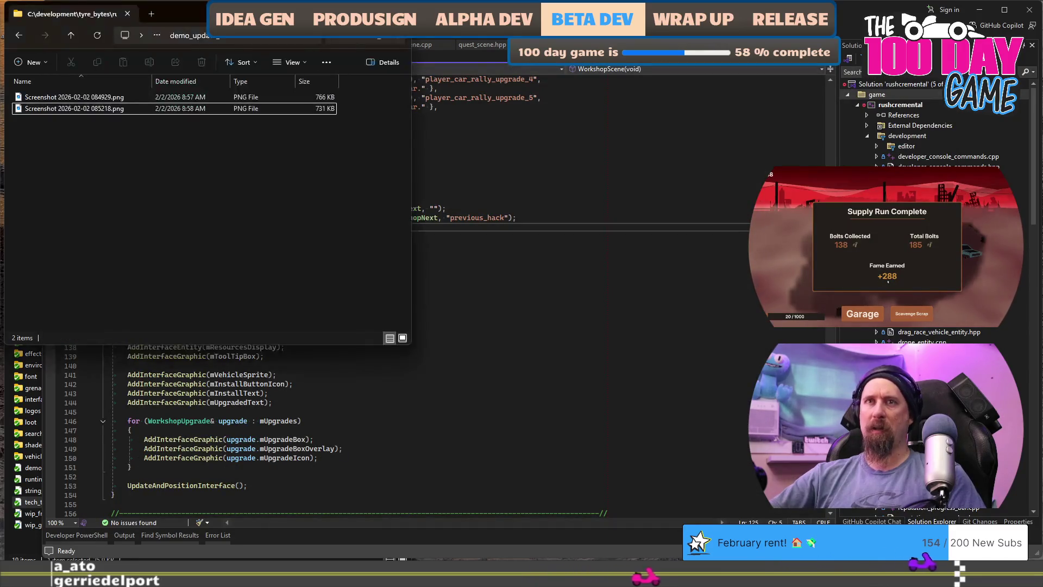
# Step: Move the newest title-screen screenshot from Pictures into the project folder
pyautogui.click(378, 576)
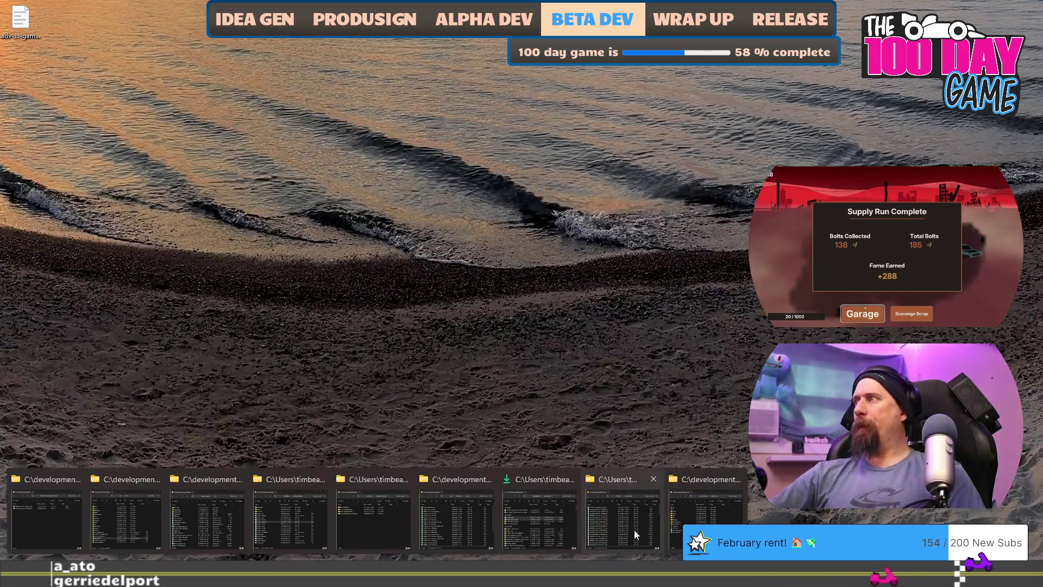
pyautogui.click(634, 530)
pyautogui.scroll(-5, 366, 278)
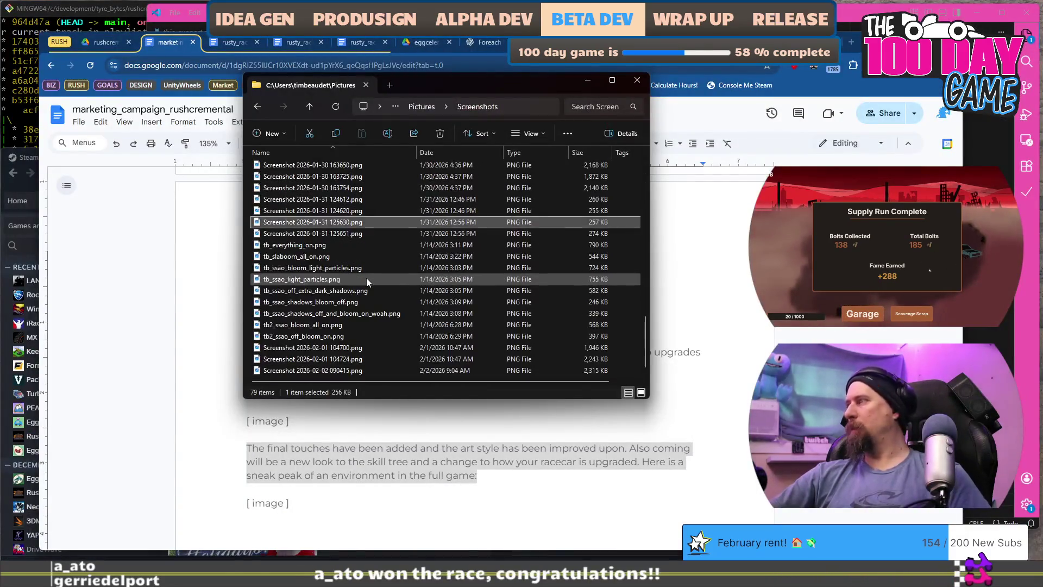
pyautogui.click(308, 373)
pyautogui.hotkey('ctrl', 'x')
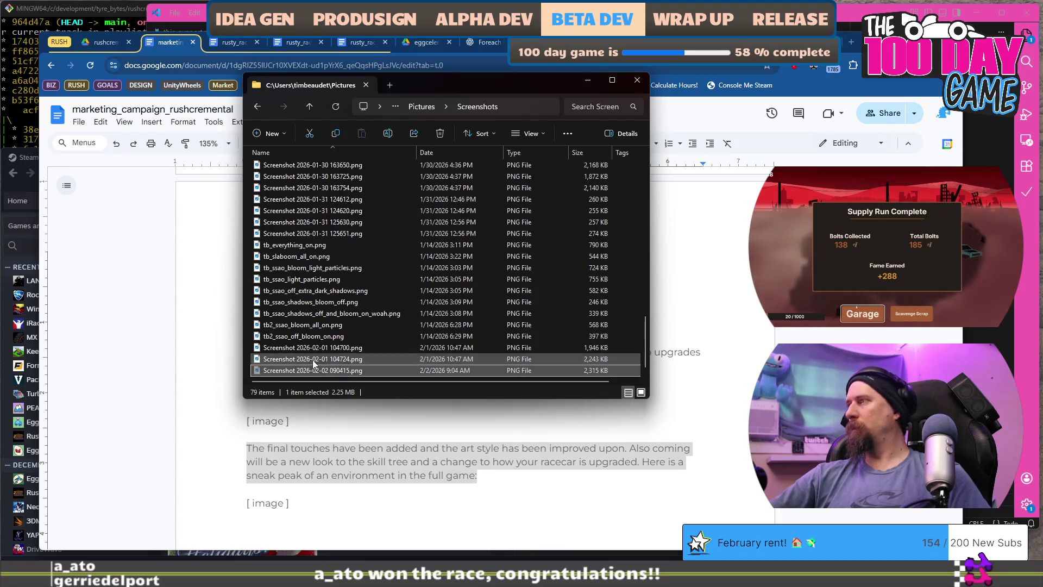
pyautogui.hotkey('alt', 'Tab')
pyautogui.hotkey('ctrl', 'v')
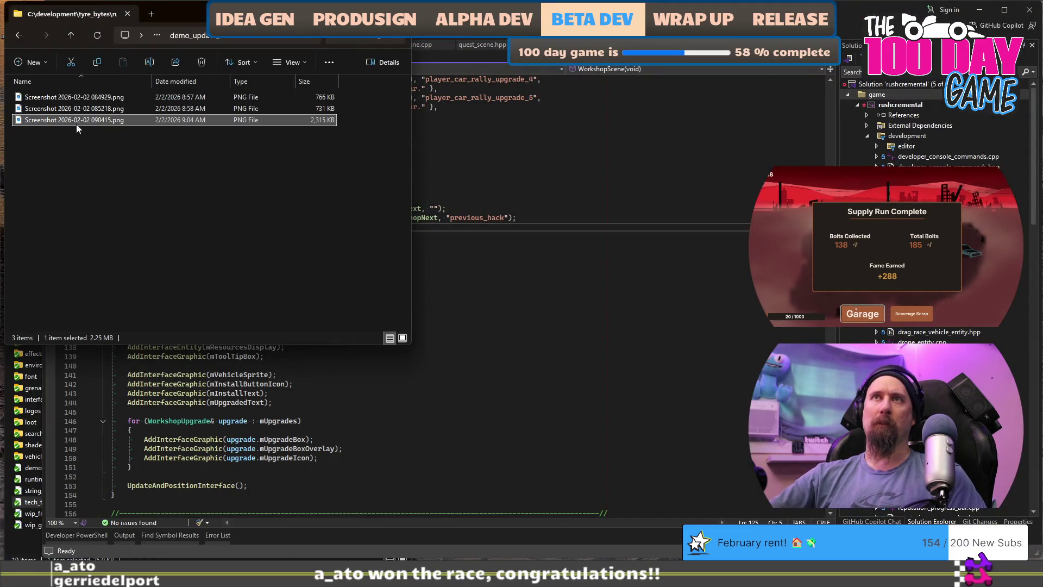
# Step: Open Screenshot 2026-02-02 090415.png with Adobe Photoshop 2026
pyautogui.doubleClick(76, 120)
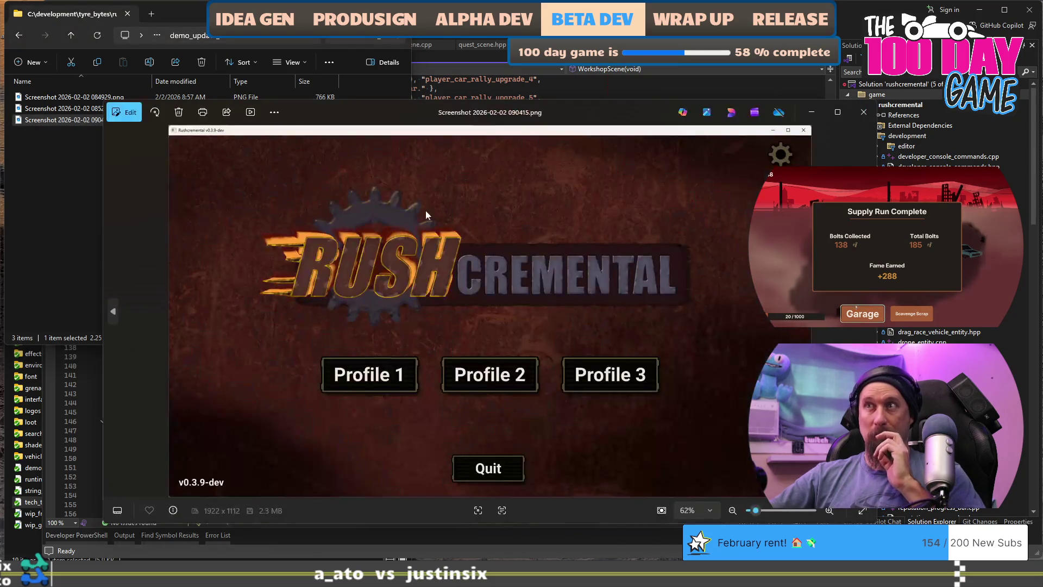
pyautogui.click(867, 112)
pyautogui.rightClick(101, 120)
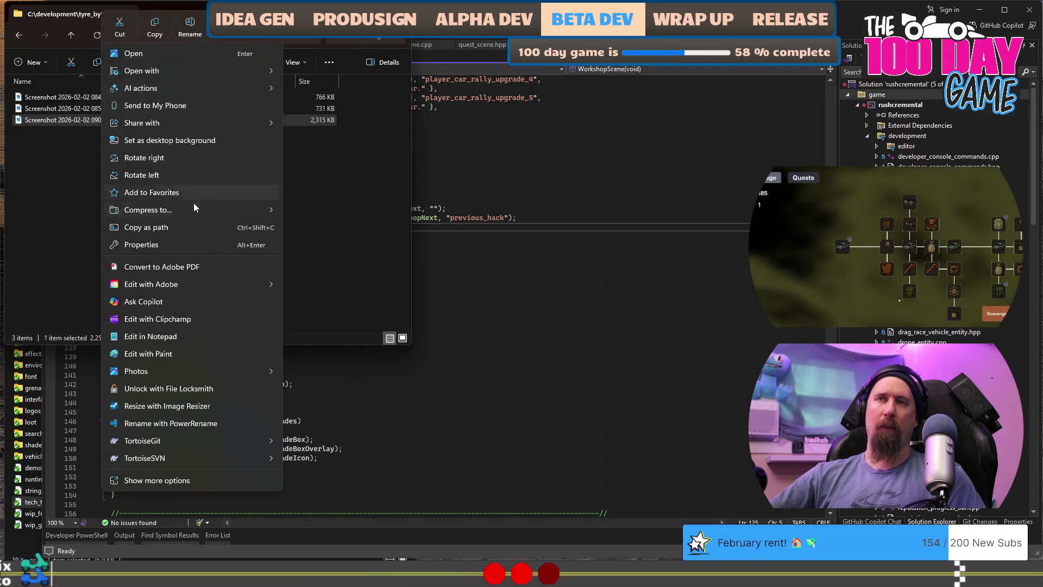
pyautogui.moveTo(178, 70)
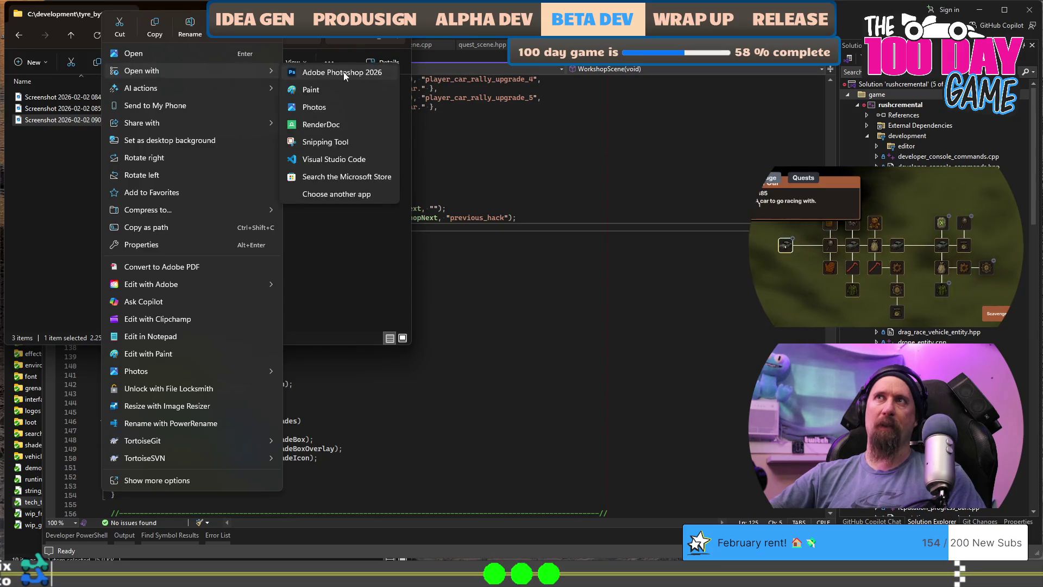
pyautogui.click(342, 72)
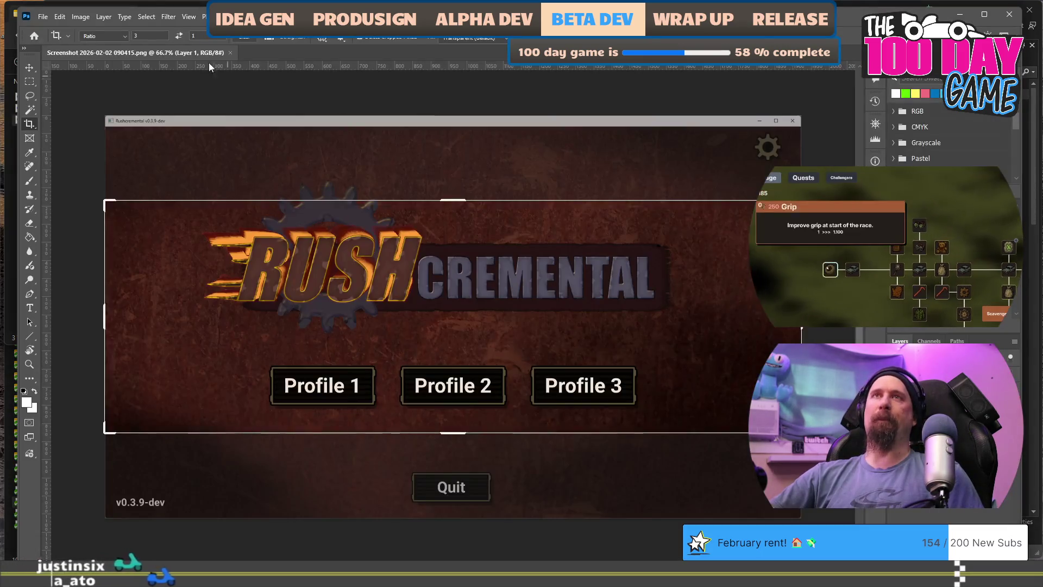
# Step: Crop the 090415 title screen at 1600:900 around the logo and three Profile buttons
pyautogui.click(157, 35)
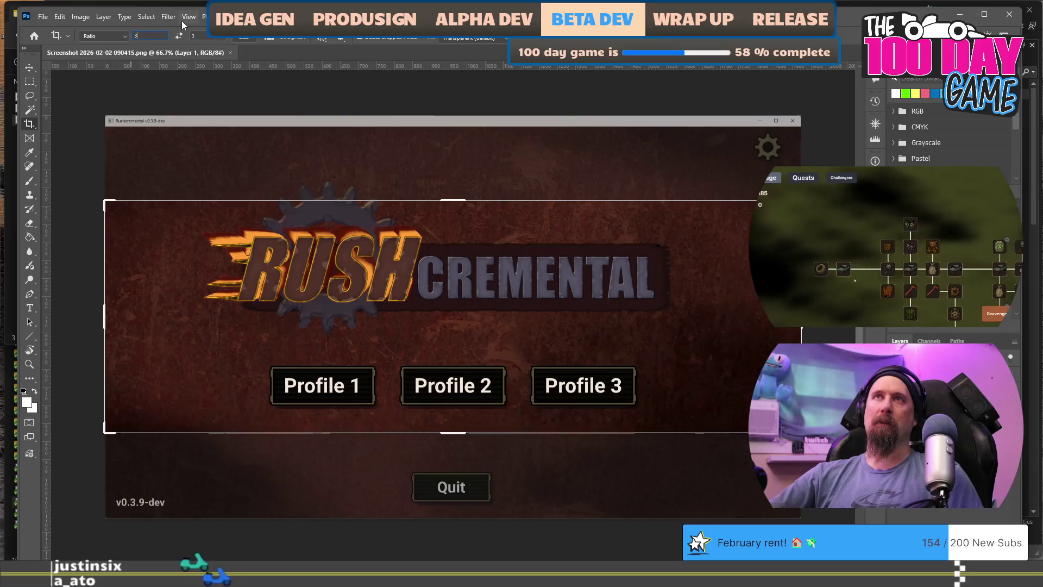
pyautogui.write('1600')
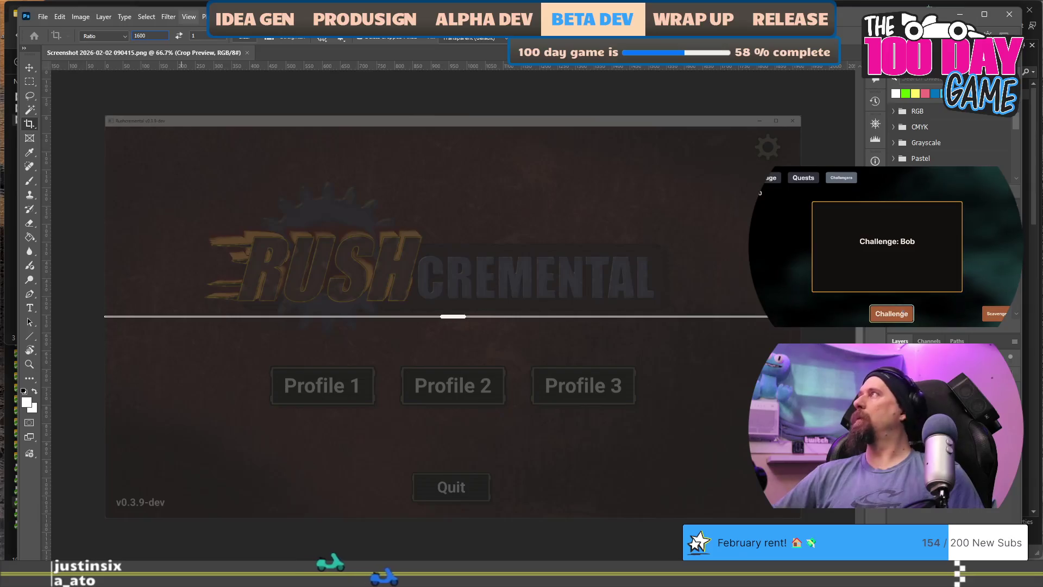
pyautogui.press('Tab')
pyautogui.write('900')
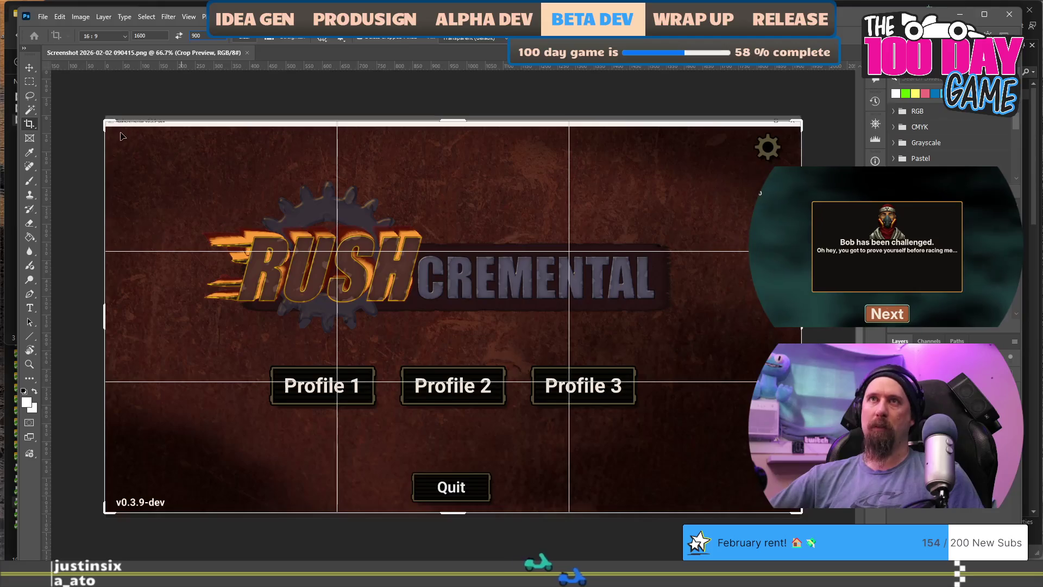
pyautogui.moveTo(107, 123); pyautogui.dragTo(121, 150)
pyautogui.moveTo(362, 269)
pyautogui.mouseDown()
pyautogui.moveTo(395, 282)
pyautogui.moveTo(385, 282)
pyautogui.mouseUp()
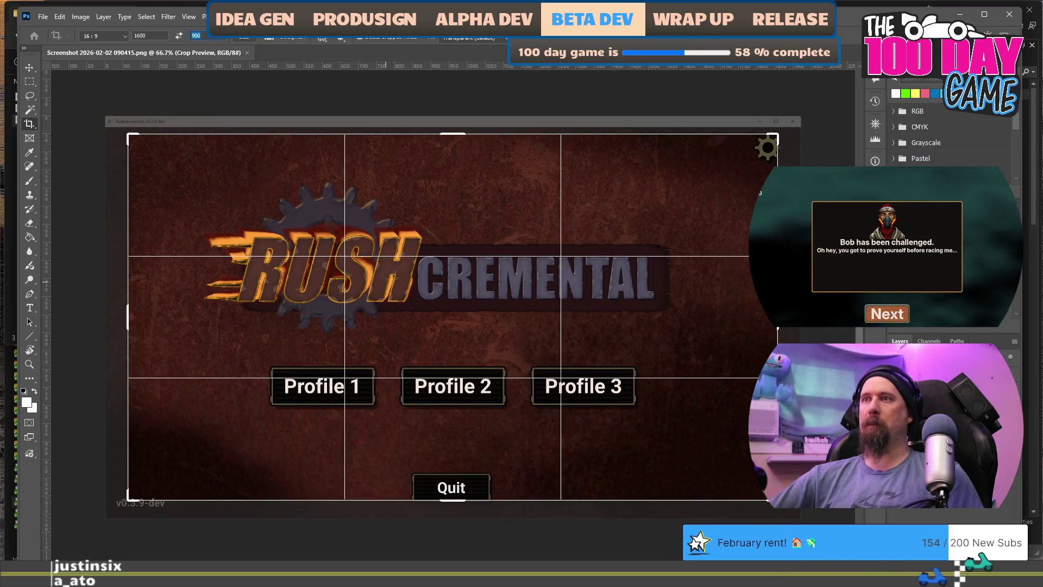
pyautogui.moveTo(616, 399)
pyautogui.mouseDown()
pyautogui.moveTo(565, 384)
pyautogui.moveTo(600, 390)
pyautogui.moveTo(589, 390)
pyautogui.mouseUp()
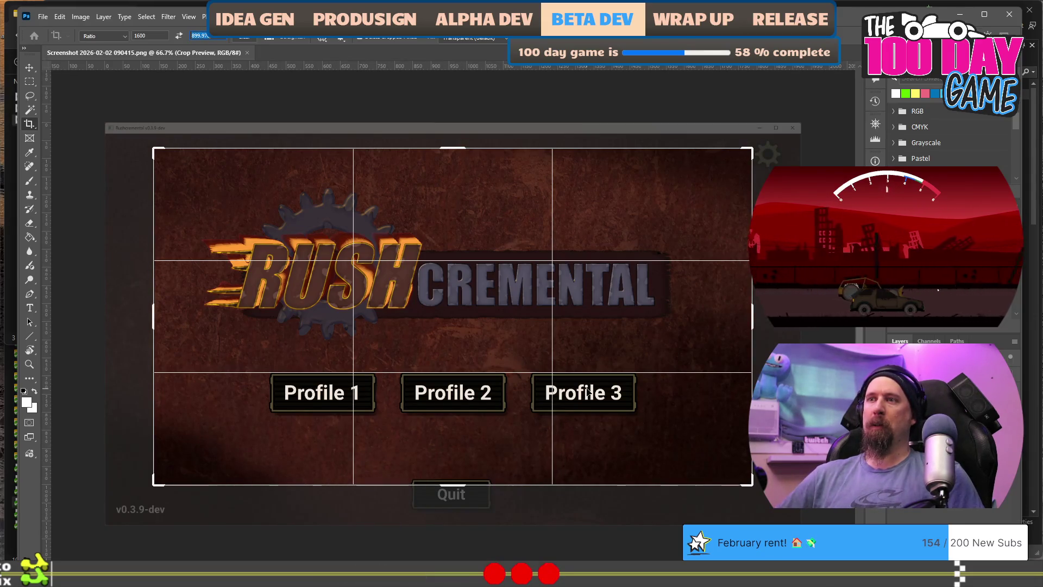
pyautogui.moveTo(483, 359)
pyautogui.mouseDown()
pyautogui.moveTo(466, 331)
pyautogui.moveTo(469, 346)
pyautogui.mouseUp()
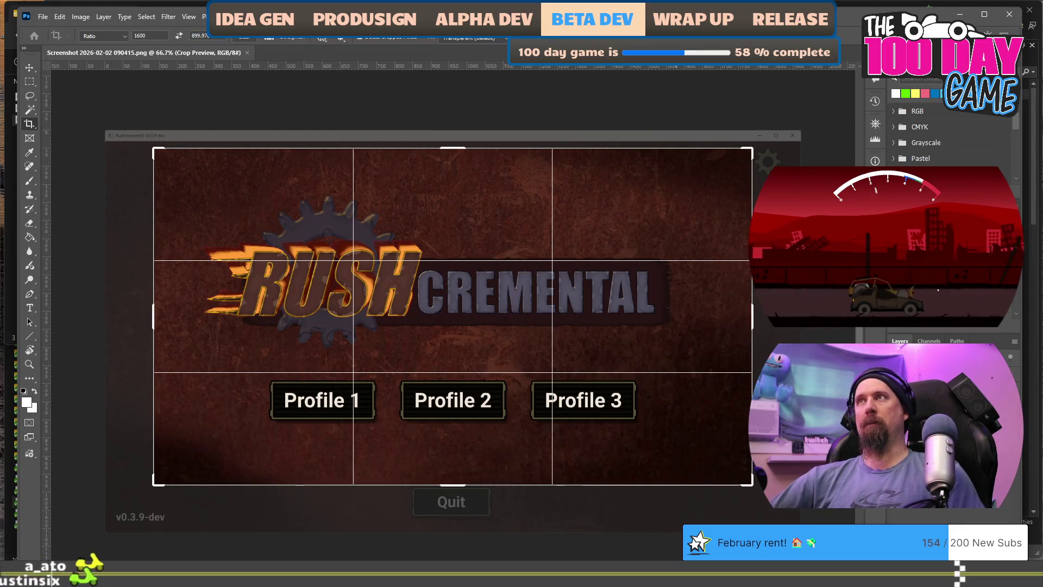
pyautogui.press('Return')
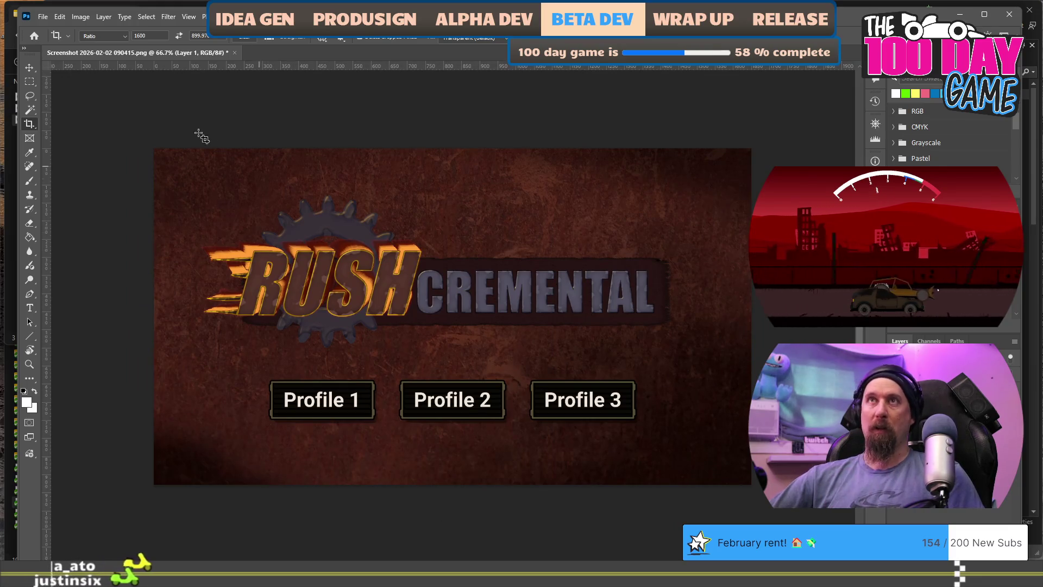
pyautogui.click(82, 16)
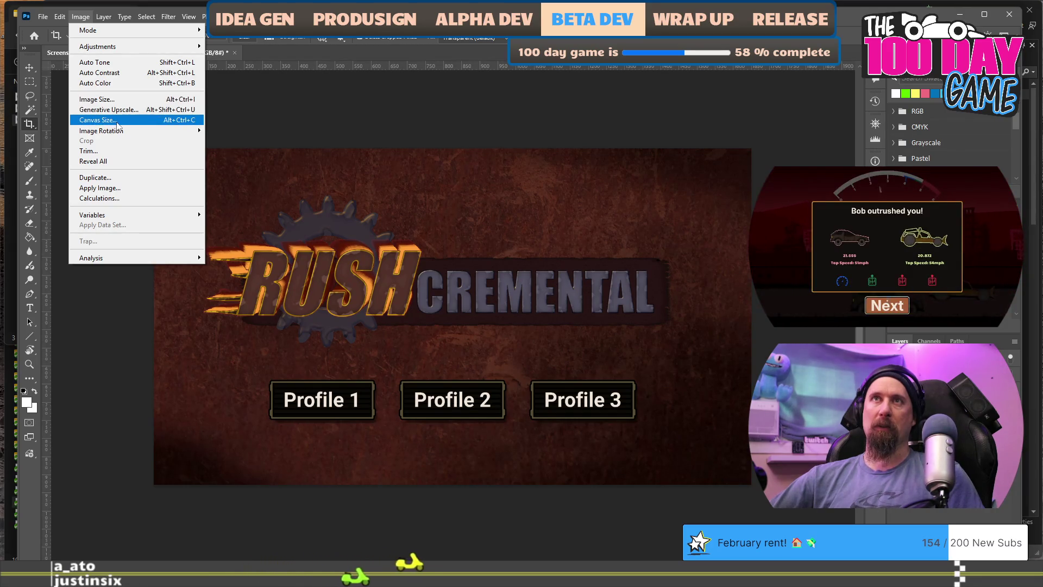
# Step: Resize the cropped title screen to 800 × 450 pixels with Image Size
pyautogui.click(128, 105)
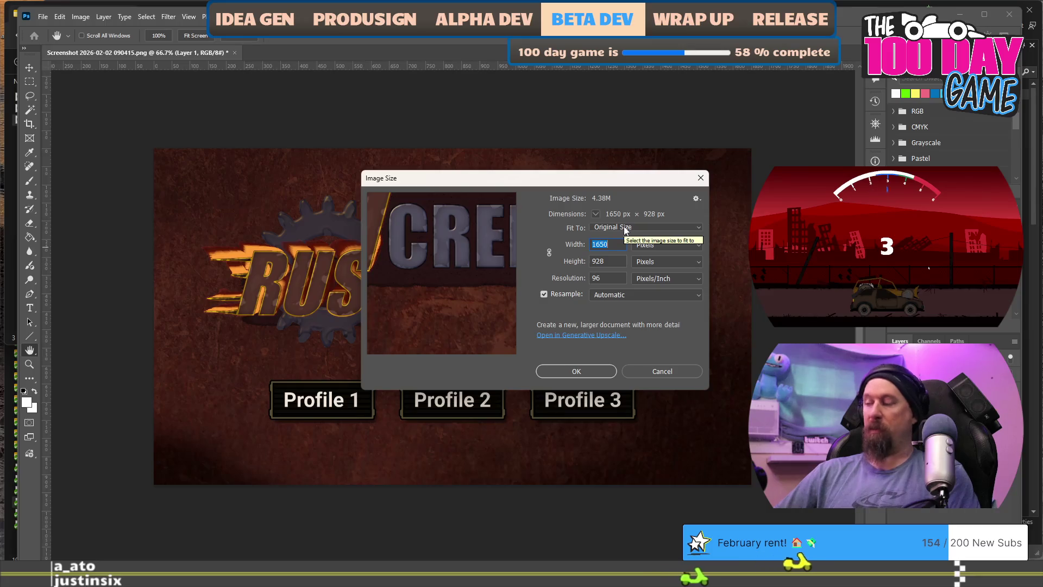
pyautogui.press('Tab')
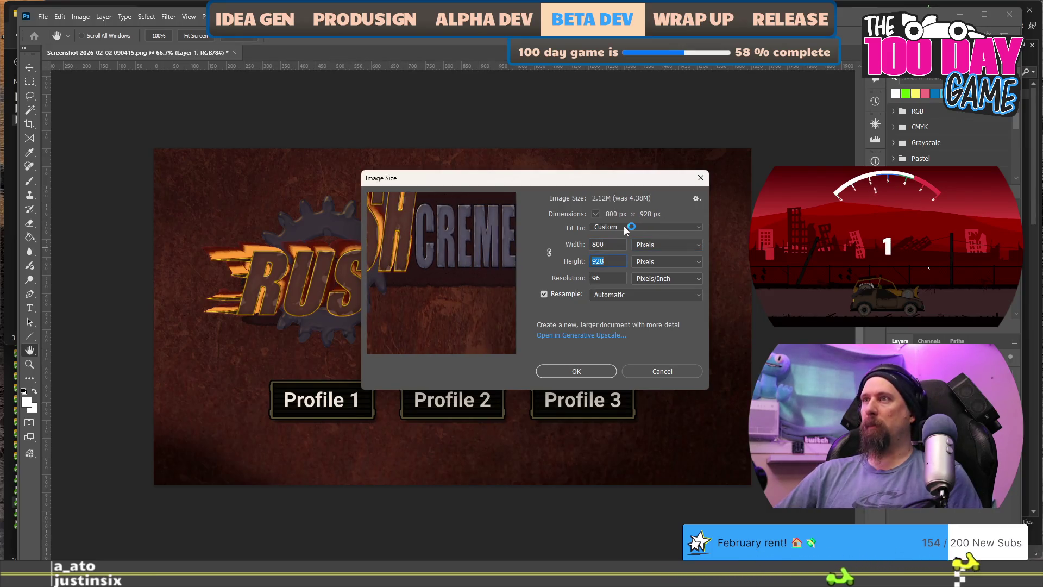
pyautogui.write('450')
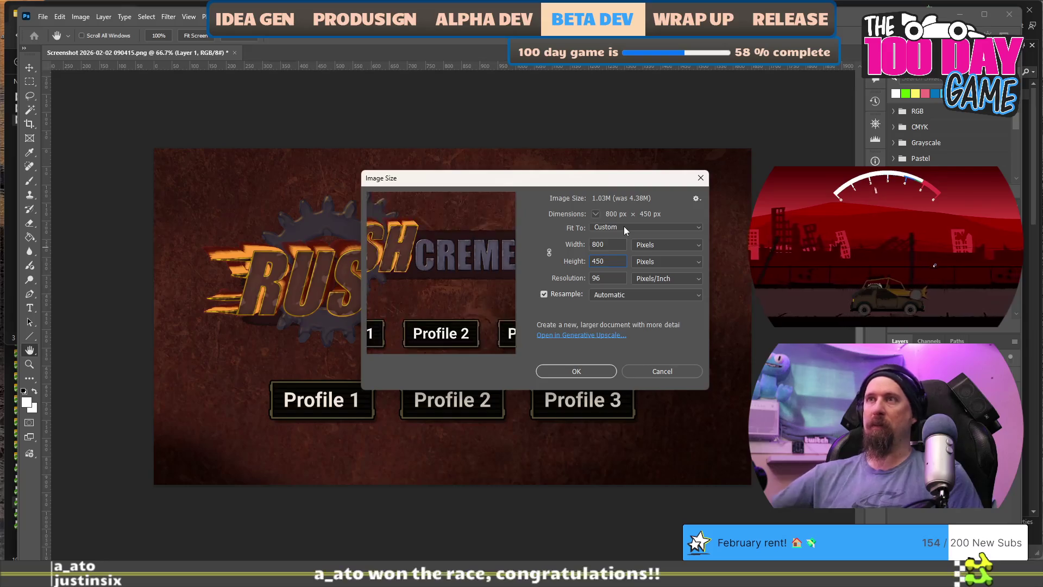
pyautogui.click(595, 372)
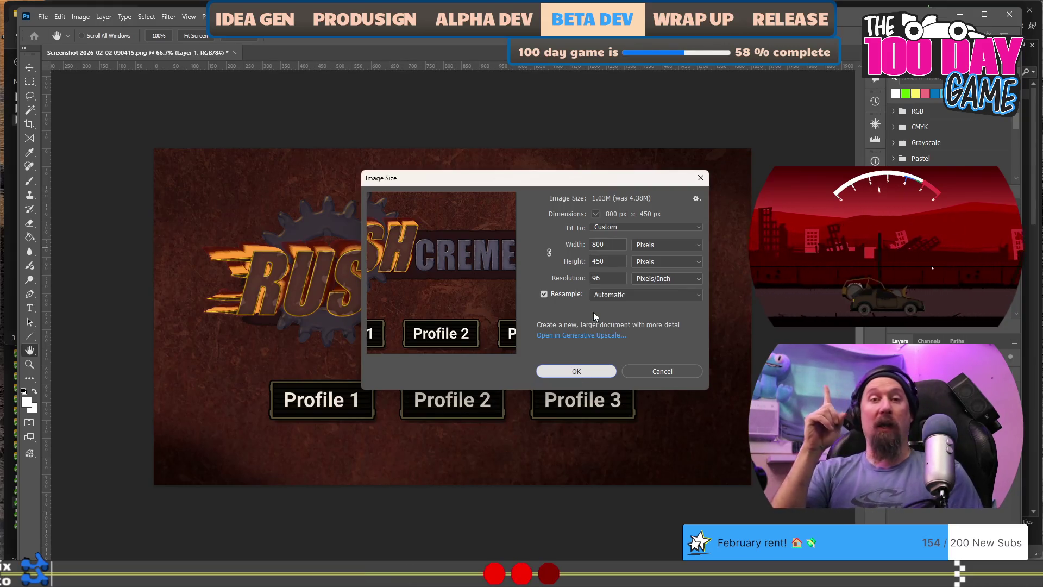
pyautogui.press('Return')
pyautogui.press('c')
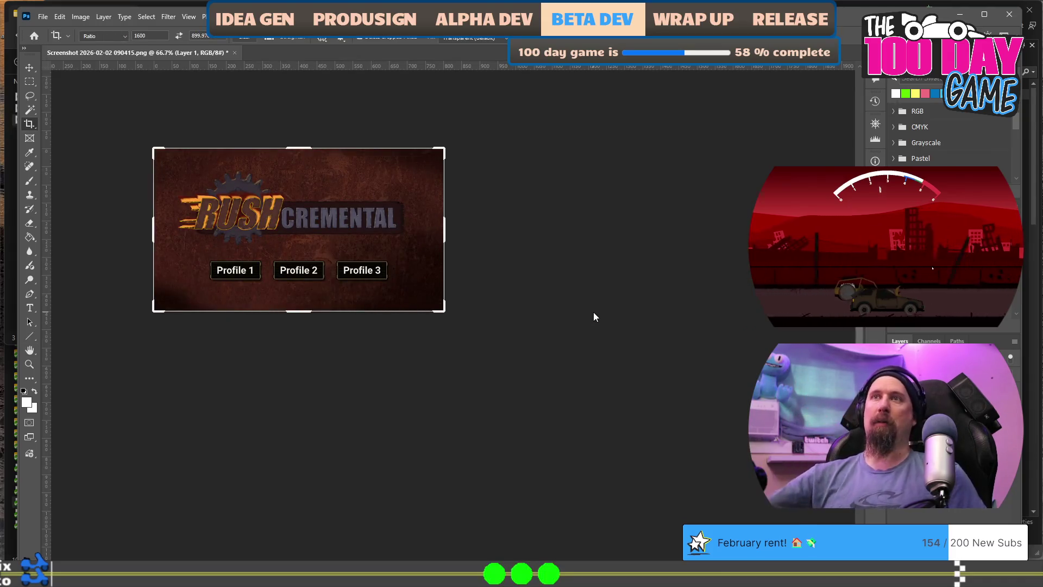
pyautogui.moveTo(314, 182); pyautogui.dragTo(313, 251)
pyautogui.scroll(-1, 298, 243)
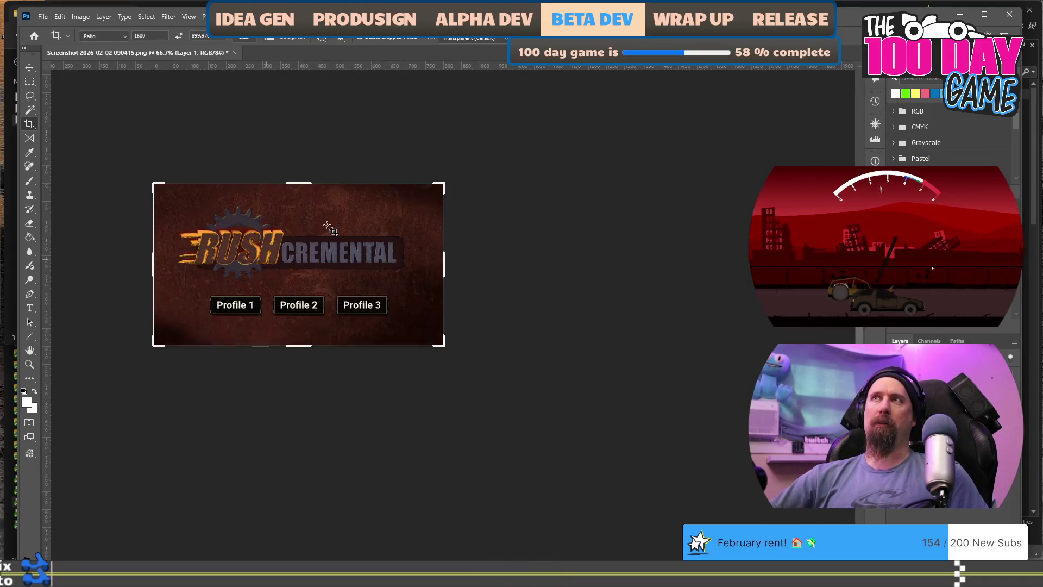
# Step: Save the resized 090415 title-screen screenshot without cropping and close the document
pyautogui.click(504, 289)
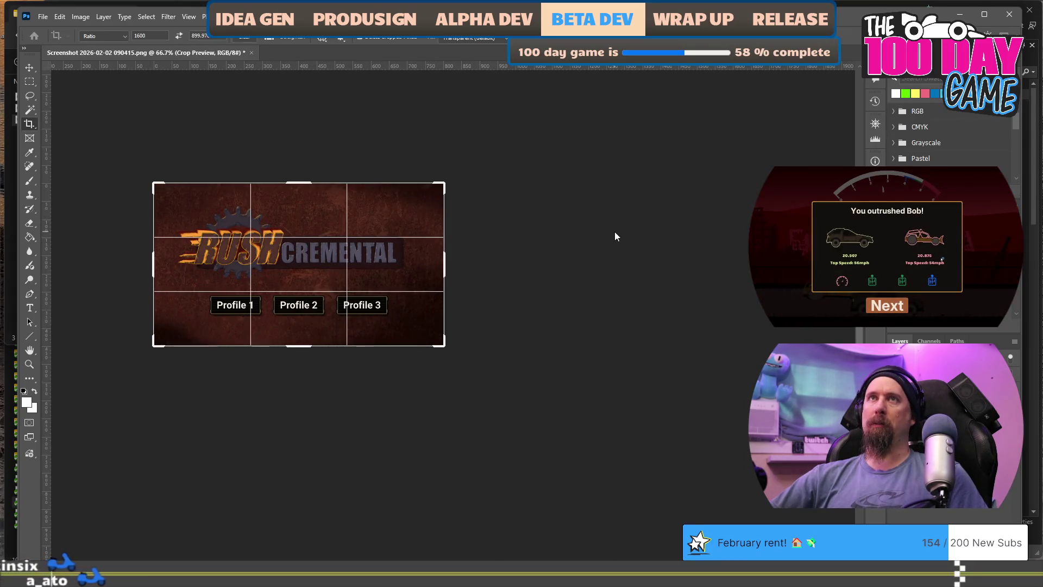
pyautogui.hotkey('ctrl', 's')
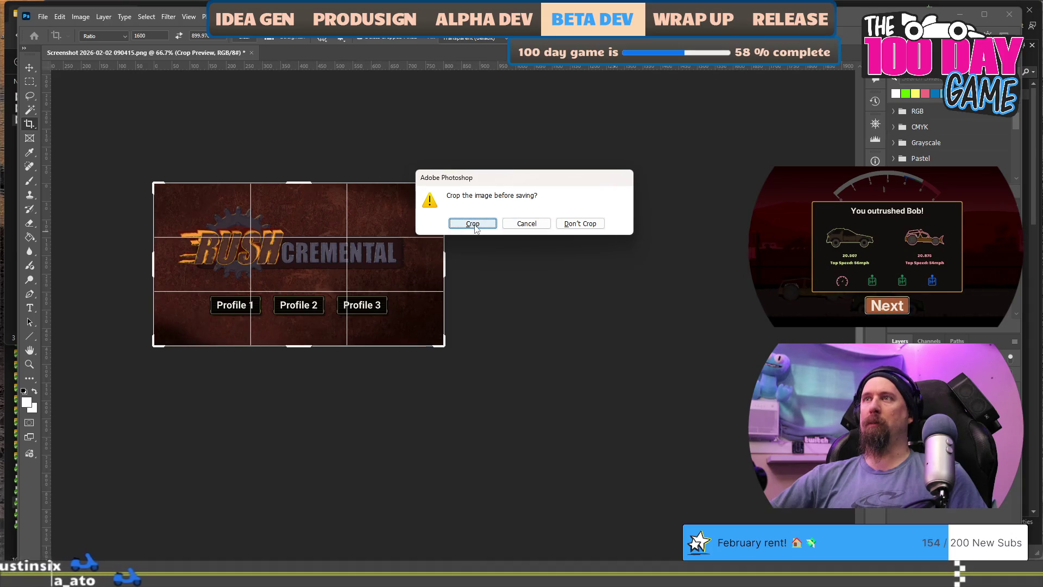
pyautogui.click(574, 230)
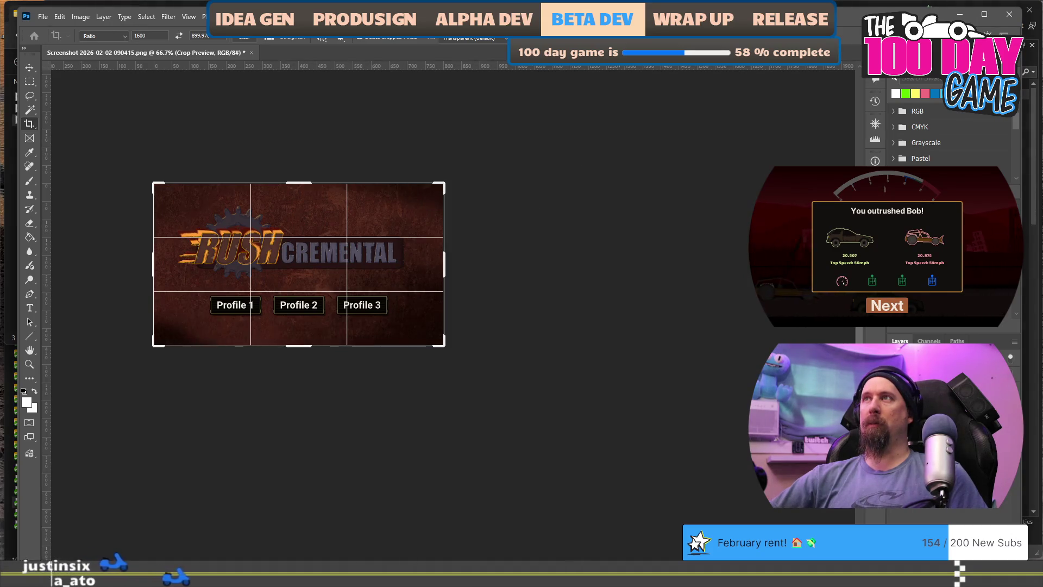
pyautogui.press('Escape')
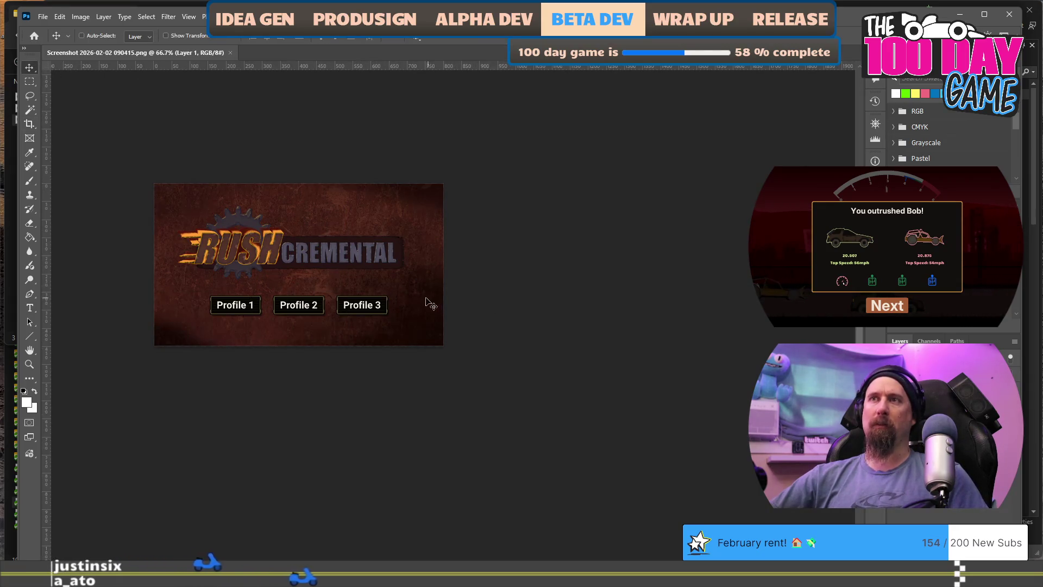
pyautogui.click(1009, 16)
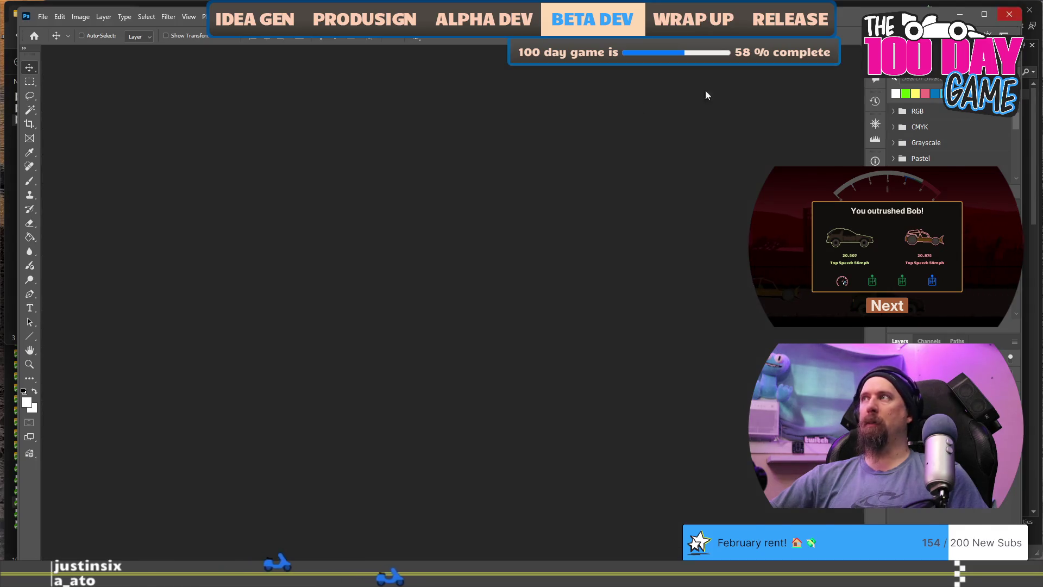
# Step: Rename the resized screenshot file to art_update_notice.png
pyautogui.press('F2')
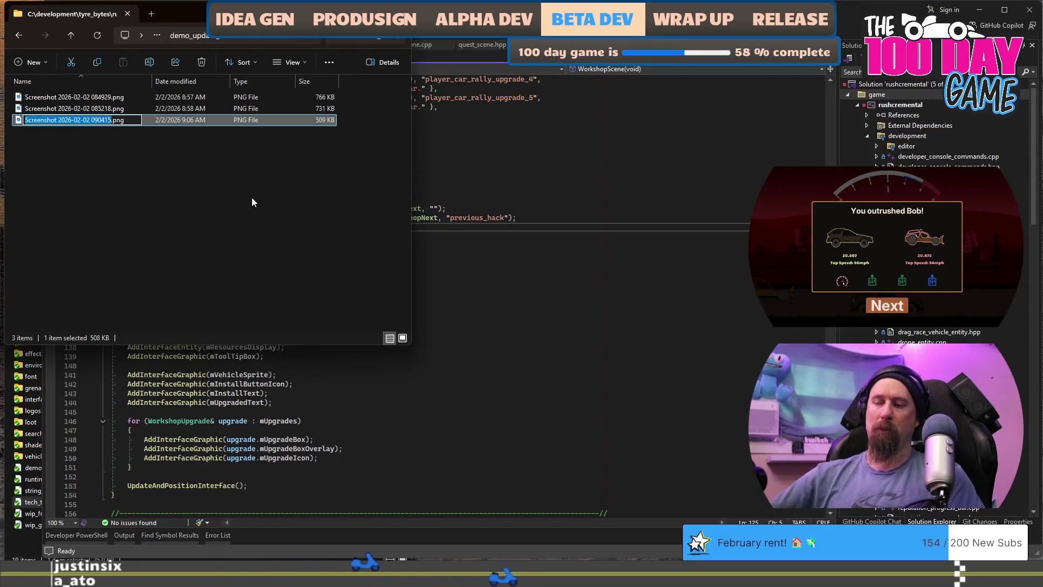
pyautogui.write('up')
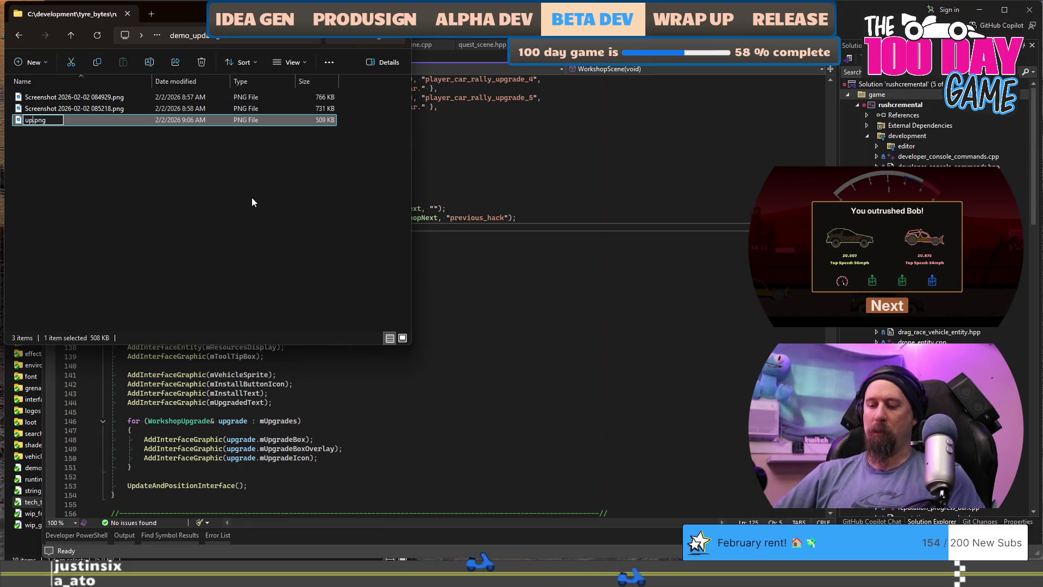
pyautogui.press('BackSpace')
pyautogui.write('art_update_')
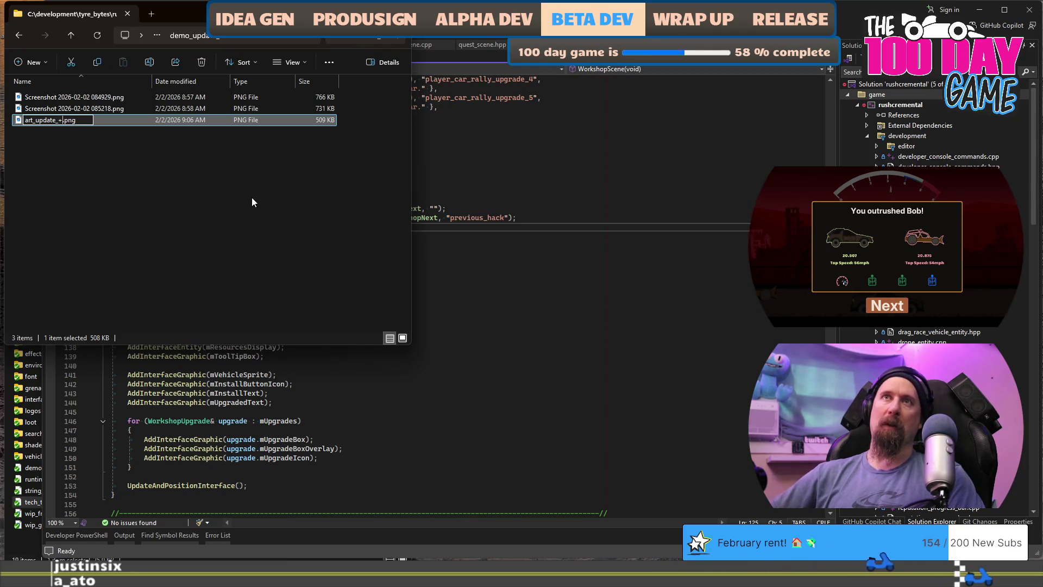
pyautogui.write('notice')
pyautogui.press('Return')
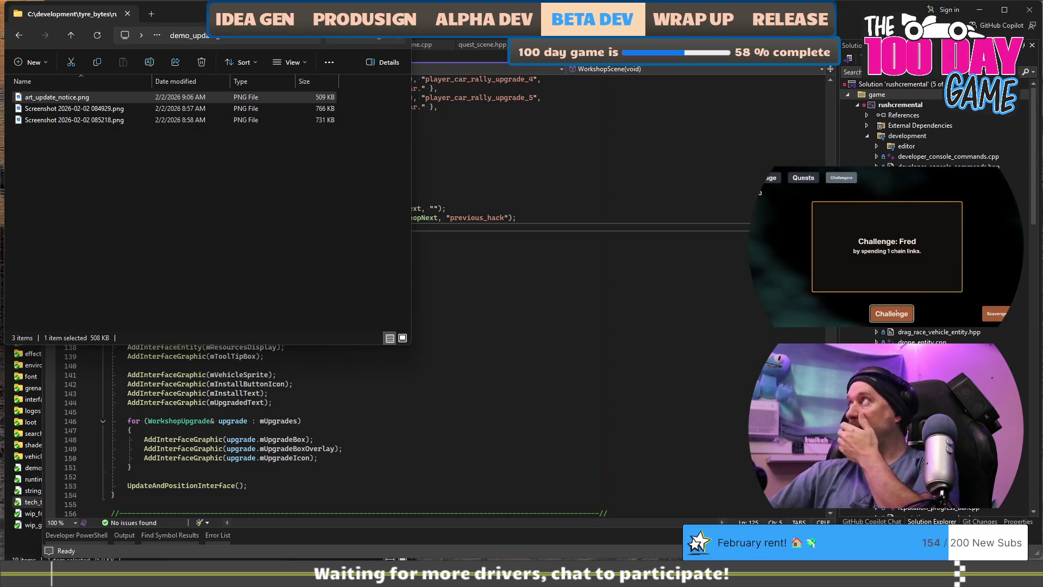
pyautogui.click(817, 175)
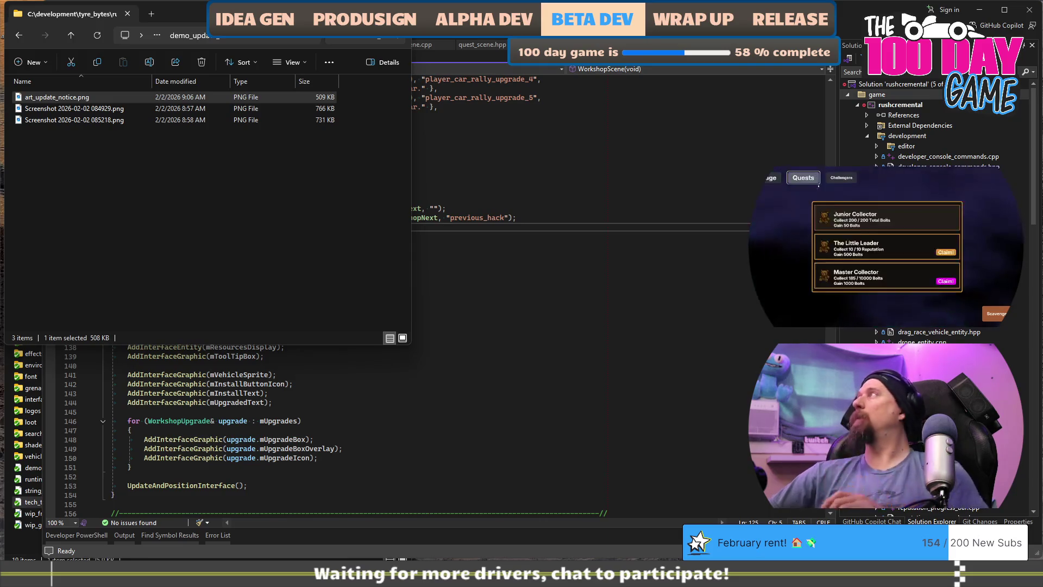
pyautogui.click(945, 252)
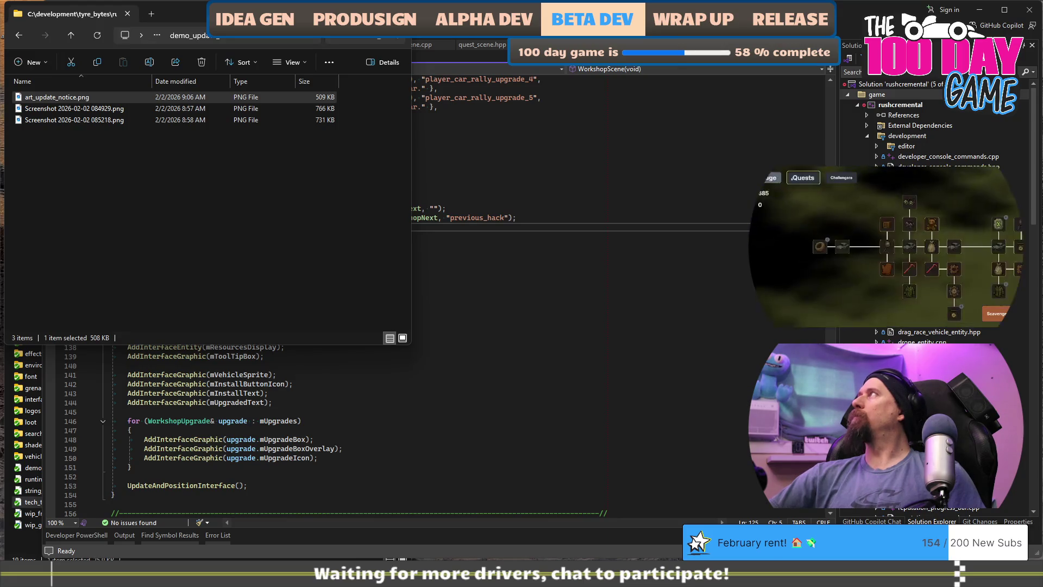
pyautogui.click(839, 178)
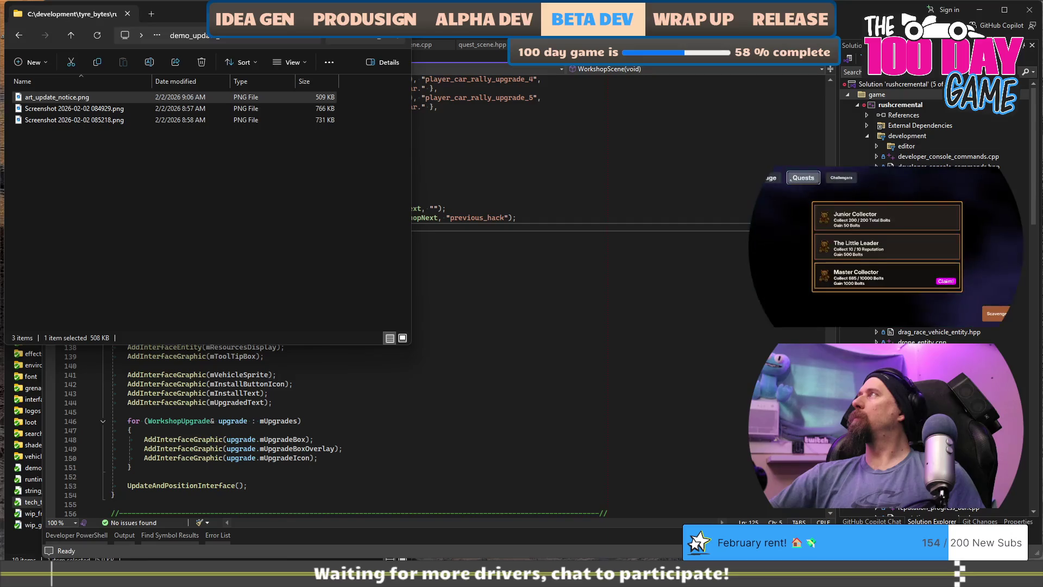
pyautogui.moveTo(866, 293)
pyautogui.mouseDown()
pyautogui.moveTo(831, 291)
pyautogui.moveTo(878, 299)
pyautogui.mouseUp()
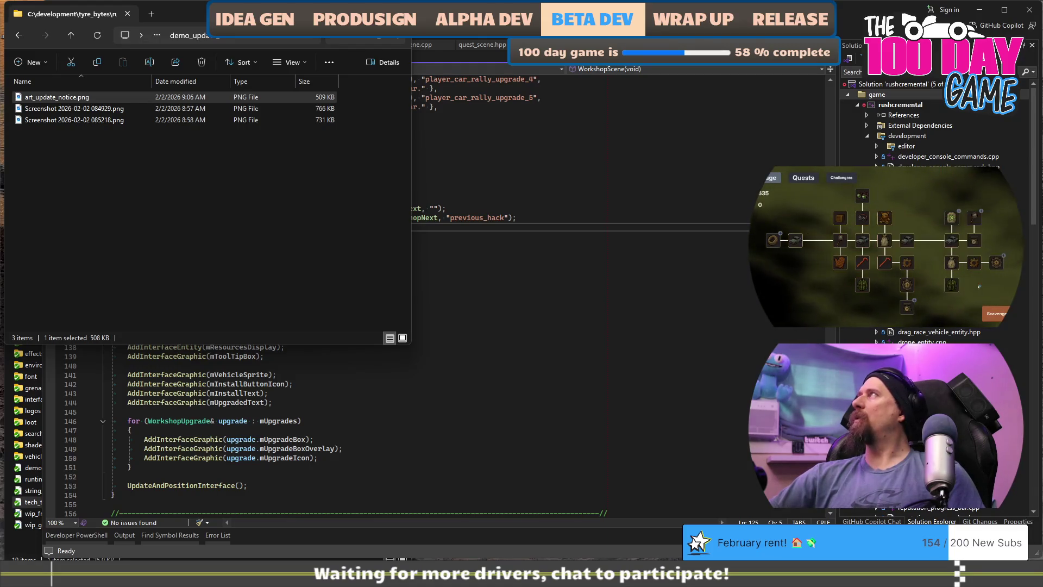
pyautogui.moveTo(978, 287); pyautogui.dragTo(948, 287)
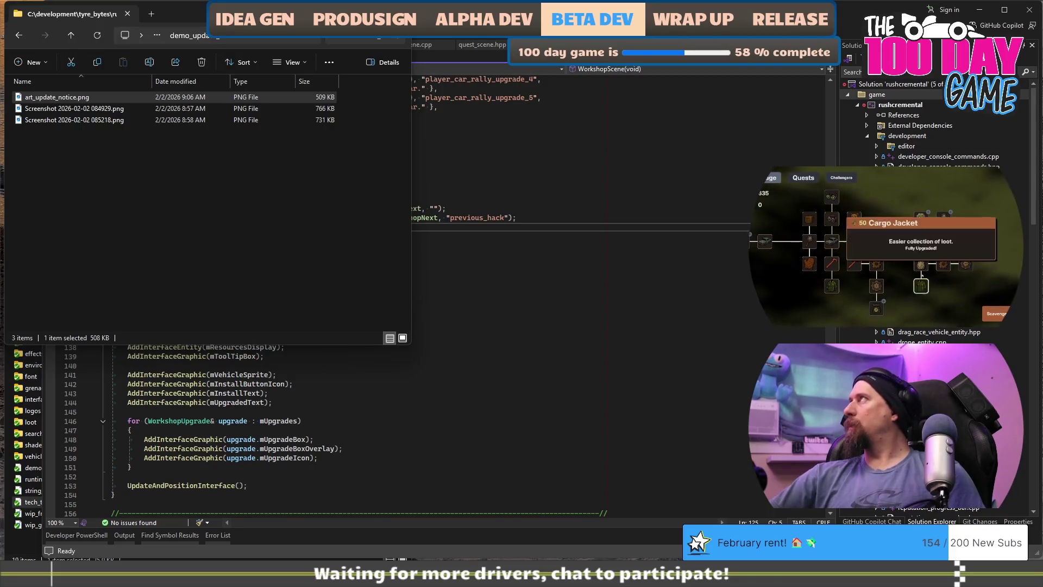
pyautogui.moveTo(942, 218)
pyautogui.mouseDown()
pyautogui.moveTo(904, 245)
pyautogui.moveTo(922, 264)
pyautogui.mouseUp()
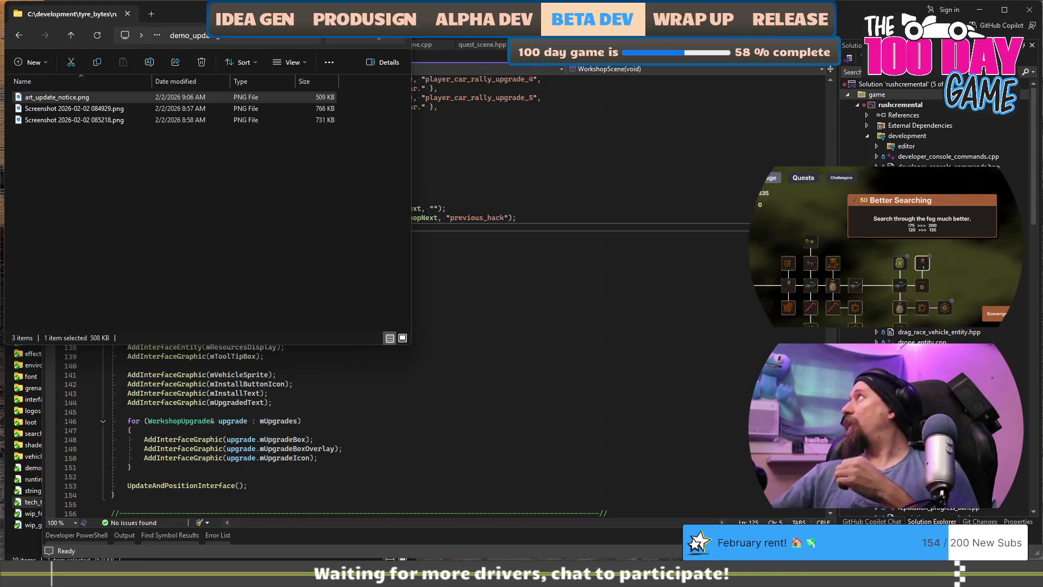
pyautogui.moveTo(945, 266)
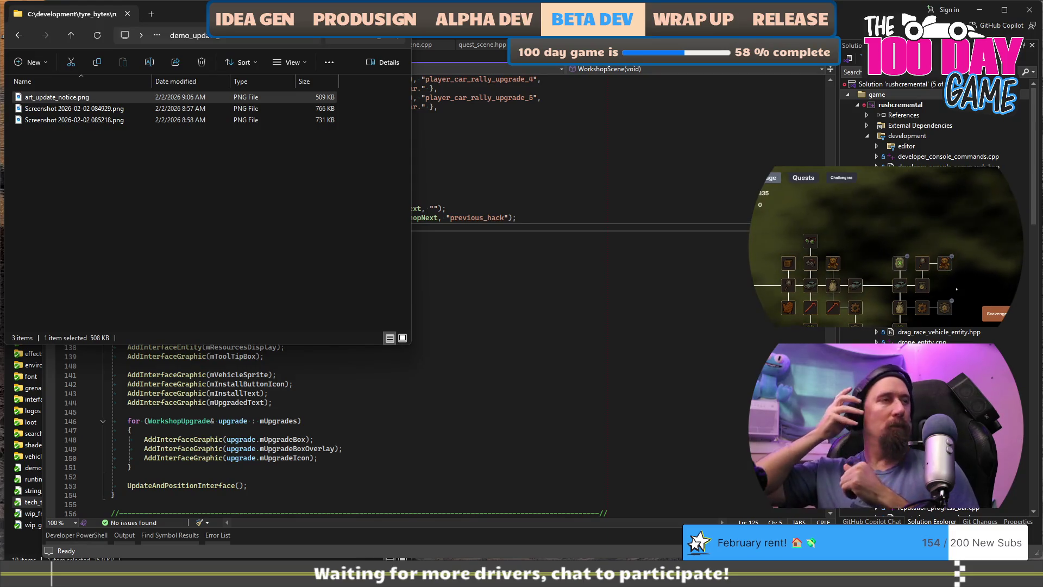
pyautogui.click(945, 265)
pyautogui.click(936, 295)
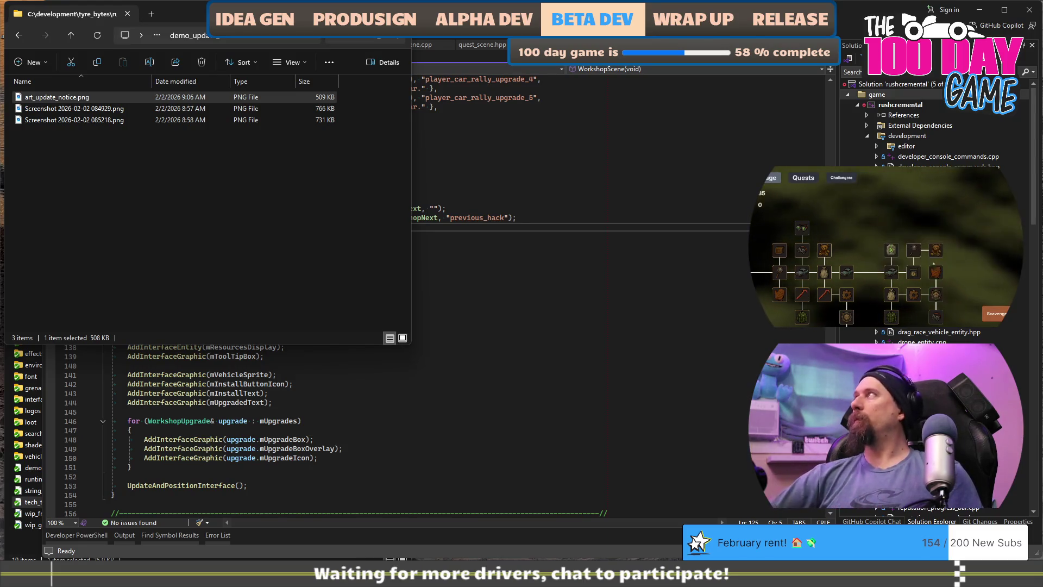
pyautogui.click(996, 313)
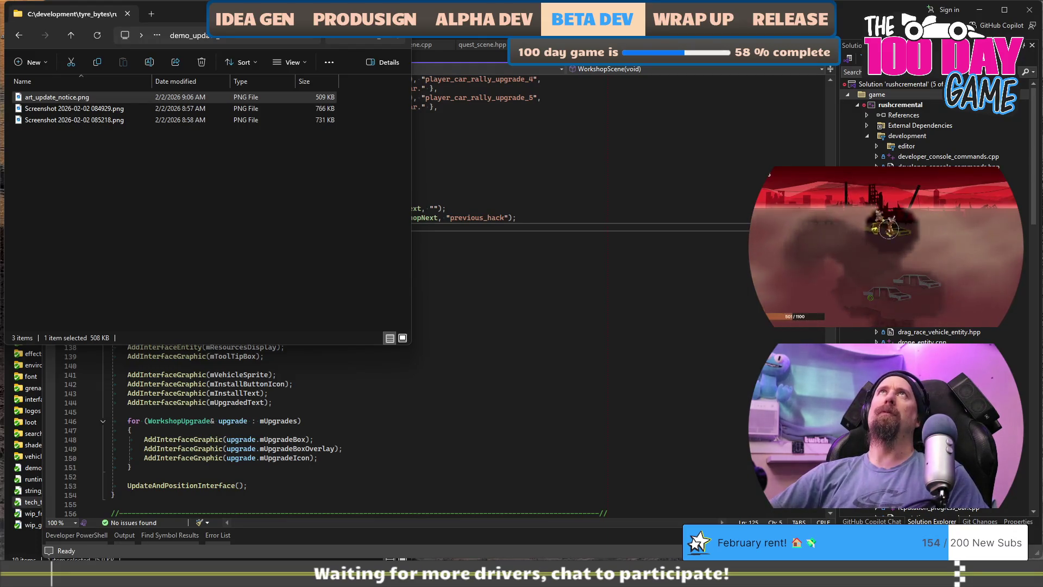
pyautogui.hotkey('alt', 'Tab')
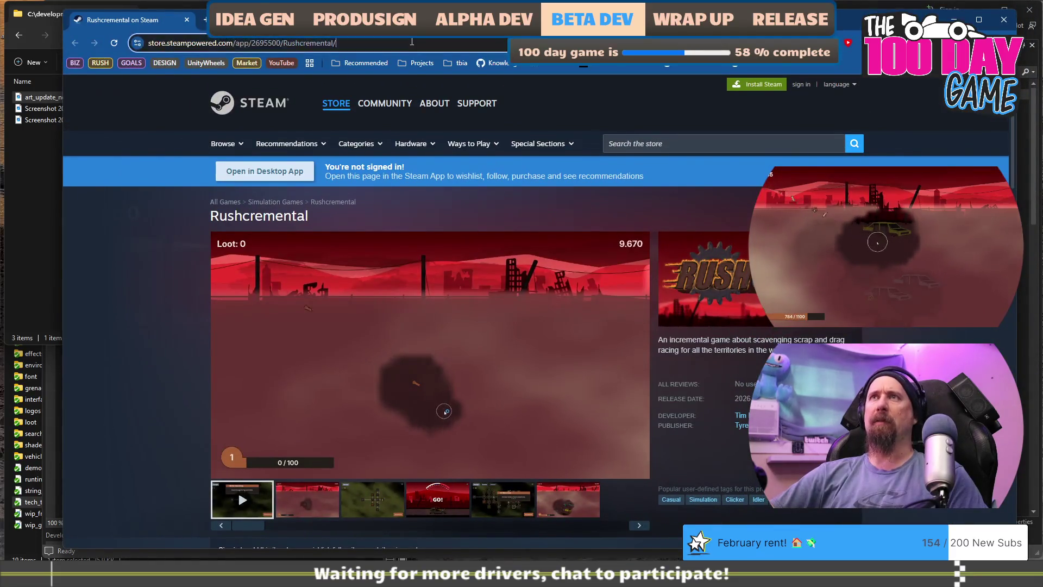
pyautogui.click(395, 42)
pyautogui.scroll(-10, 302, 261)
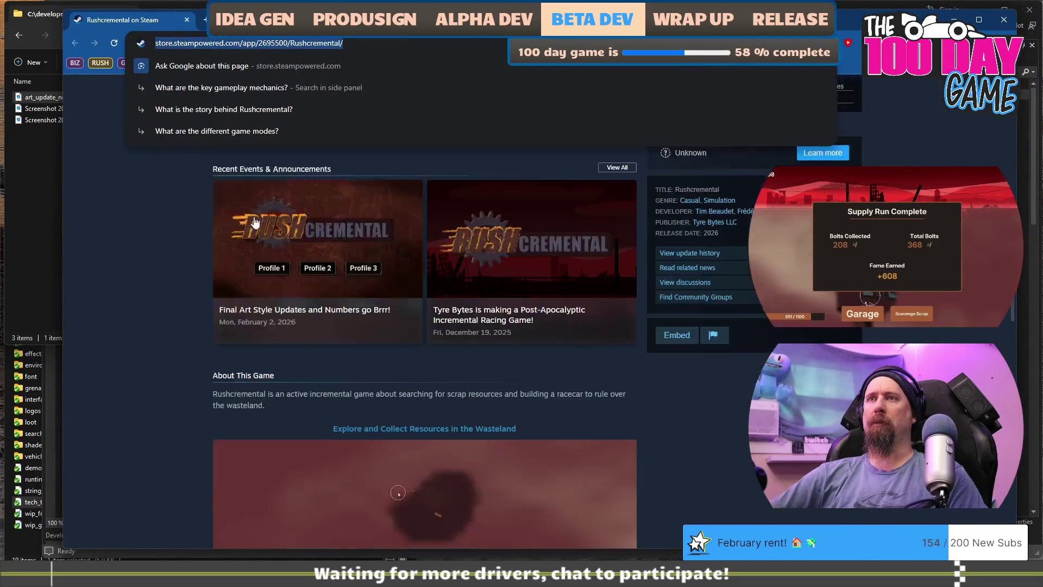
pyautogui.scroll(-4, 197, 227)
pyautogui.scroll(4, 196, 227)
pyautogui.click(200, 224)
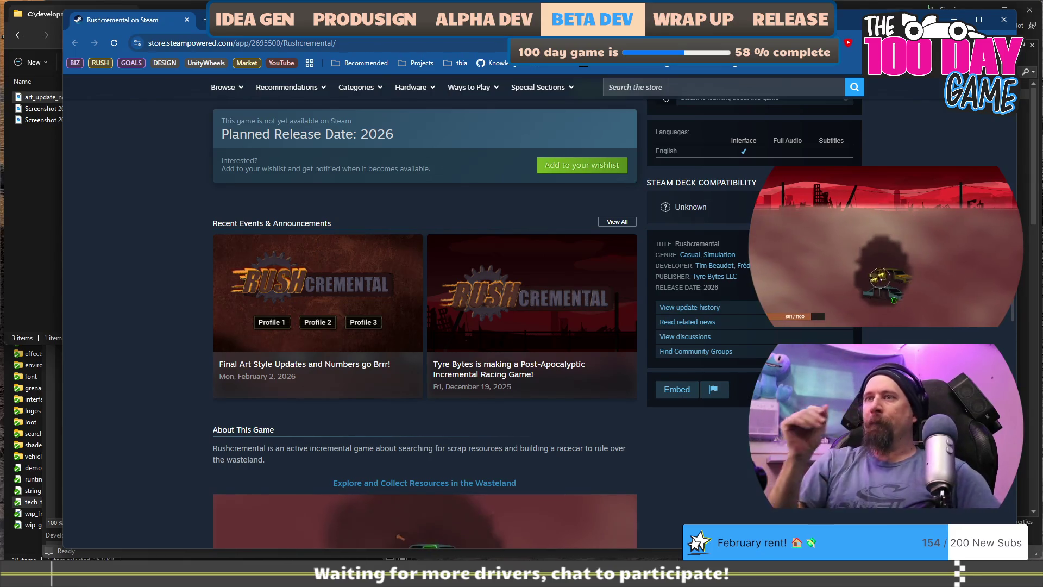
pyautogui.click(315, 283)
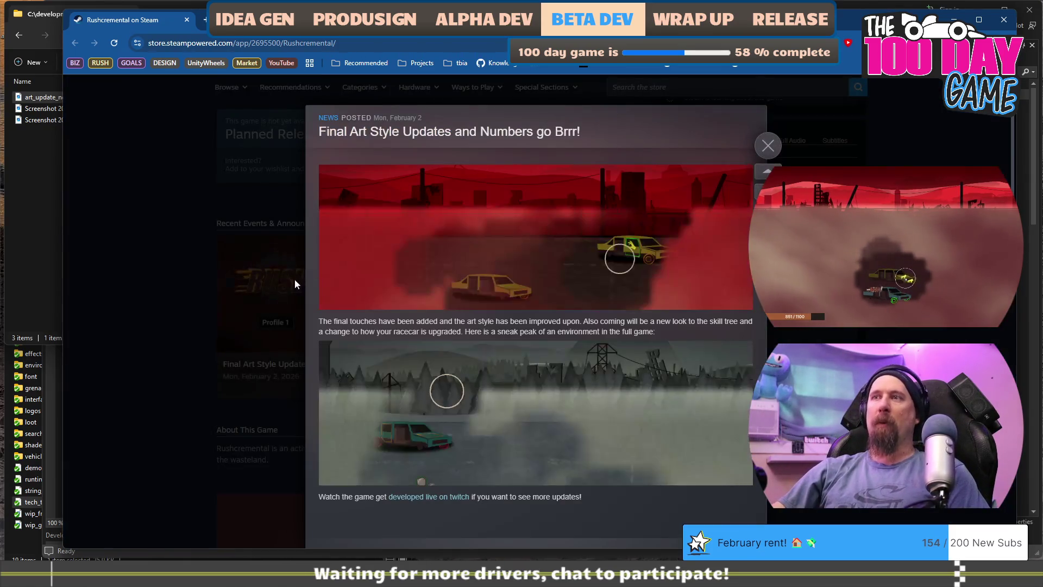
pyautogui.scroll(-10, 294, 274)
pyautogui.scroll(-3, 304, 269)
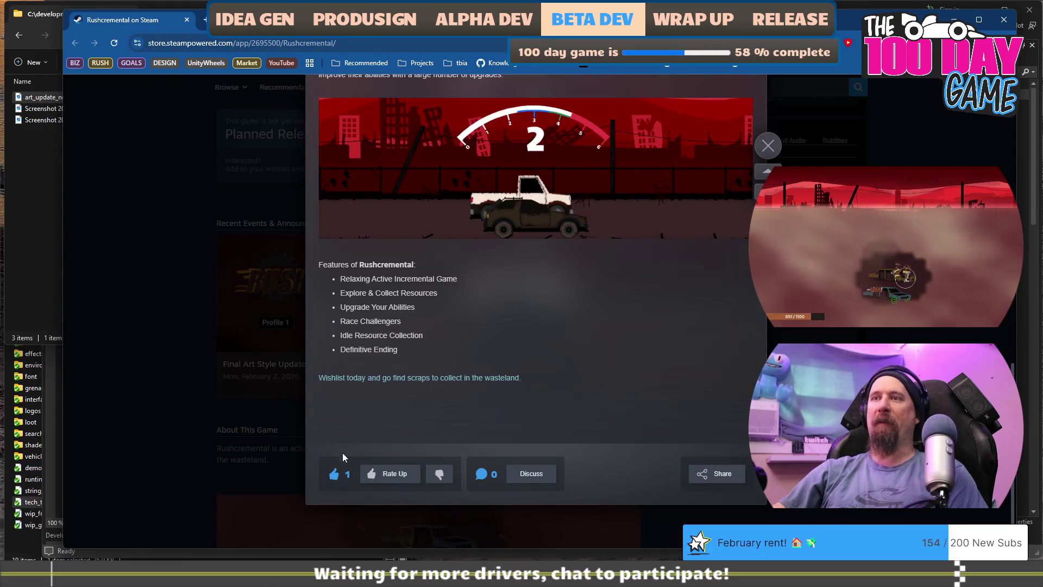
pyautogui.click(404, 473)
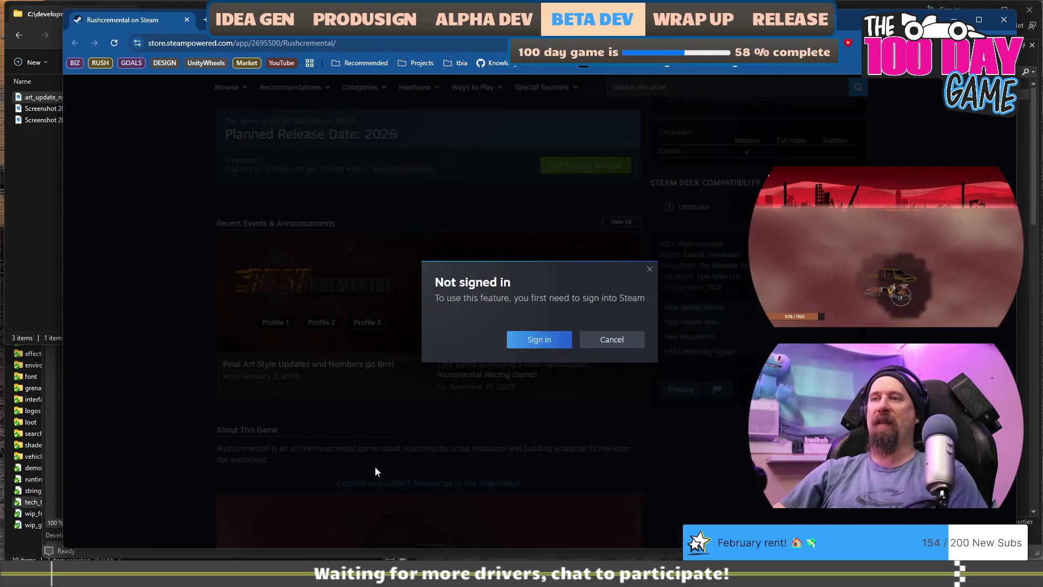
pyautogui.click(649, 269)
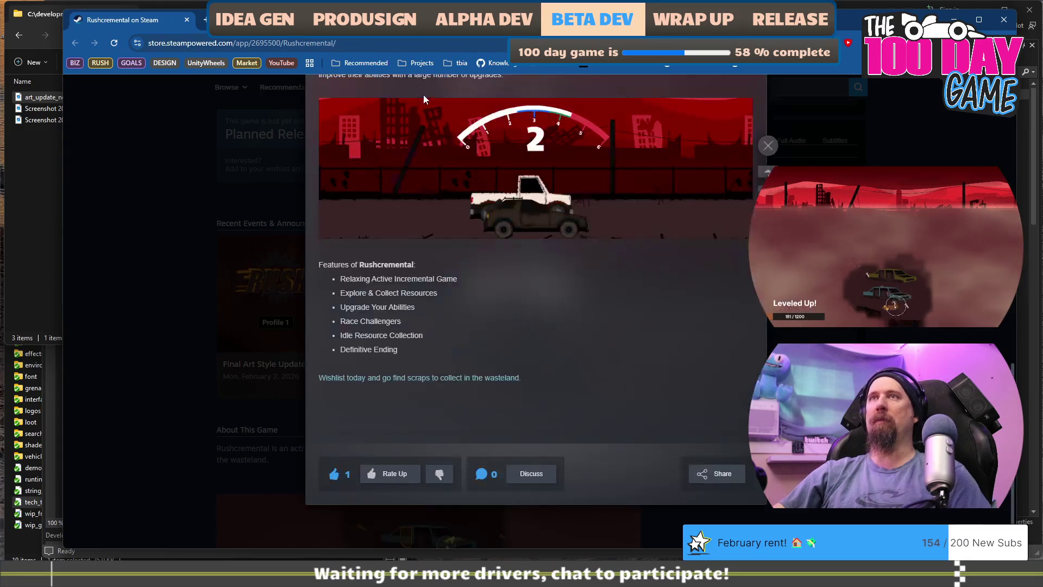
pyautogui.hotkey('ctrl', 'l')
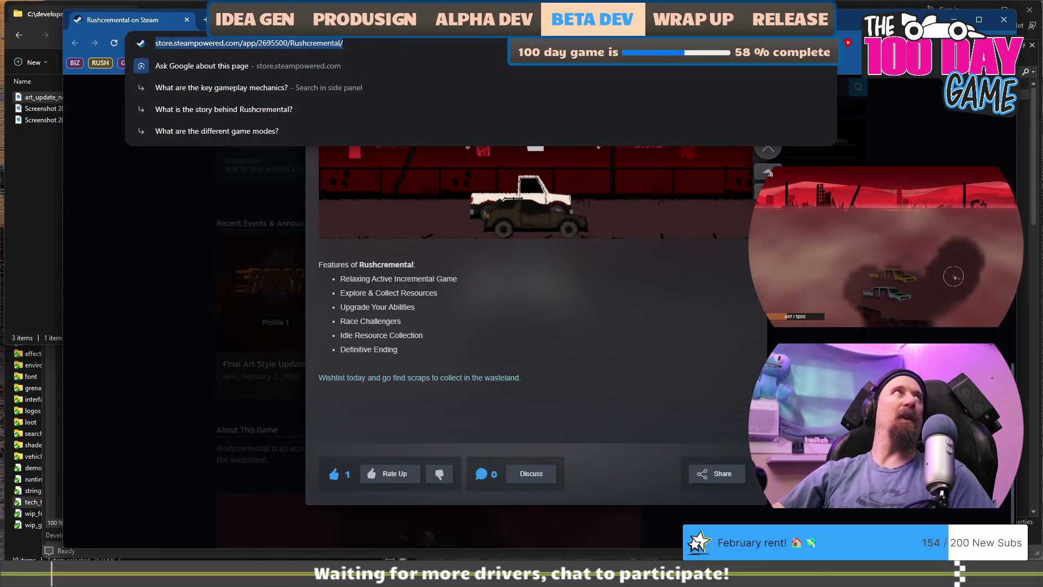
pyautogui.press('Escape')
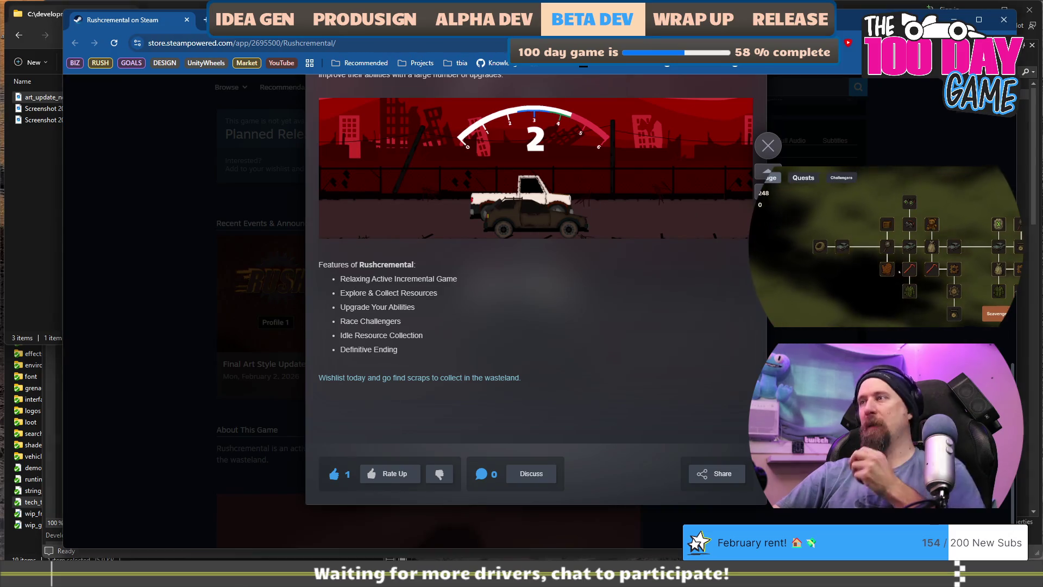
pyautogui.press('Escape')
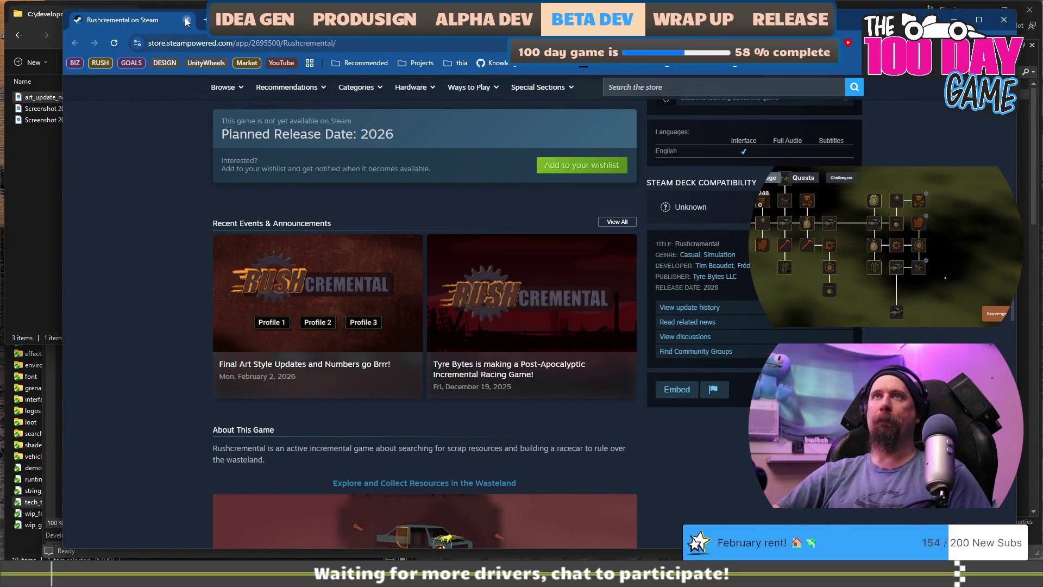
pyautogui.hotkey('ctrl', 'w')
pyautogui.moveTo(906, 204)
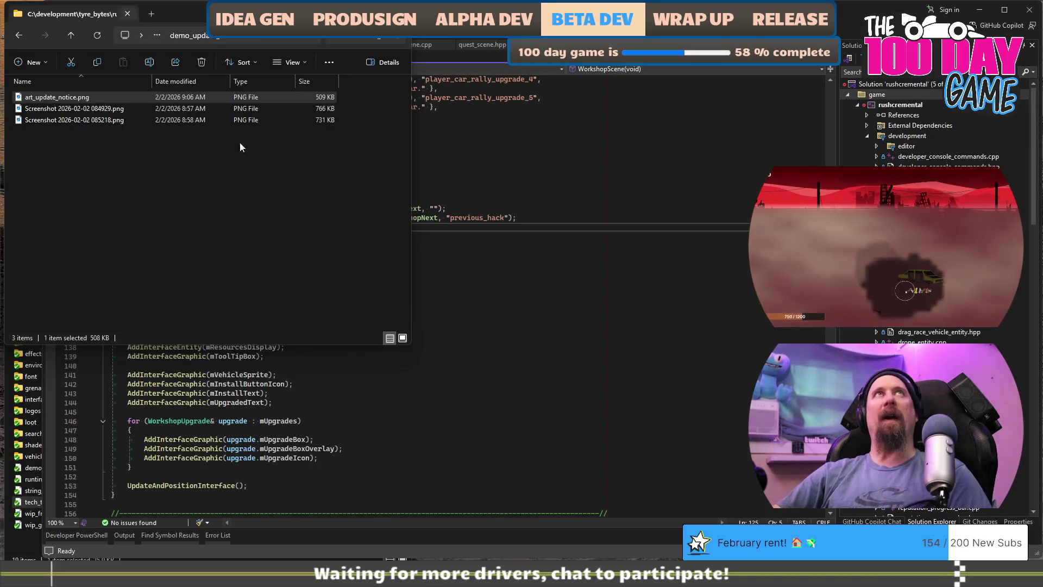
pyautogui.click(646, 228)
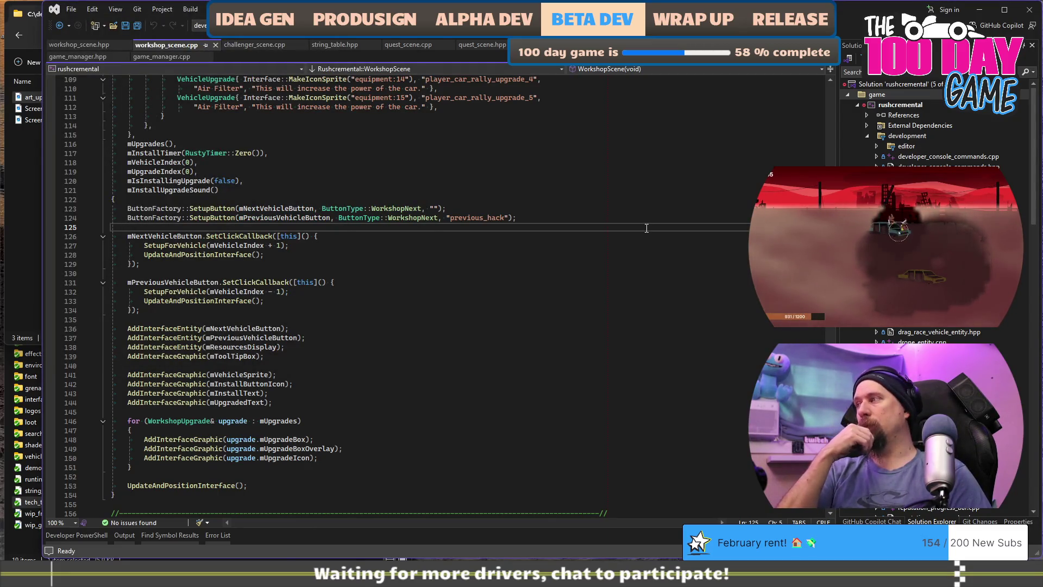
# Step: Review the marketing_campaign_rushcremental notes, then bring the 2026 Google Calendar window forward and move it left
pyautogui.hotkey('alt', 'Tab')
pyautogui.click(258, 455)
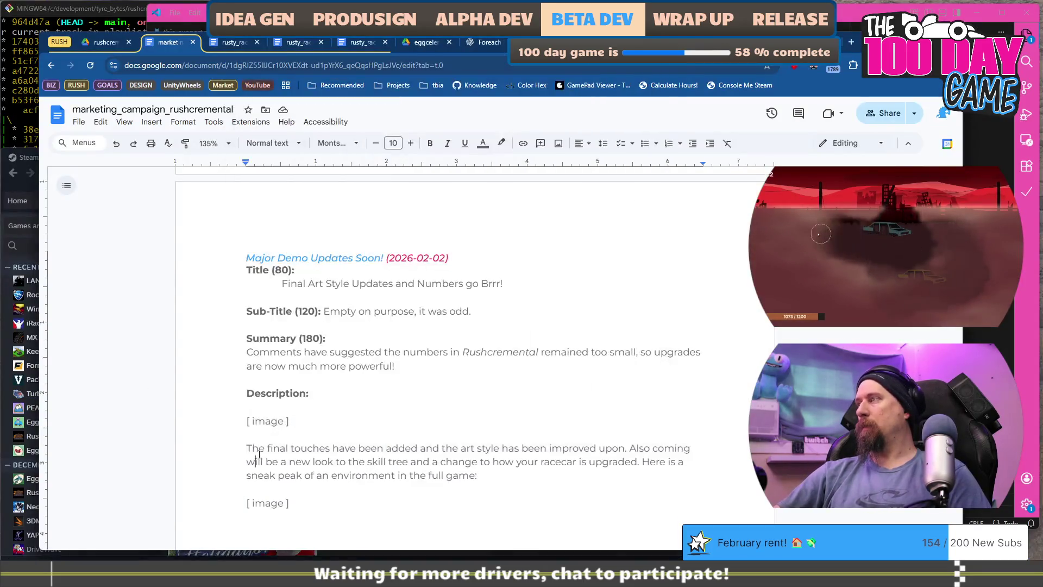
pyautogui.scroll(10, 298, 375)
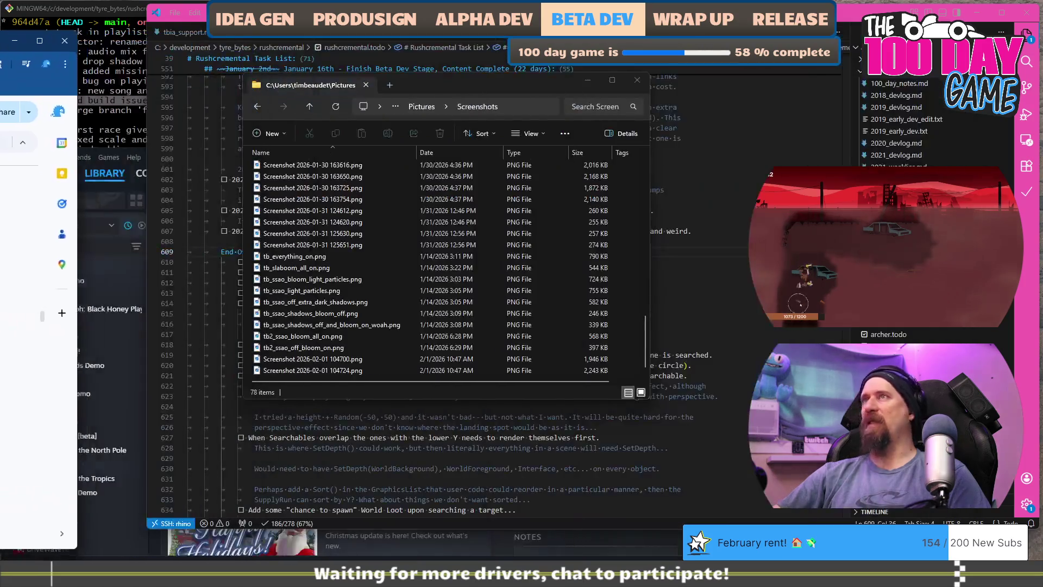
pyautogui.moveTo(848, 43); pyautogui.dragTo(891, 41)
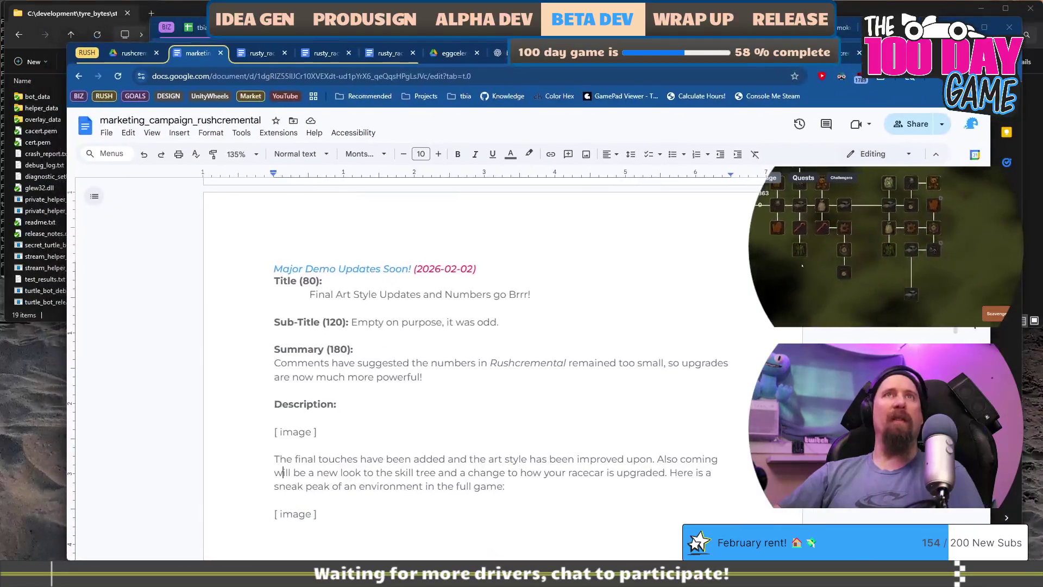
pyautogui.hotkey('alt', 'Tab')
pyautogui.moveTo(530, 30); pyautogui.dragTo(459, 38)
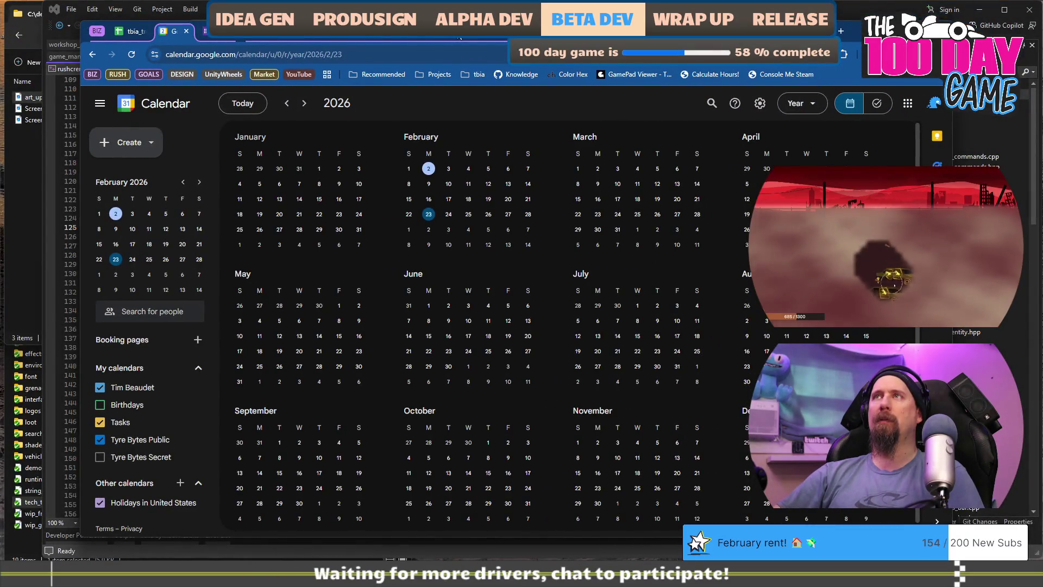
# Step: Check the announcement objective in GitHub's today.md, then go to the tbia_tracker_2026 spreadsheet
pyautogui.click(459, 37)
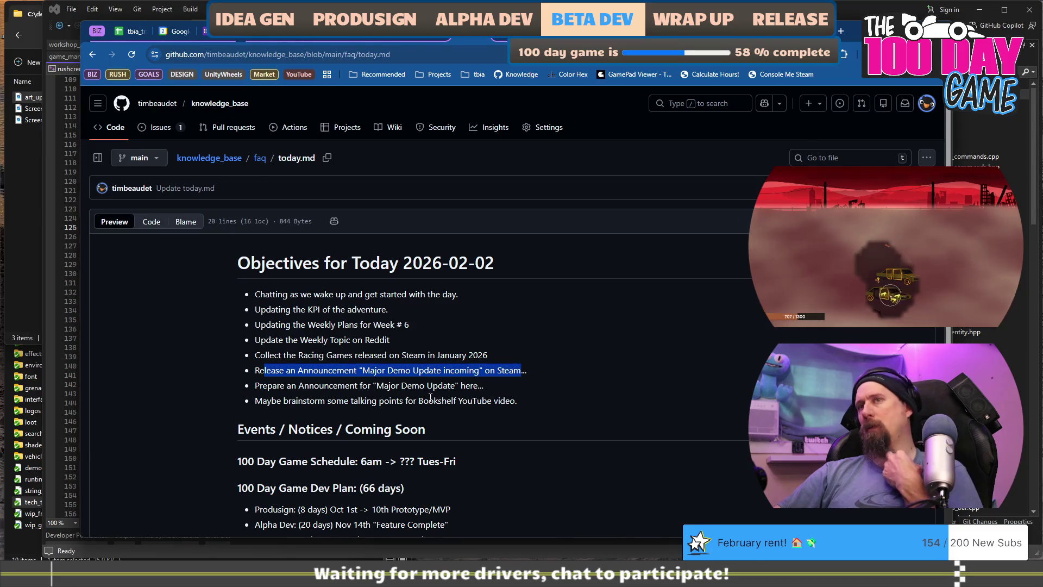
pyautogui.moveTo(484, 385)
pyautogui.mouseDown()
pyautogui.moveTo(255, 391)
pyautogui.moveTo(258, 400)
pyautogui.moveTo(529, 400)
pyautogui.mouseUp()
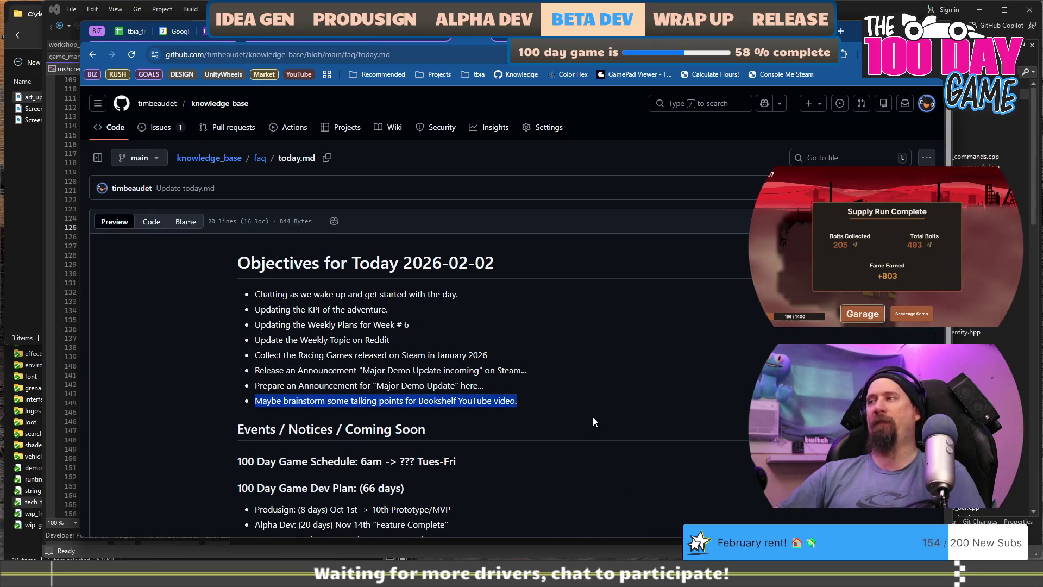
pyautogui.click(601, 399)
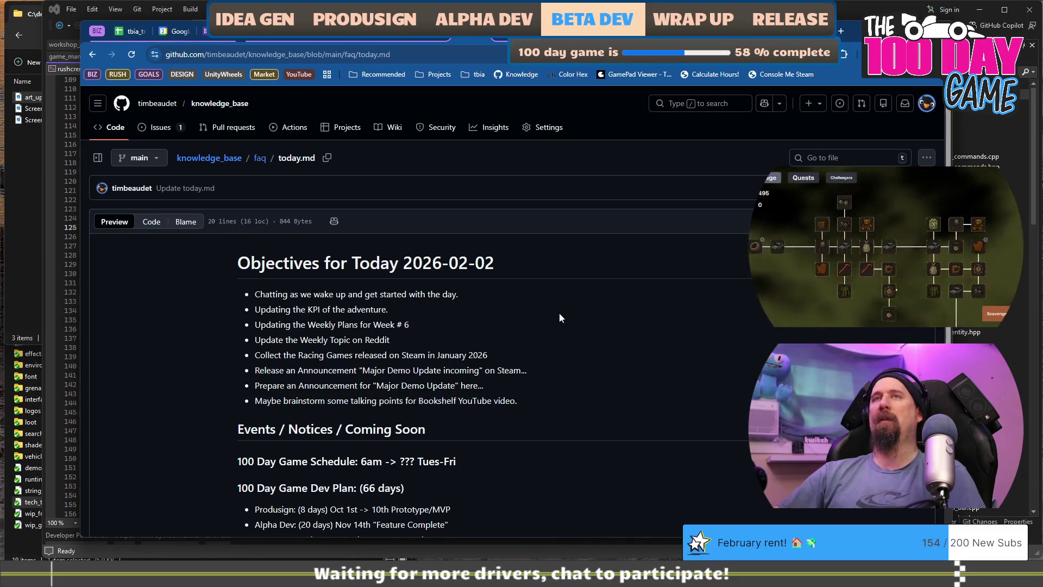
pyautogui.click(130, 31)
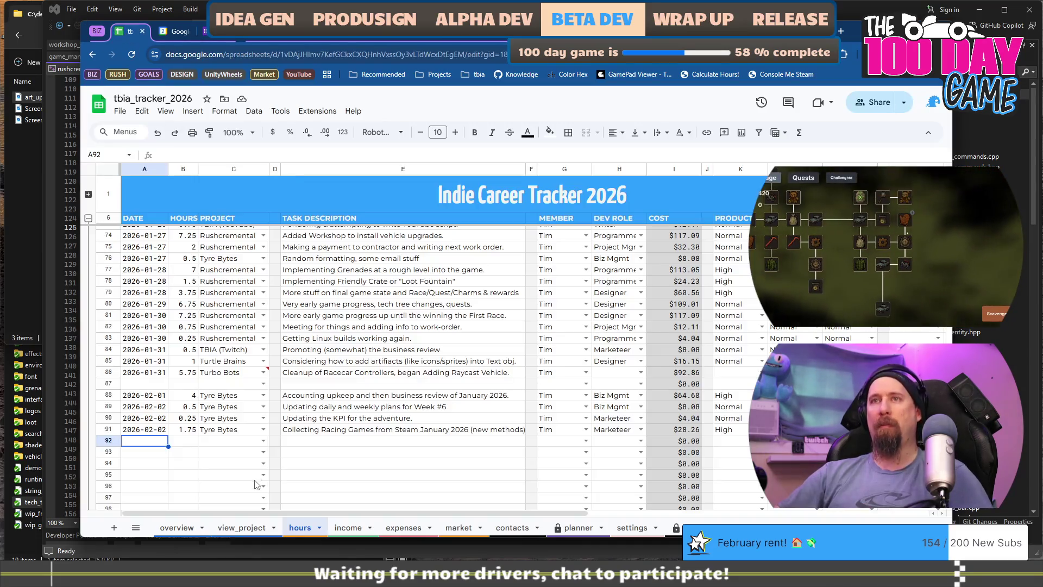
# Step: Start row 92 with today's date, 0.75 hours and the Rushcremental project
pyautogui.moveTo(193, 406); pyautogui.dragTo(193, 433)
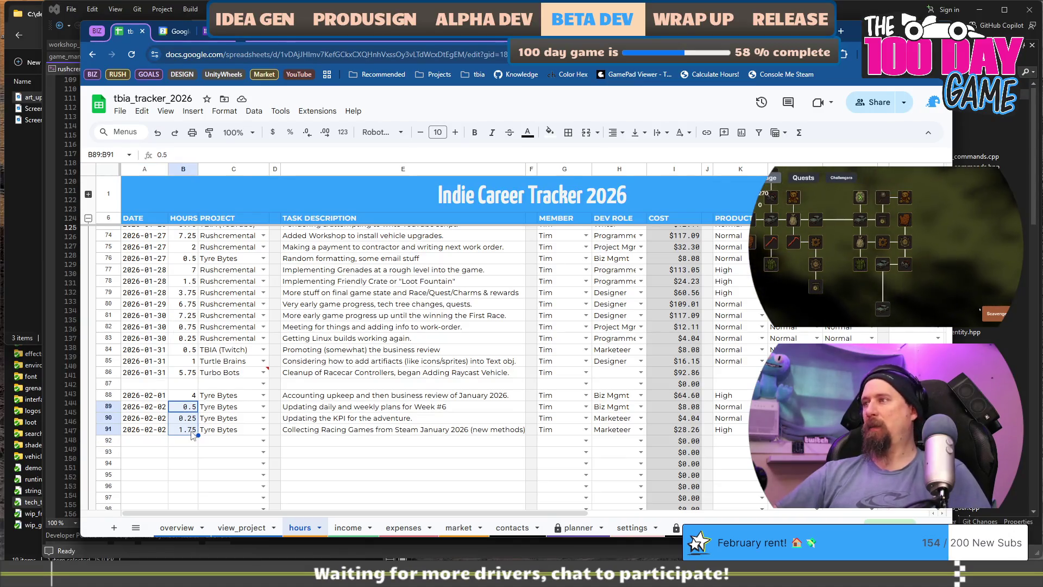
pyautogui.press('Left')
pyautogui.press('Down')
pyautogui.press('Down')
pyautogui.press('Down')
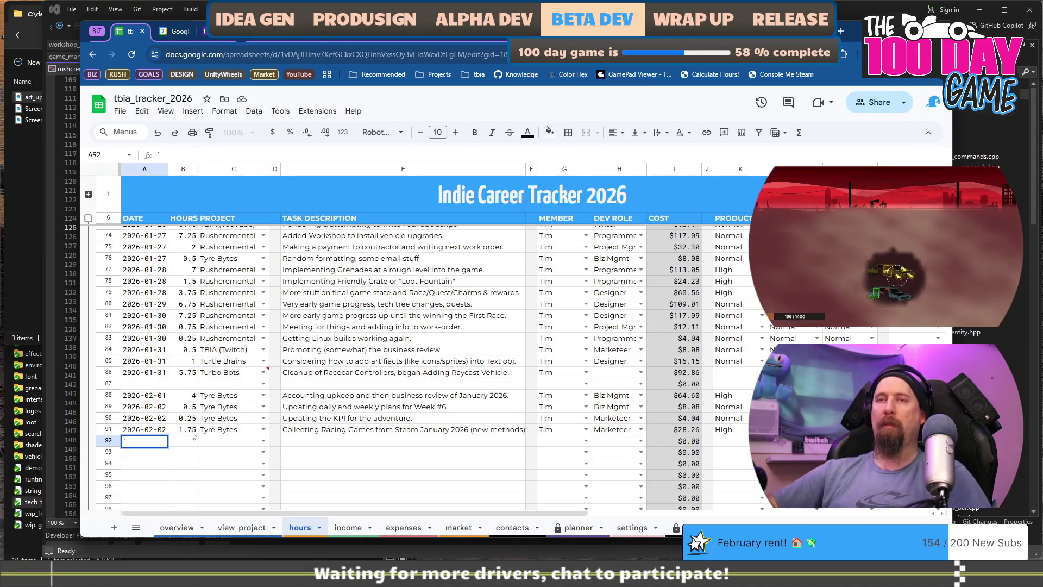
pyautogui.press('Tab')
pyautogui.write('0.75')
pyautogui.press('Tab')
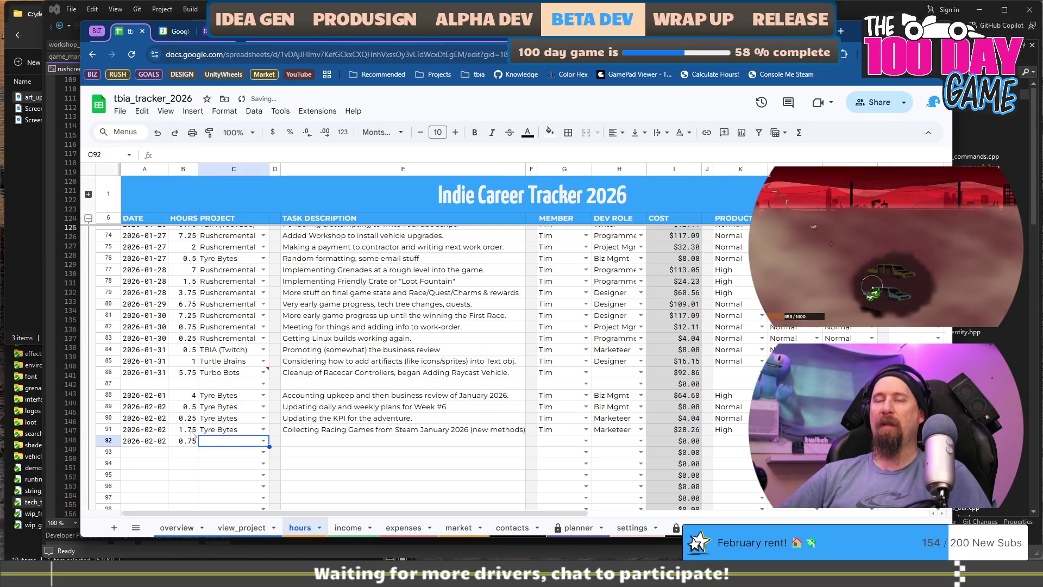
pyautogui.write('R')
pyautogui.press('Tab')
pyautogui.press('Tab')
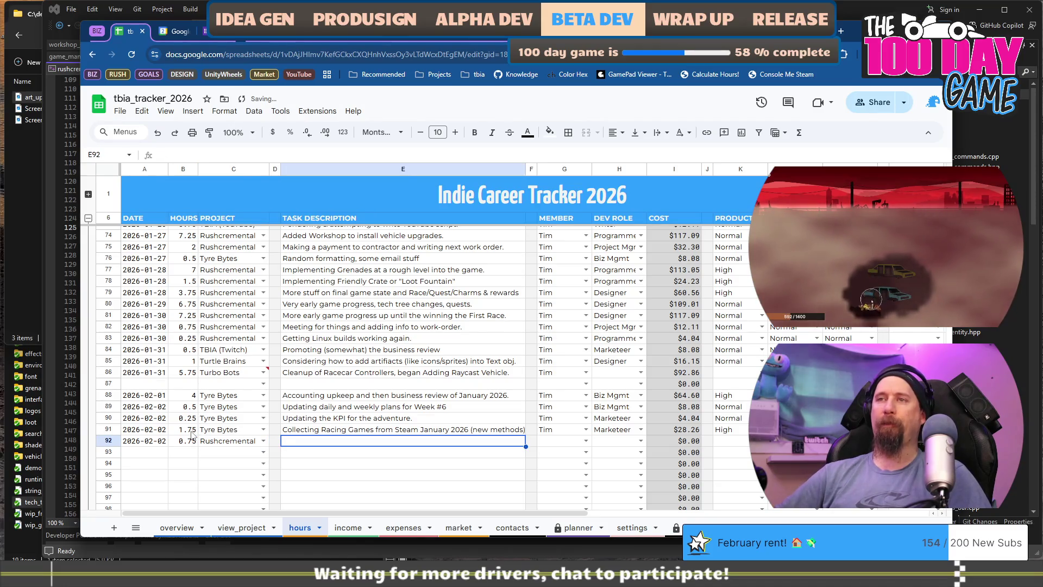
# Step: Enter the task 'Announcing the upcoming Demo Update (final art etc)' with the team member and Marketeer role
pyautogui.write('An')
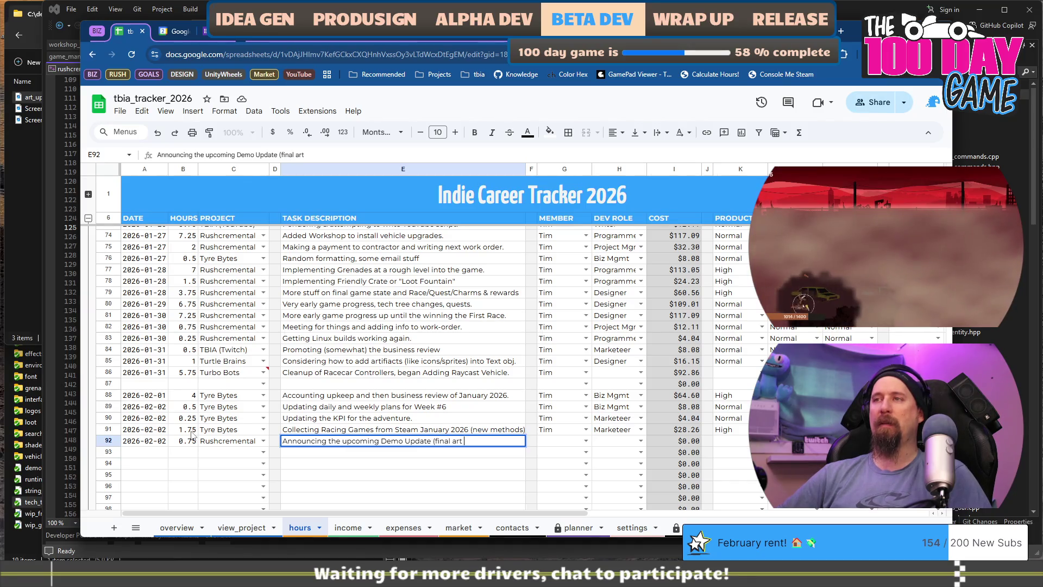
pyautogui.write(')')
pyautogui.press('Tab')
pyautogui.write('TR')
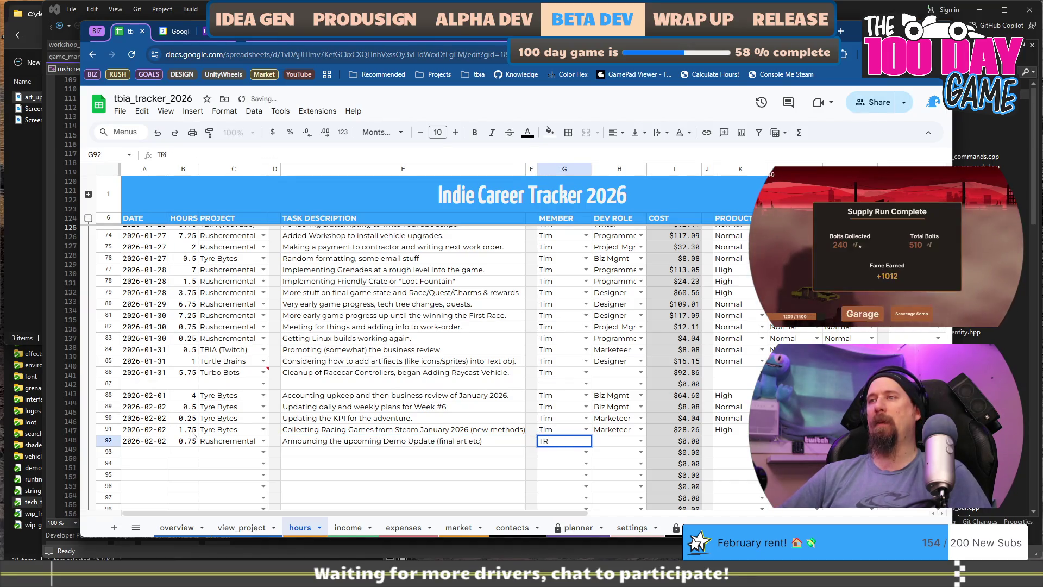
pyautogui.press('Tab')
pyautogui.write('M')
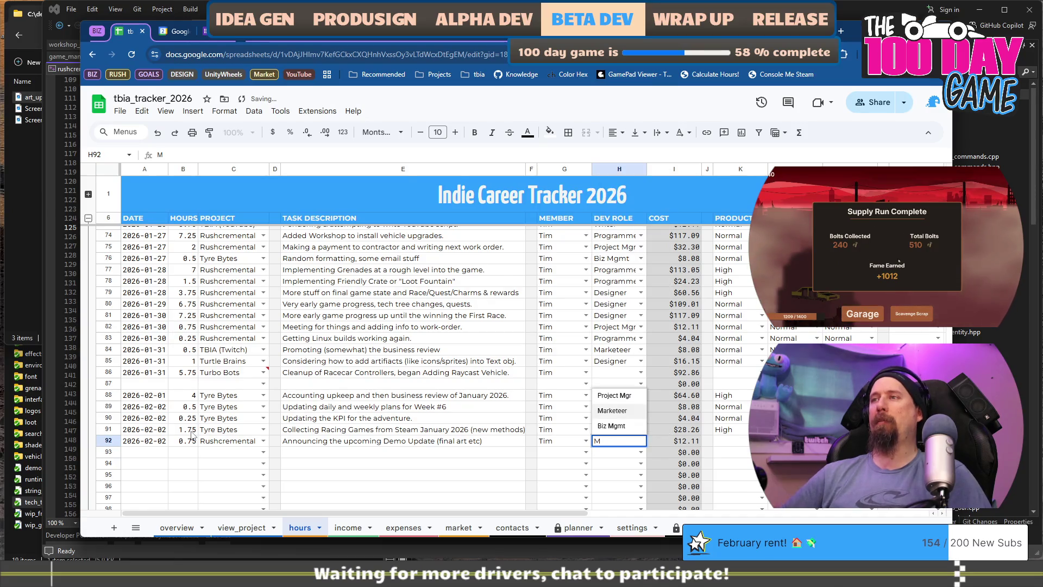
pyautogui.write('a')
pyautogui.press('Tab')
pyautogui.press('Tab')
pyautogui.press('Tab')
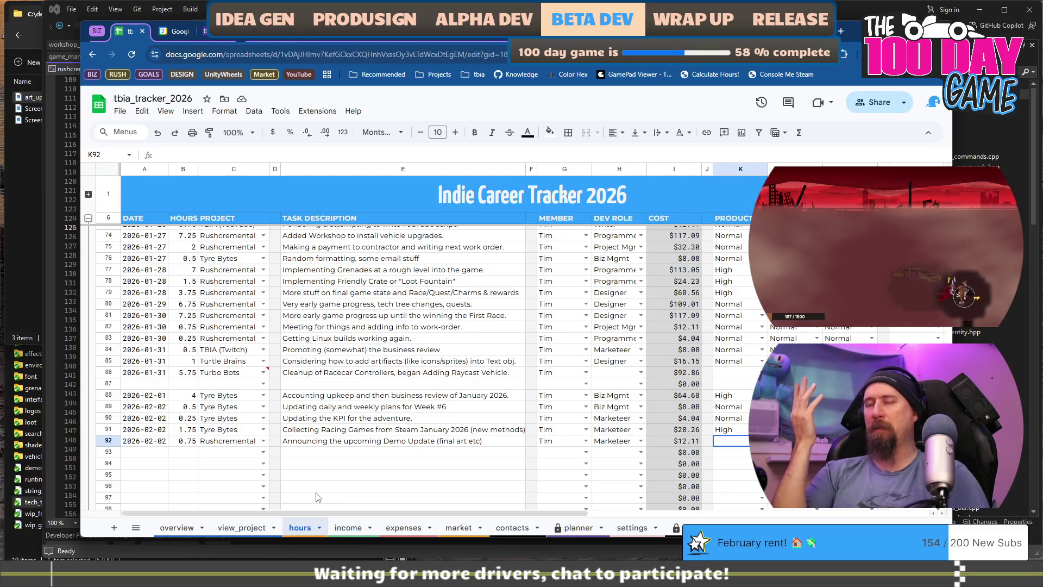
# Step: Rate row 92 as High instead of Very High and finish the row
pyautogui.write('Very High')
pyautogui.press('Tab')
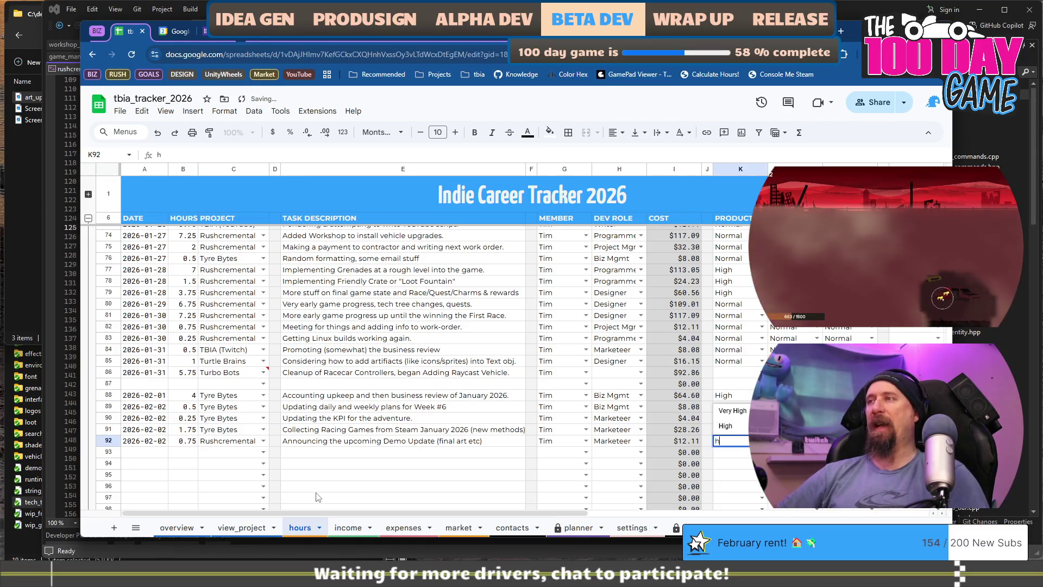
pyautogui.write('igh')
pyautogui.press('Tab')
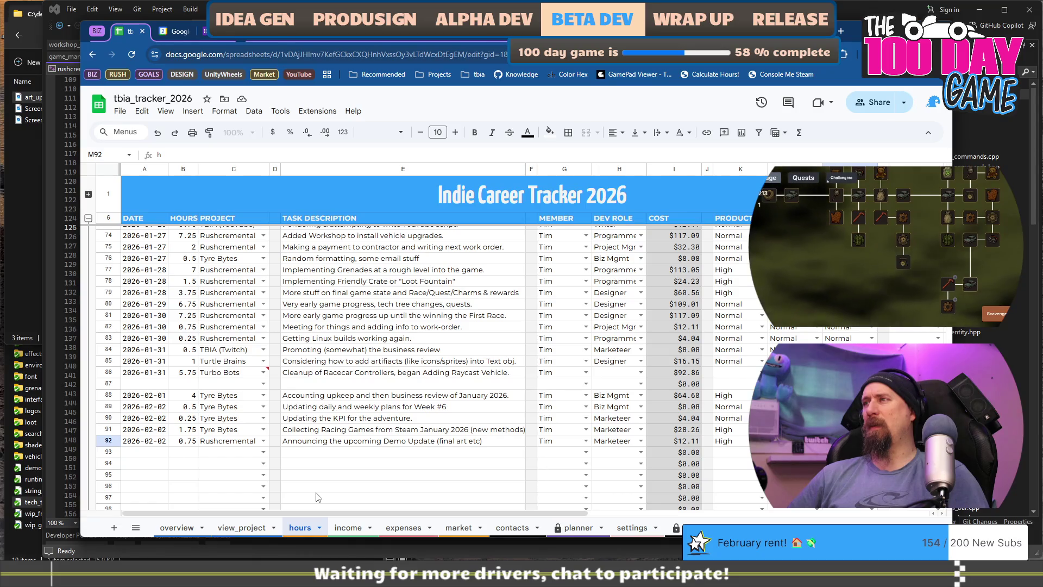
pyautogui.press('Return')
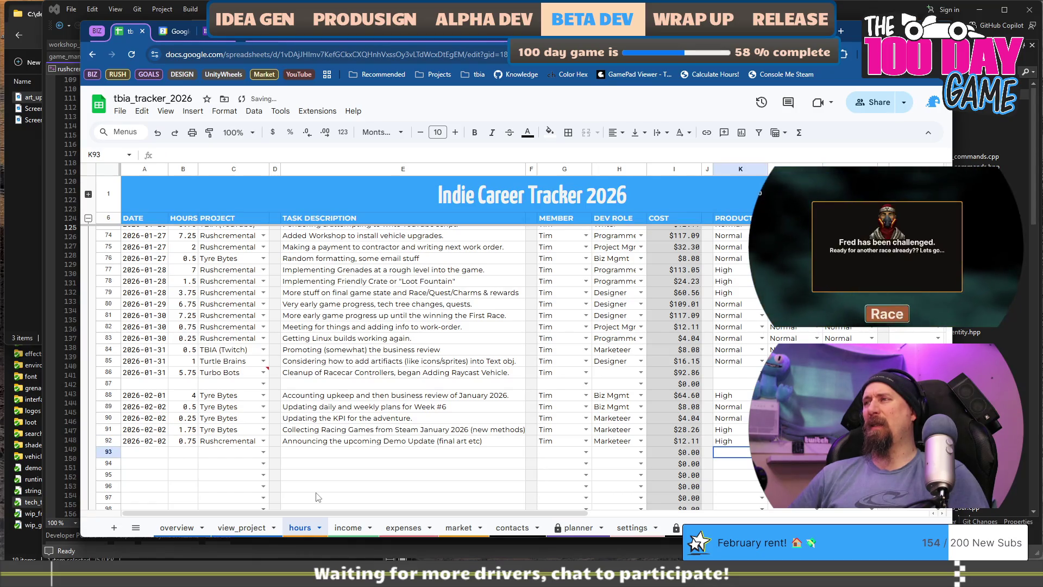
# Step: Leave row 93 empty by cancelling the stray entry in K93
pyautogui.press('Home')
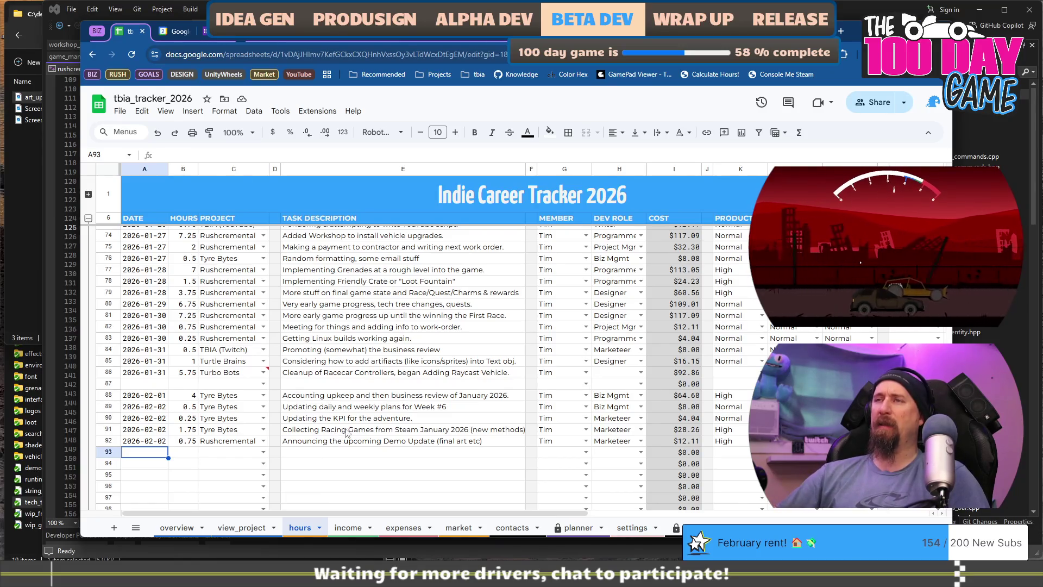
pyautogui.press('Right')
pyautogui.press('Right')
pyautogui.press('Right')
pyautogui.write('h')
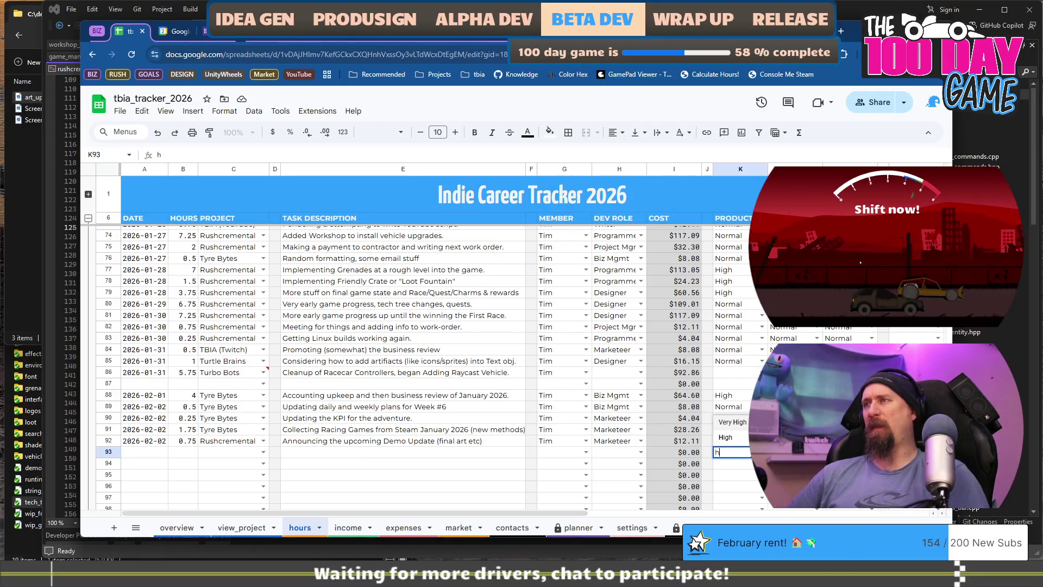
pyautogui.press('Escape')
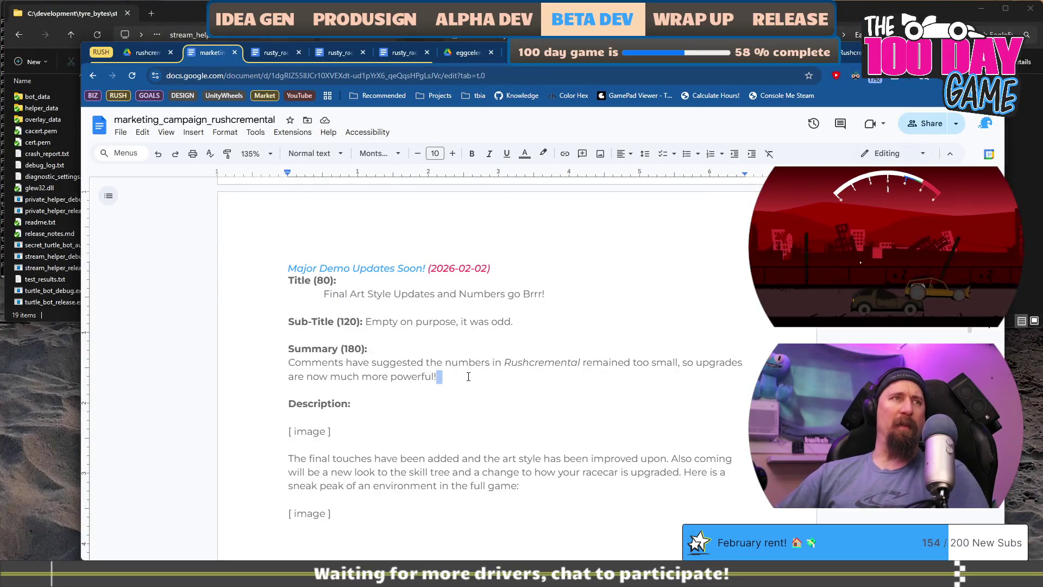
# Step: Insert the first game screenshot under Description and delete its [ image ] placeholder
pyautogui.scroll(4, 461, 370)
pyautogui.scroll(-5, 462, 375)
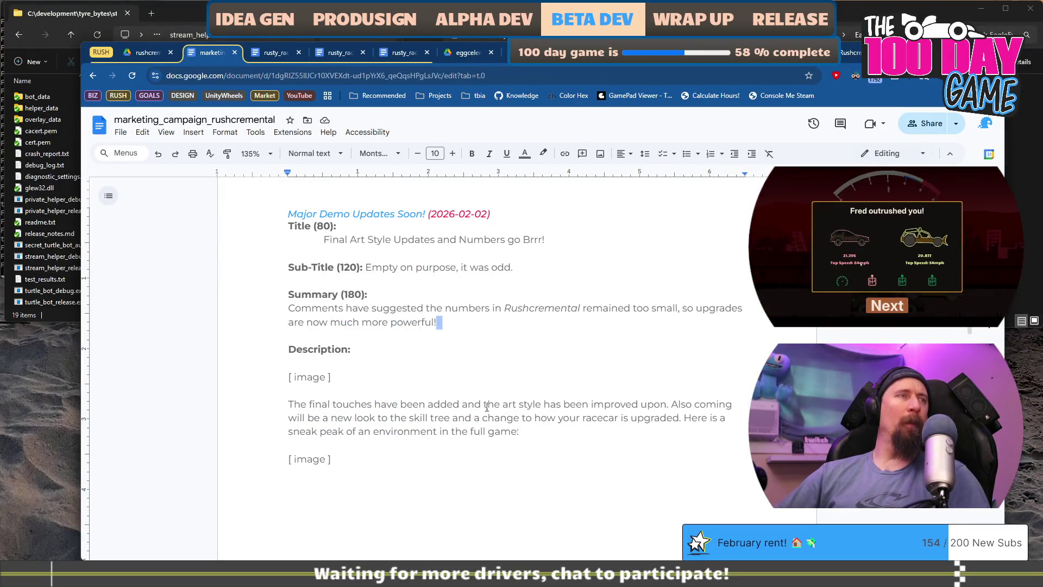
pyautogui.scroll(8, 487, 407)
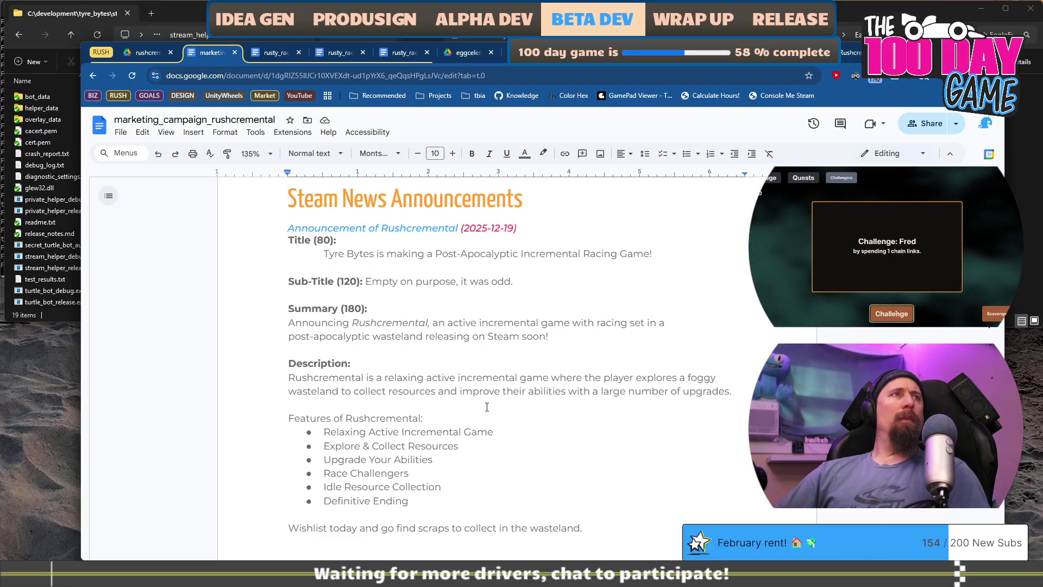
pyautogui.scroll(-10, 455, 387)
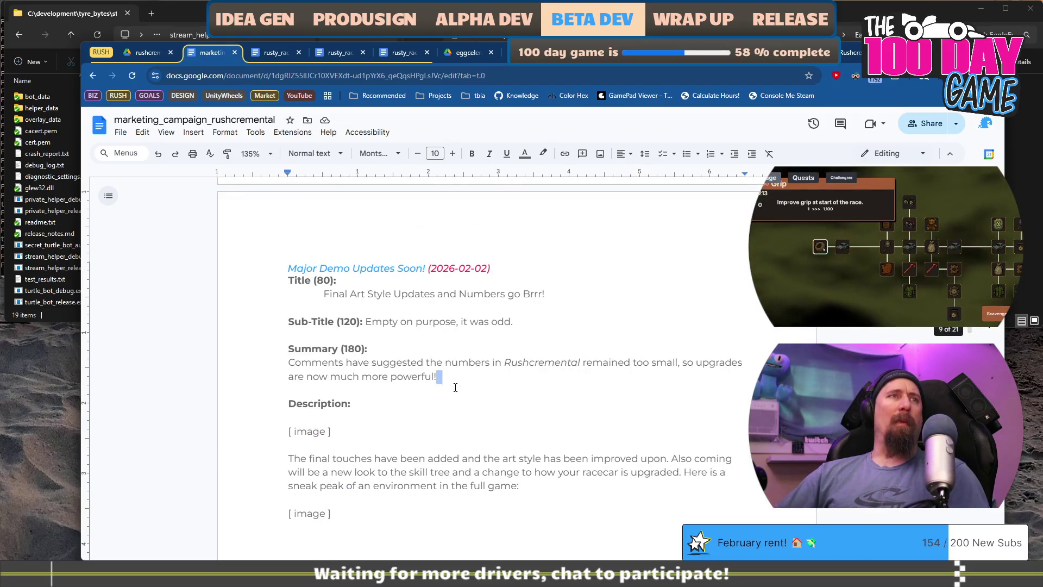
pyautogui.click(433, 458)
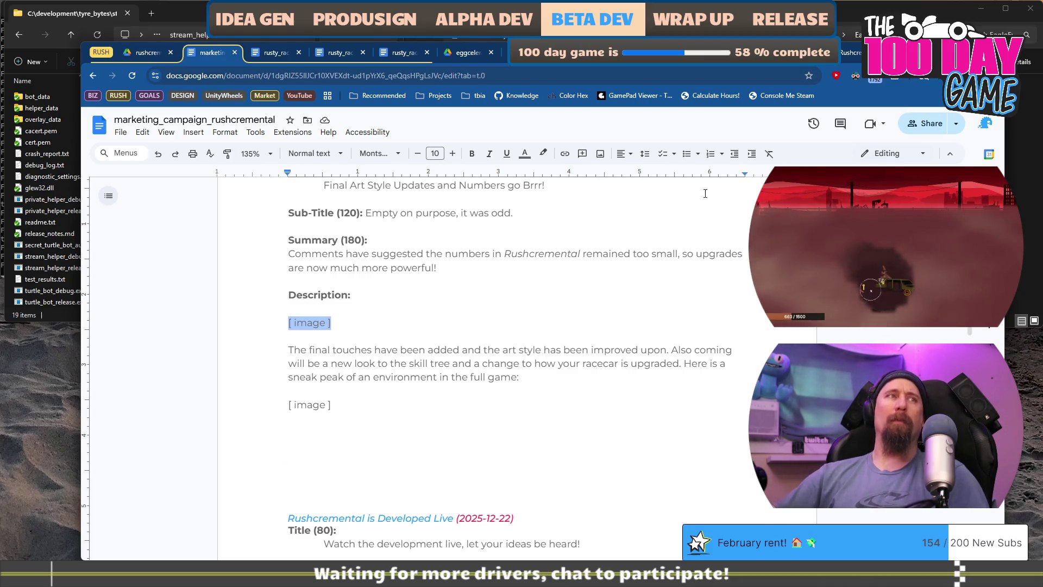
pyautogui.hotkey('alt', 'Tab')
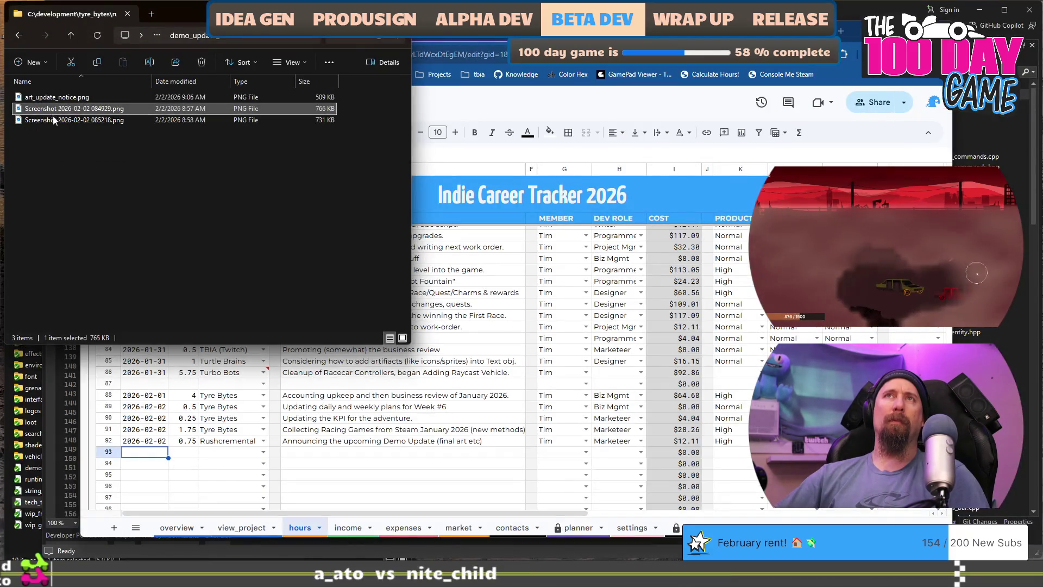
pyautogui.hotkey('alt', 'Tab')
pyautogui.moveTo(46, 114)
pyautogui.mouseDown()
pyautogui.moveTo(396, 233)
pyautogui.moveTo(350, 269)
pyautogui.moveTo(380, 320)
pyautogui.mouseUp()
pyautogui.hotkey('shift', 'Home')
pyautogui.press('BackSpace')
pyautogui.press('BackSpace')
# Step: Insert the red environment screenshot at the second image placeholder
pyautogui.scroll(-2, 372, 323)
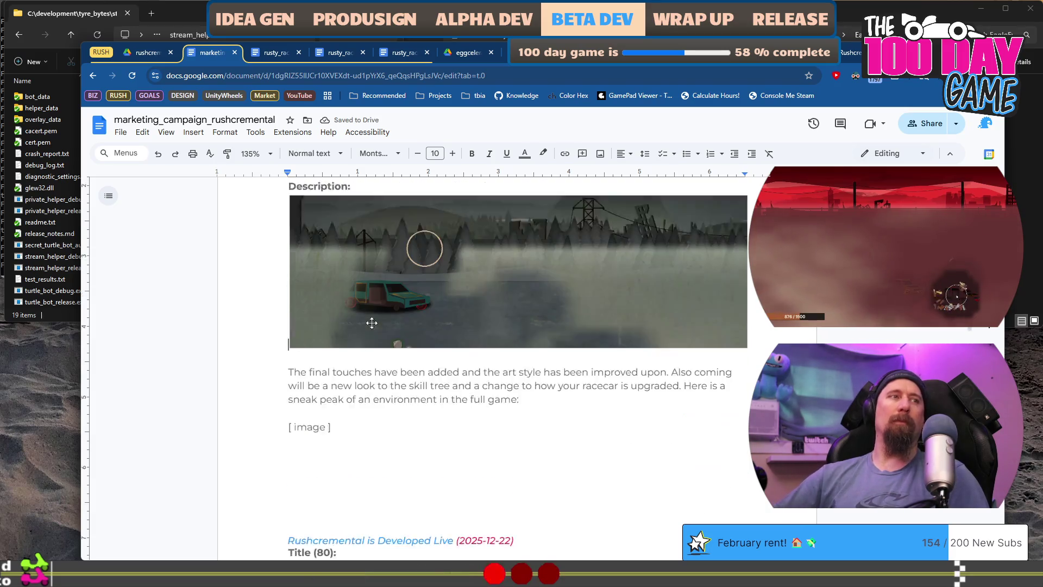
pyautogui.scroll(-1, 371, 323)
pyautogui.click(362, 384)
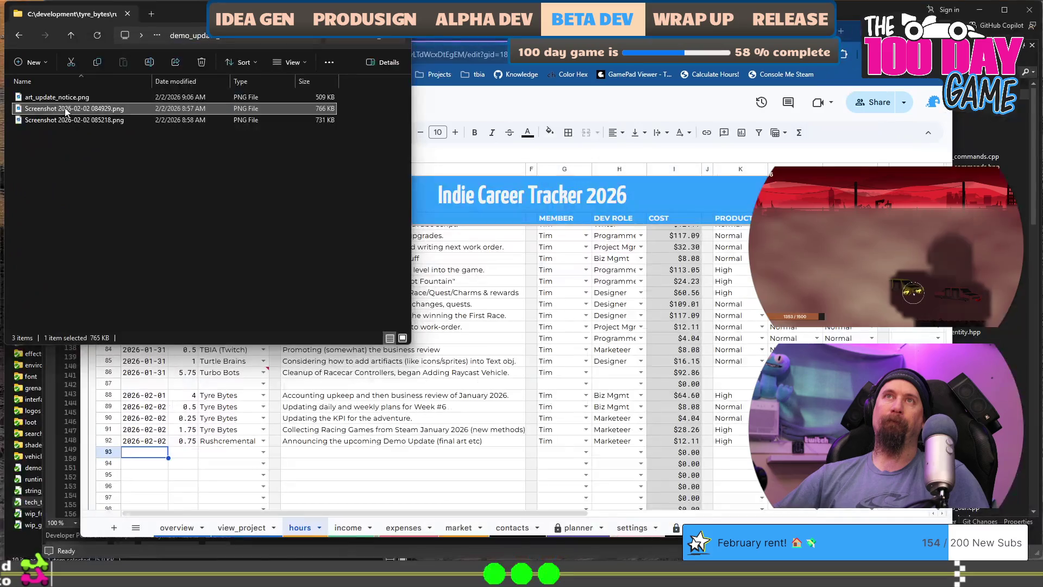
pyautogui.hotkey('alt', 'Tab')
pyautogui.hotkey('alt', 'Tab')
pyautogui.moveTo(68, 127)
pyautogui.mouseDown()
pyautogui.moveTo(454, 419)
pyautogui.moveTo(396, 365)
pyautogui.mouseUp()
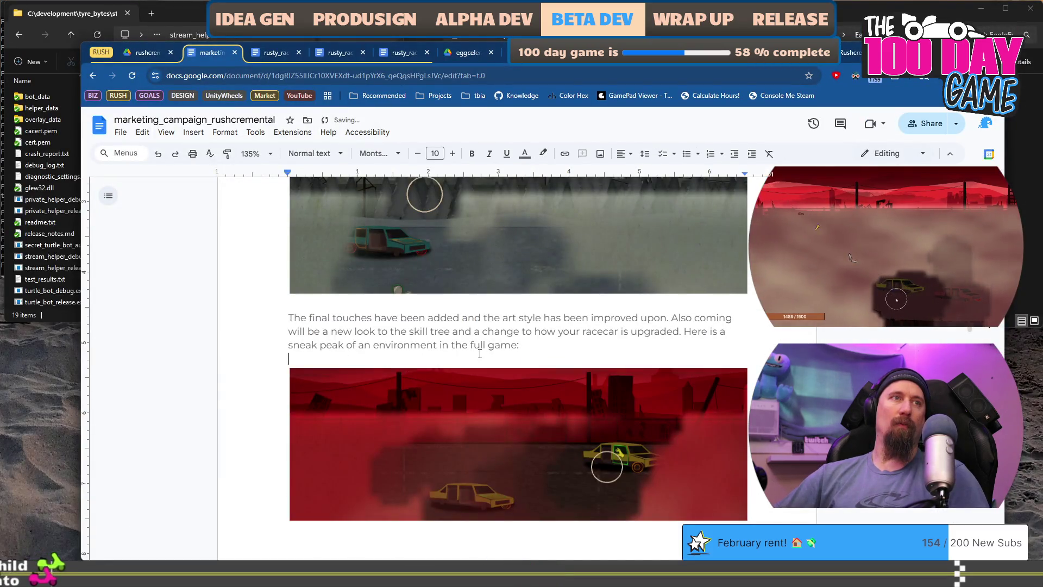
# Step: Paste a copy of the whole Major Demo Updates section below the red screenshot
pyautogui.scroll(-10, 473, 348)
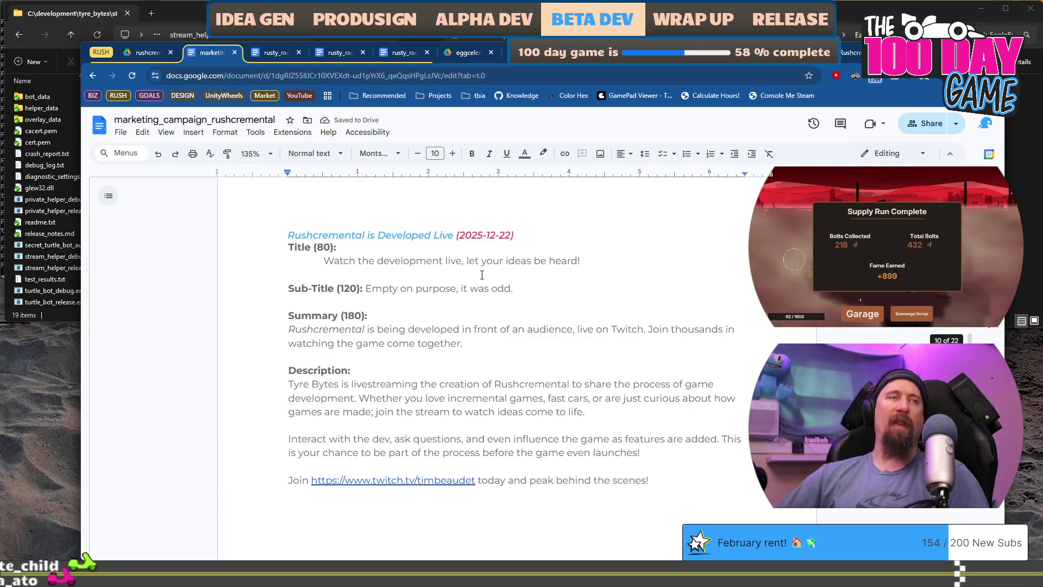
pyautogui.scroll(10, 601, 233)
pyautogui.scroll(6, 600, 233)
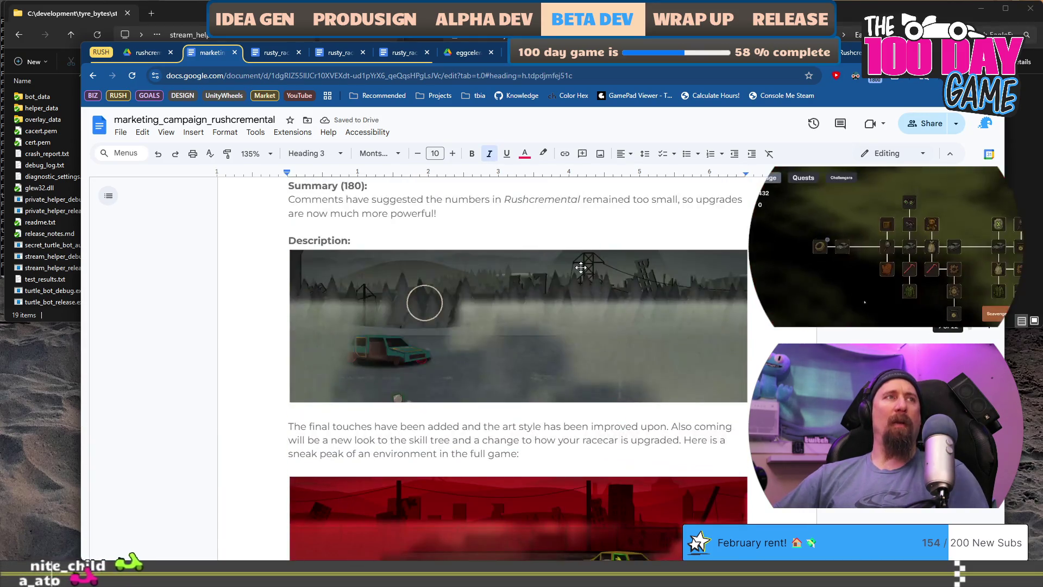
pyautogui.scroll(-5, 582, 268)
pyautogui.scroll(1, 687, 361)
pyautogui.scroll(6, 618, 437)
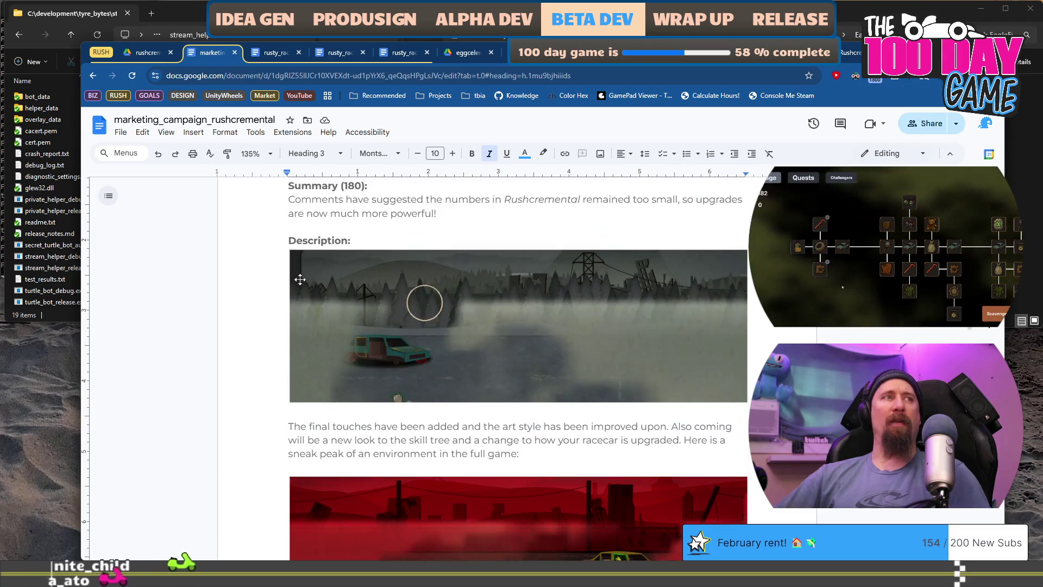
pyautogui.keyDown('shift'); pyautogui.click(285, 260); pyautogui.keyUp('shift')
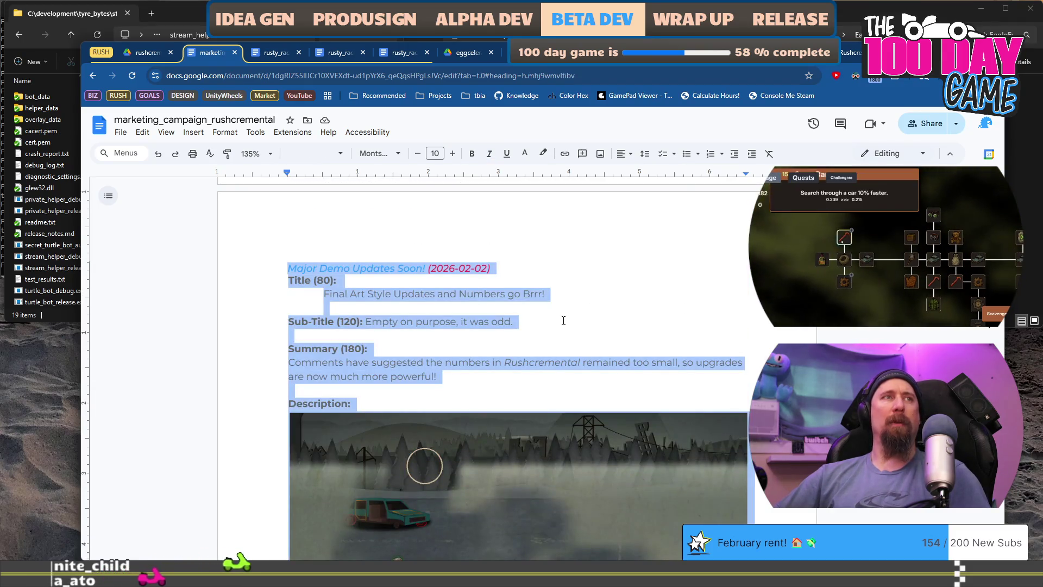
pyautogui.scroll(-17, 563, 319)
pyautogui.scroll(5, 443, 259)
pyautogui.click(397, 301)
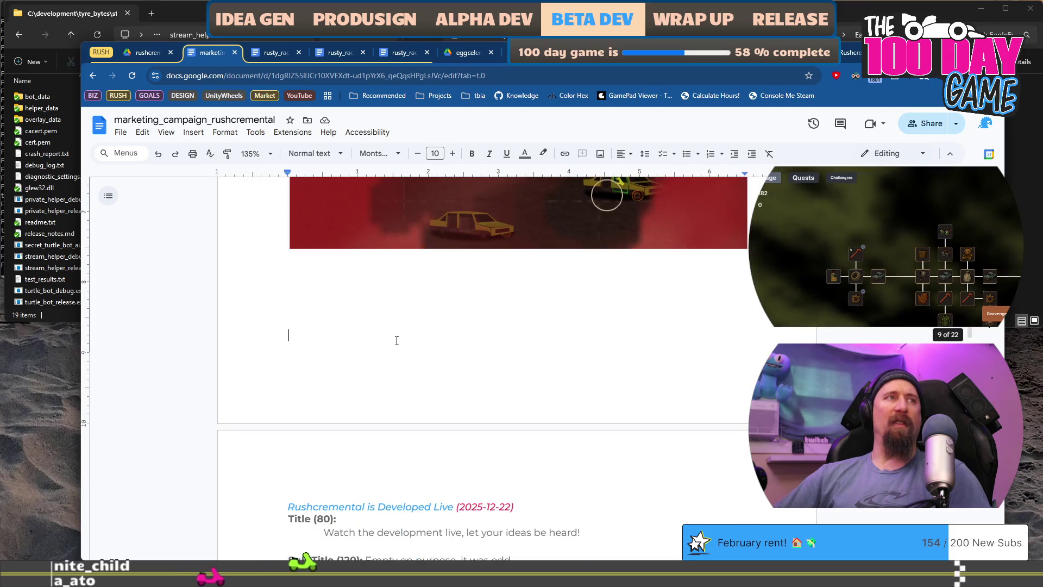
pyautogui.press('Return')
pyautogui.hotkey('ctrl', 'v')
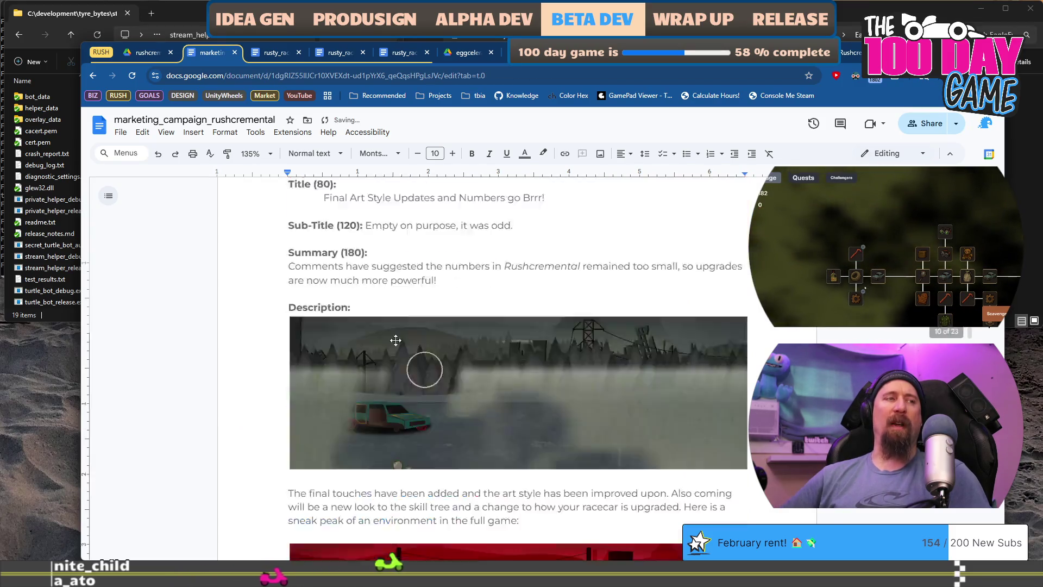
pyautogui.scroll(-4, 395, 340)
# Step: Change the copied heading's date to 2026-02-?? and select the old title text
pyautogui.scroll(10, 396, 340)
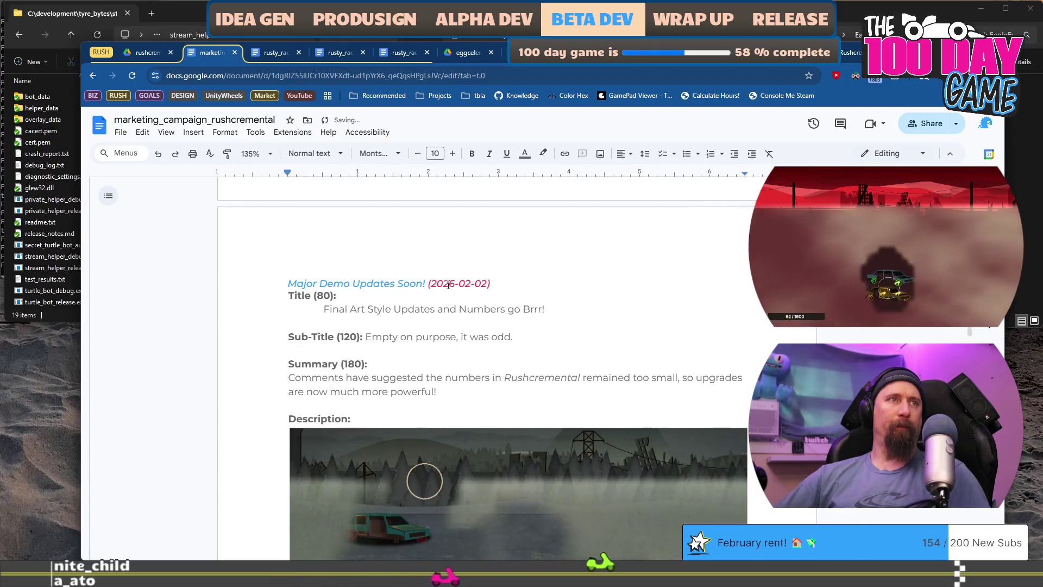
pyautogui.doubleClick(483, 279)
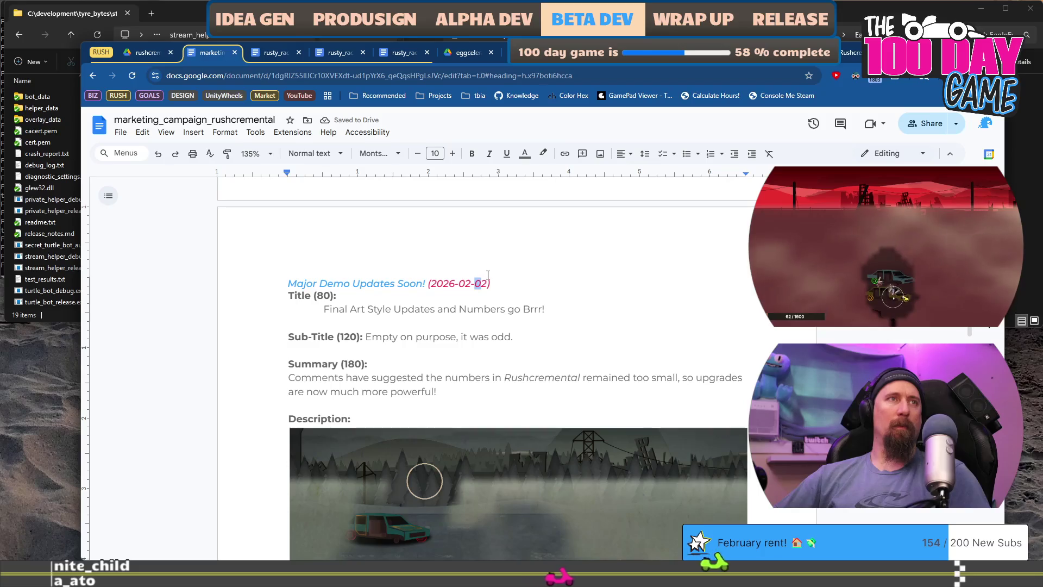
pyautogui.write('??')
pyautogui.press('Down')
pyautogui.press('Down')
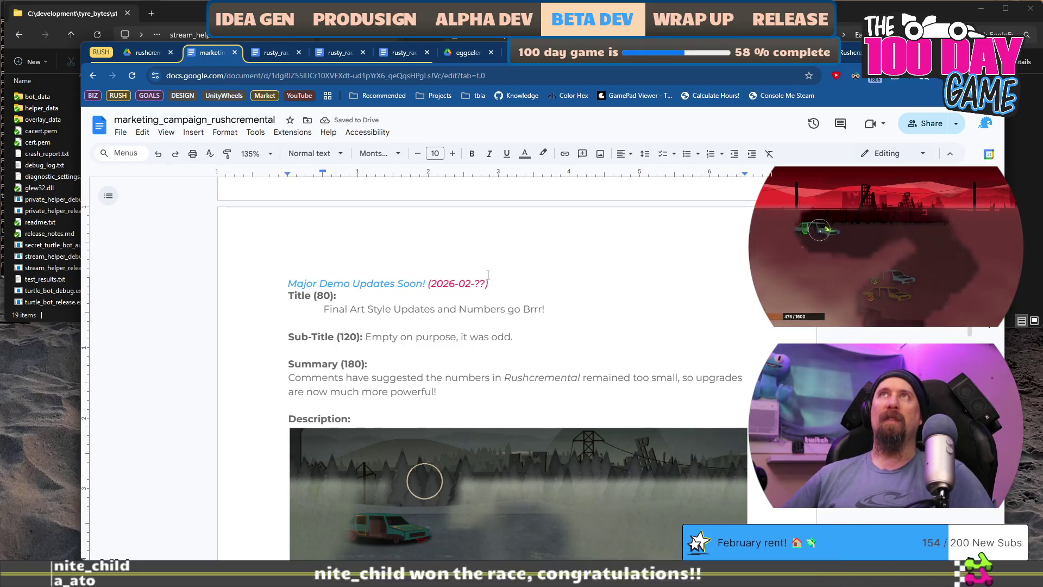
pyautogui.hotkey('shift', 'End')
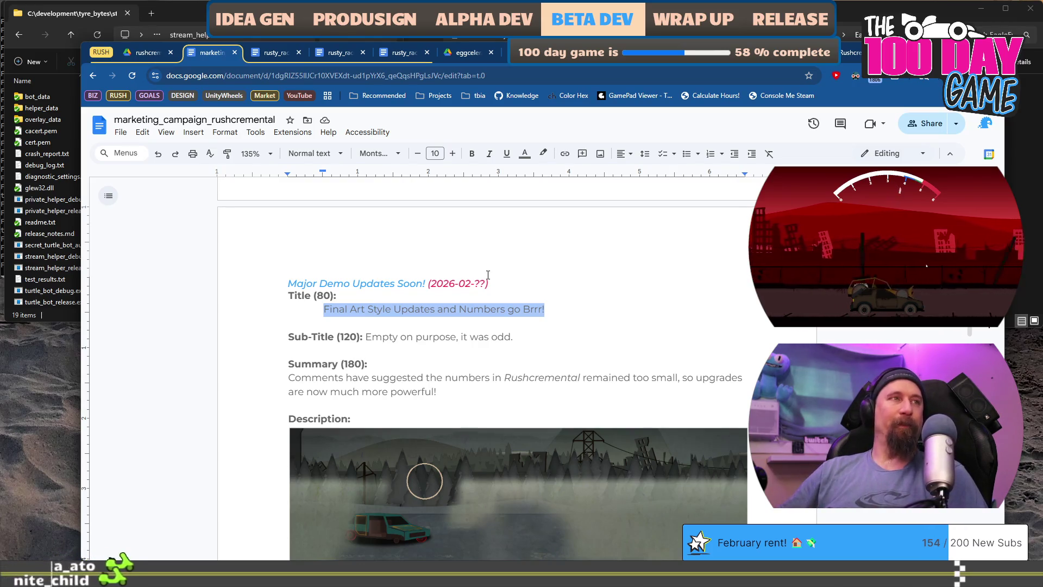
# Step: Retitle the copied announcement 'Big Demo Update is Here!'
pyautogui.press('BackSpace')
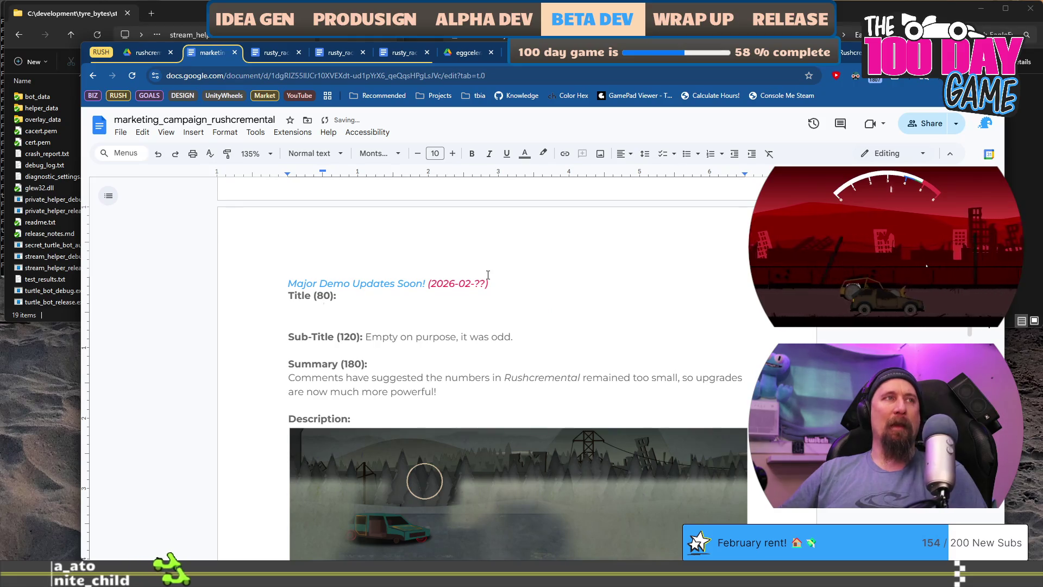
pyautogui.write('Big D')
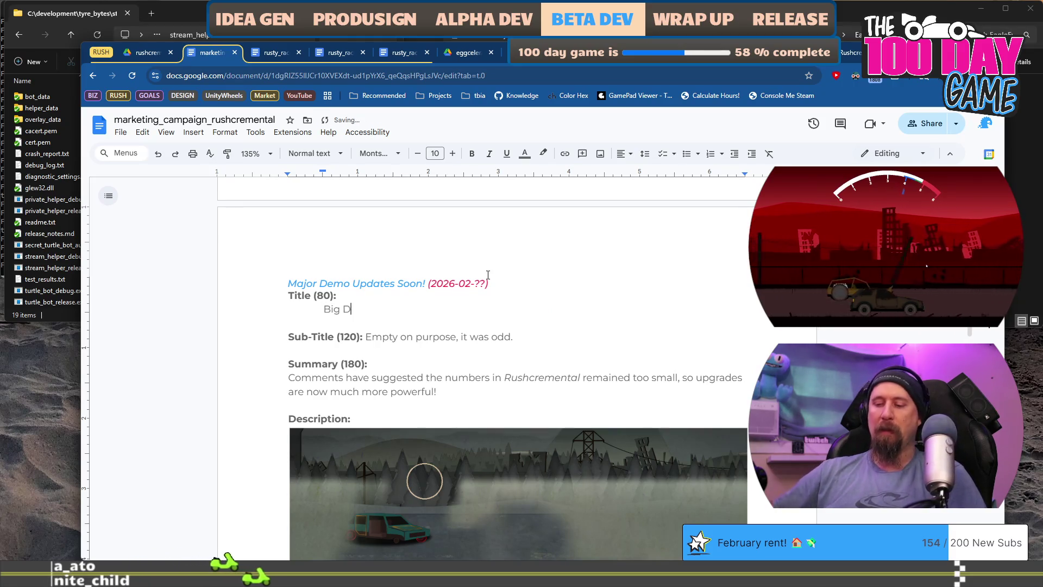
pyautogui.write('emo Updat')
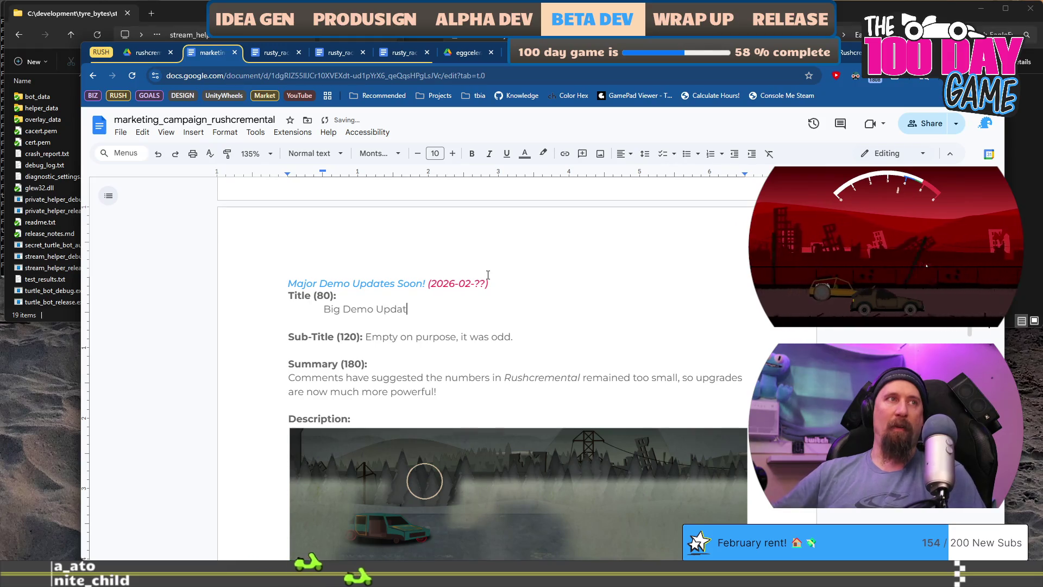
pyautogui.press('BackSpace')
pyautogui.press('BackSpace')
pyautogui.press('BackSpace')
pyautogui.write('pda')
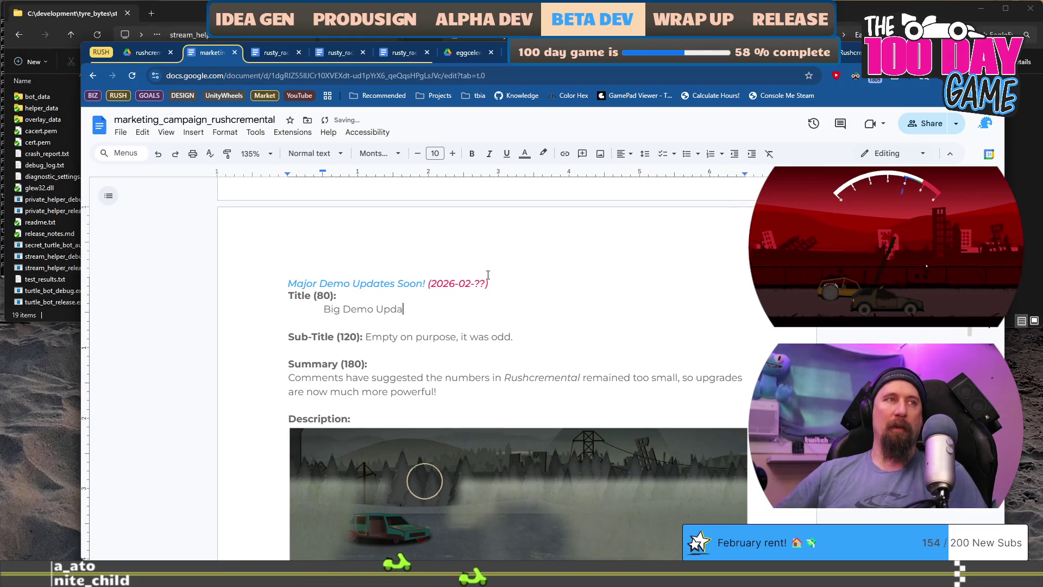
pyautogui.write('te is Here!')
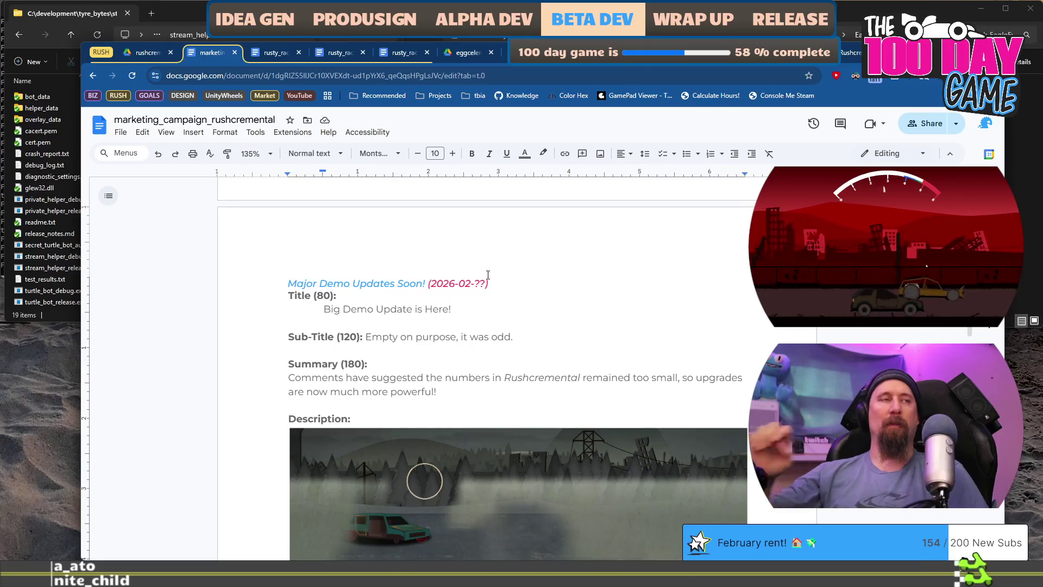
# Step: Replace the summary with 'Numbers now go brrr!'
pyautogui.scroll(-2, 478, 277)
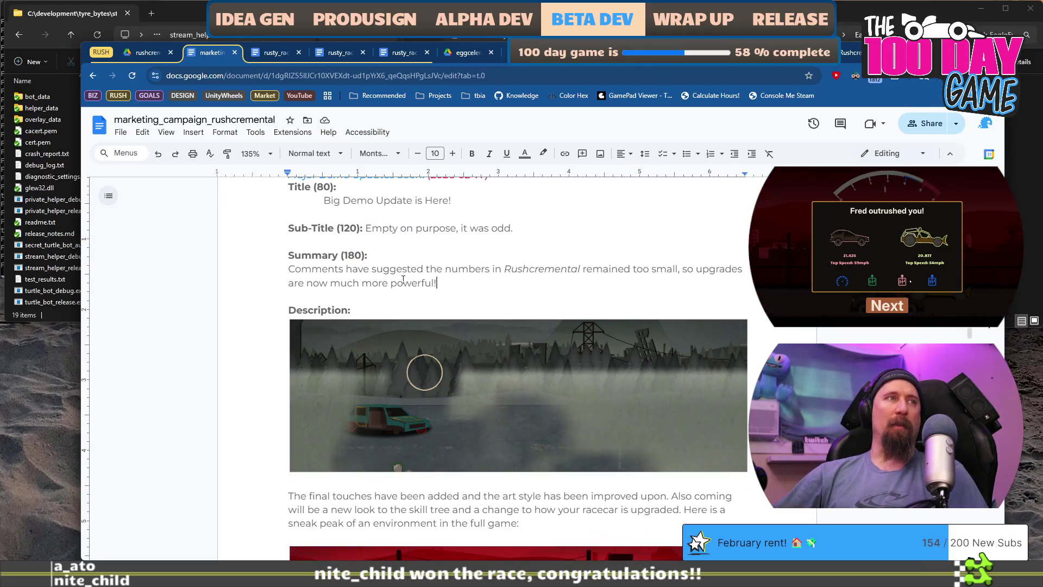
pyautogui.moveTo(296, 270); pyautogui.dragTo(437, 283)
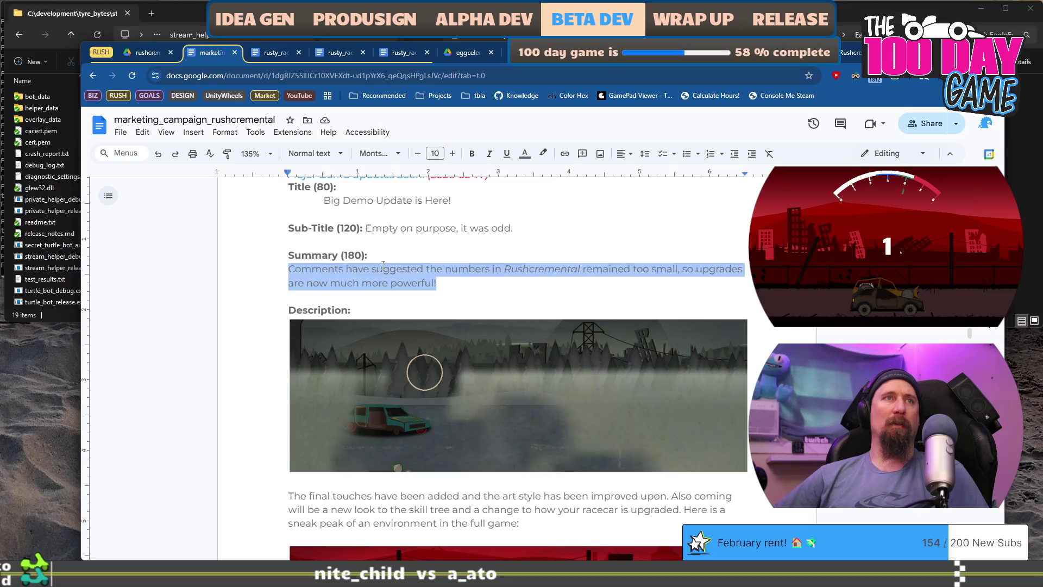
pyautogui.write('Numbers ')
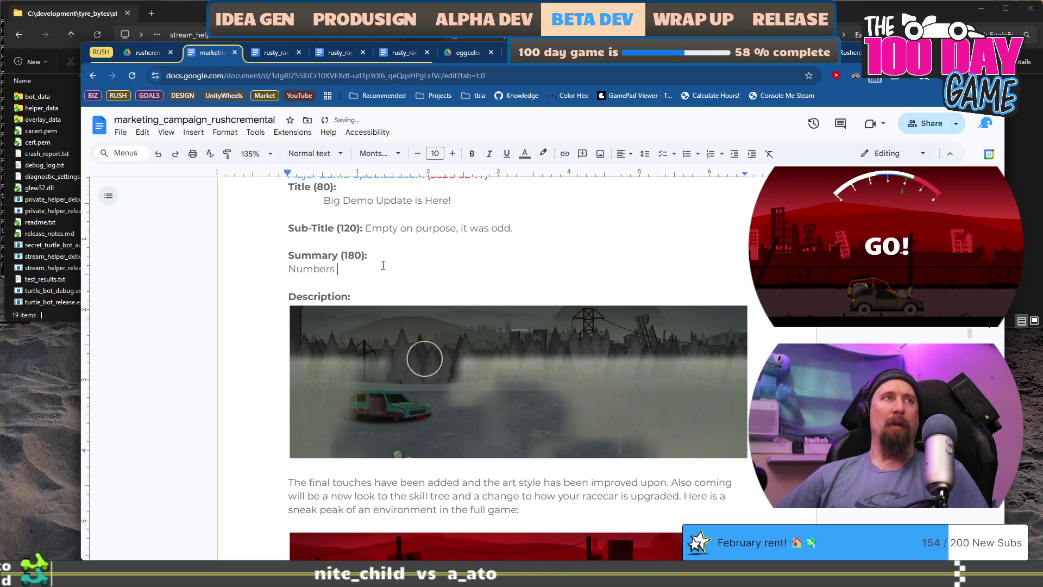
pyautogui.write('go brrr!')
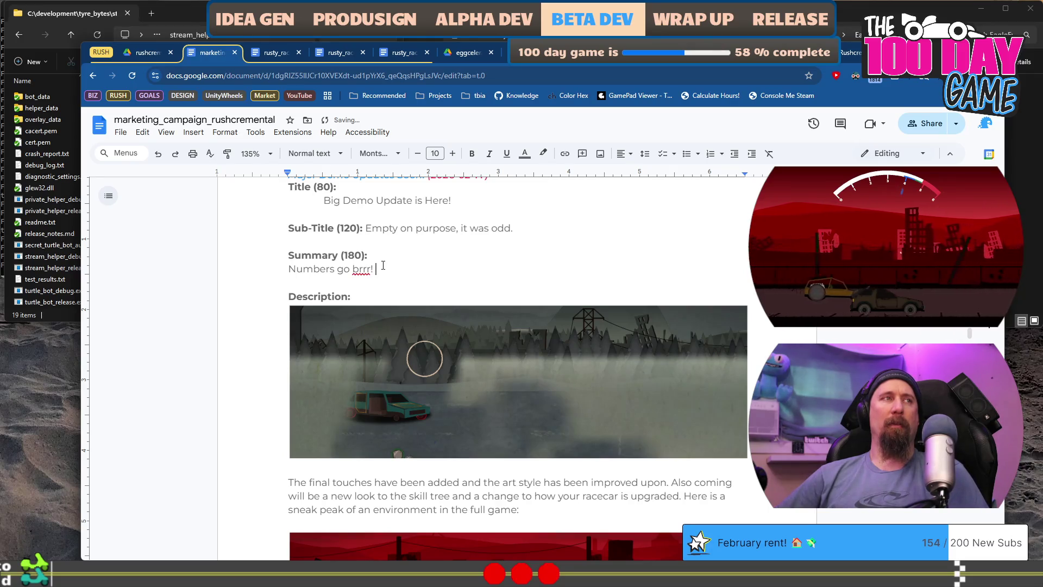
pyautogui.hotkey('ctrl', 'Right')
pyautogui.hotkey('ctrl', 'Right')
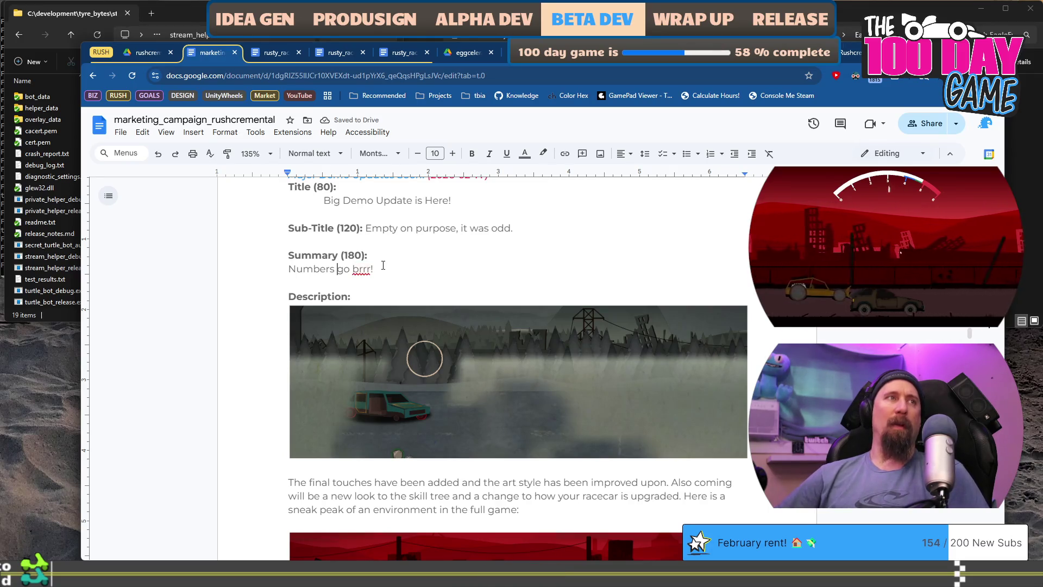
pyautogui.write('r stuf')
pyautogui.press('BackSpace')
pyautogui.press('BackSpace')
pyautogui.press('BackSpace')
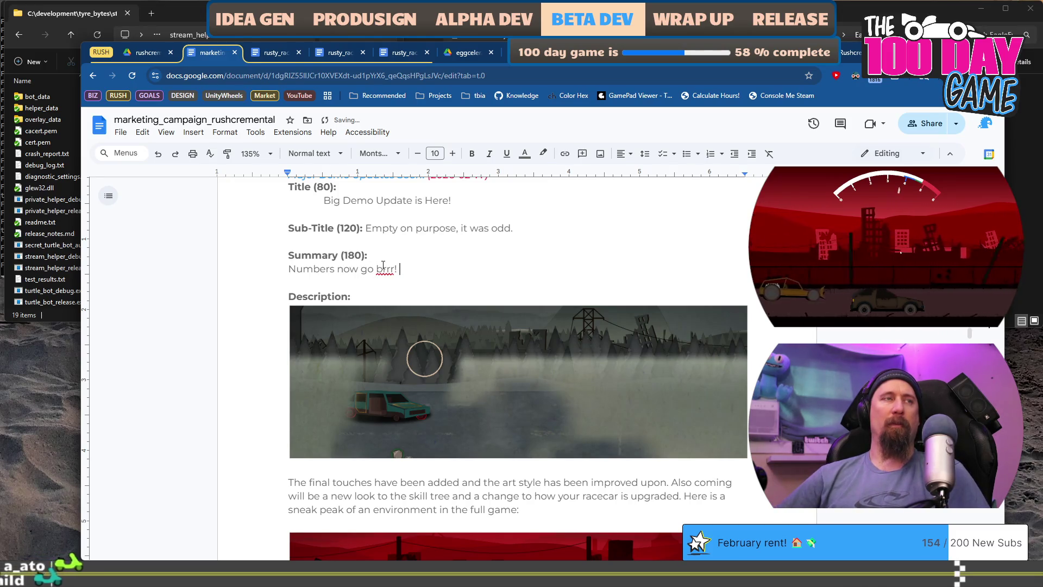
pyautogui.write('and')
pyautogui.press('BackSpace')
pyautogui.press('BackSpace')
pyautogui.press('BackSpace')
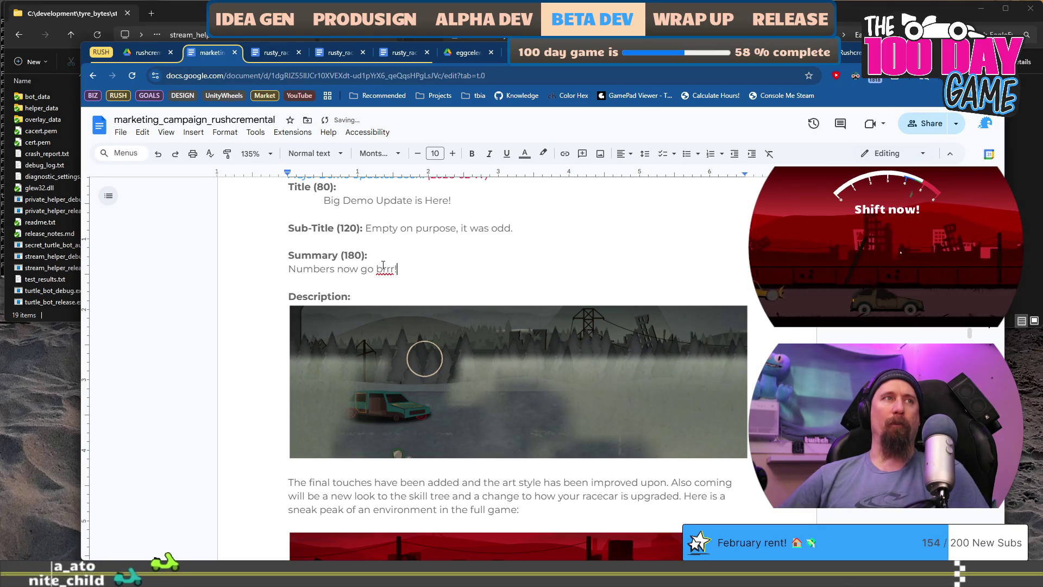
pyautogui.press('Home')
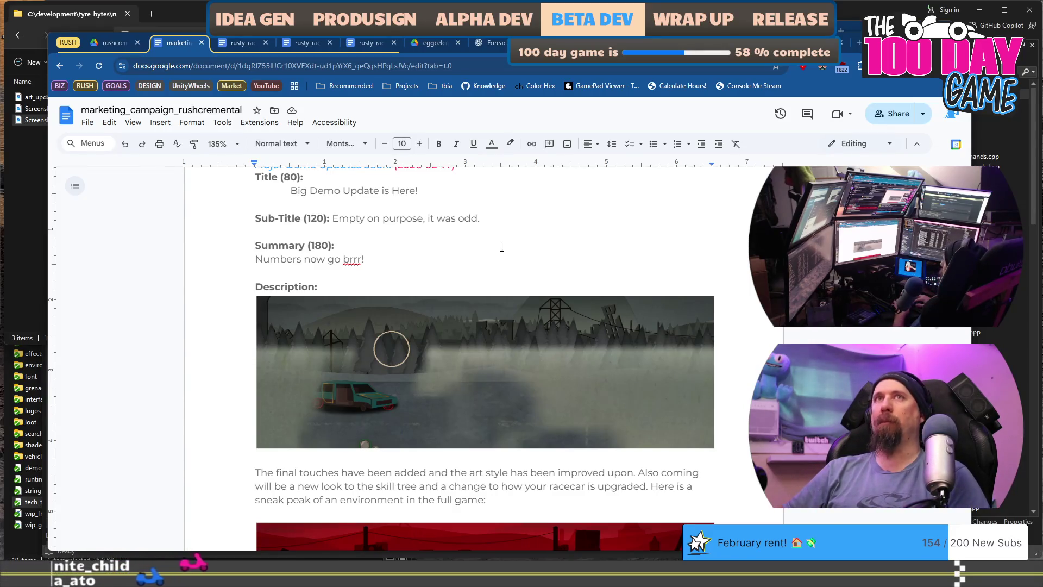
pyautogui.click(258, 273)
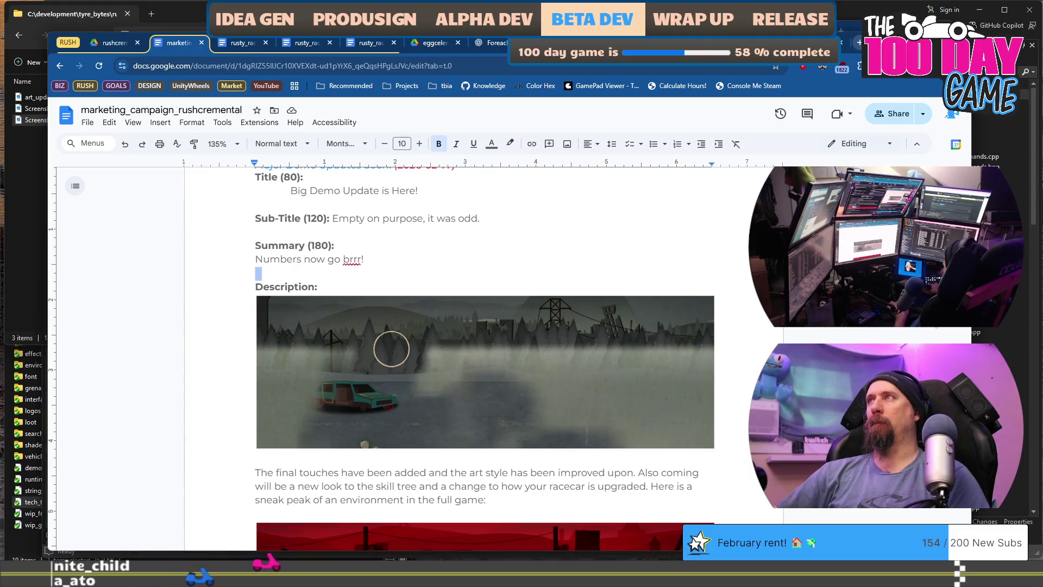
# Step: Load bsky.app in a new browser tab
pyautogui.hotkey('ctrl', 't')
pyautogui.write('bs')
pyautogui.press('Return')
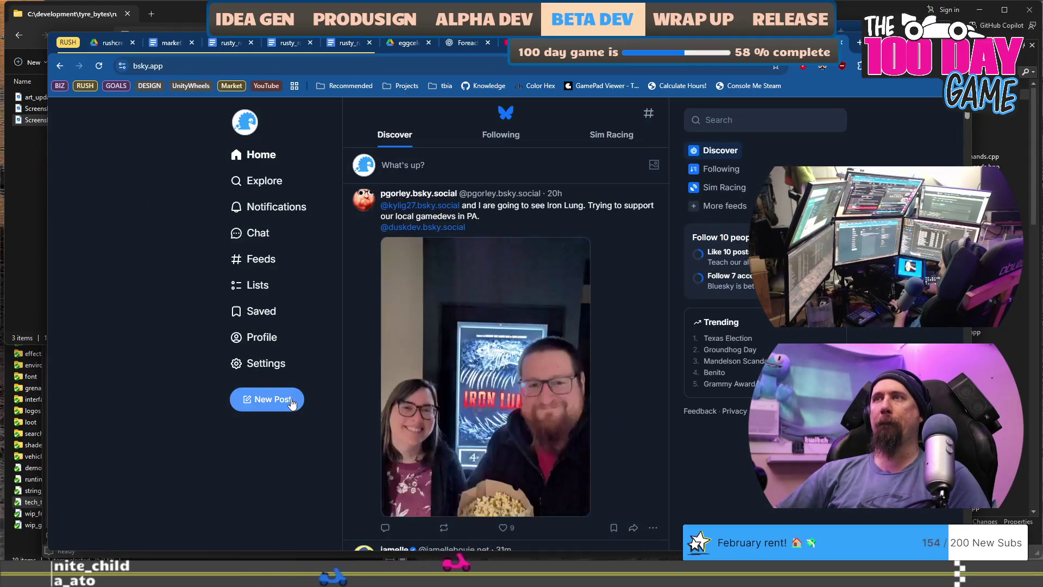
# Step: Start a new Bluesky post, then bring forward the Pictures\Screenshots folder in File Explorer
pyautogui.click(292, 402)
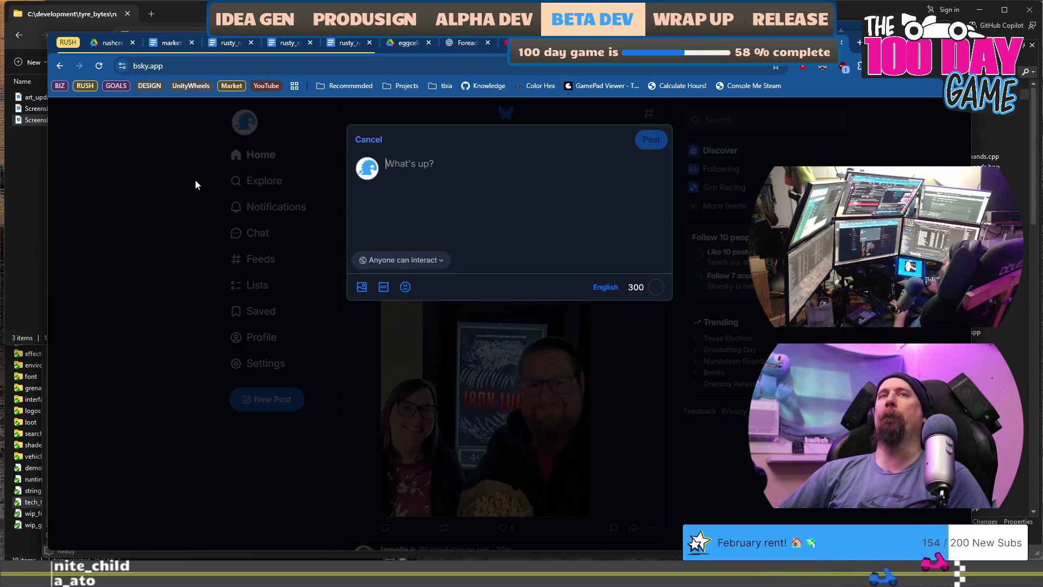
pyautogui.click(44, 176)
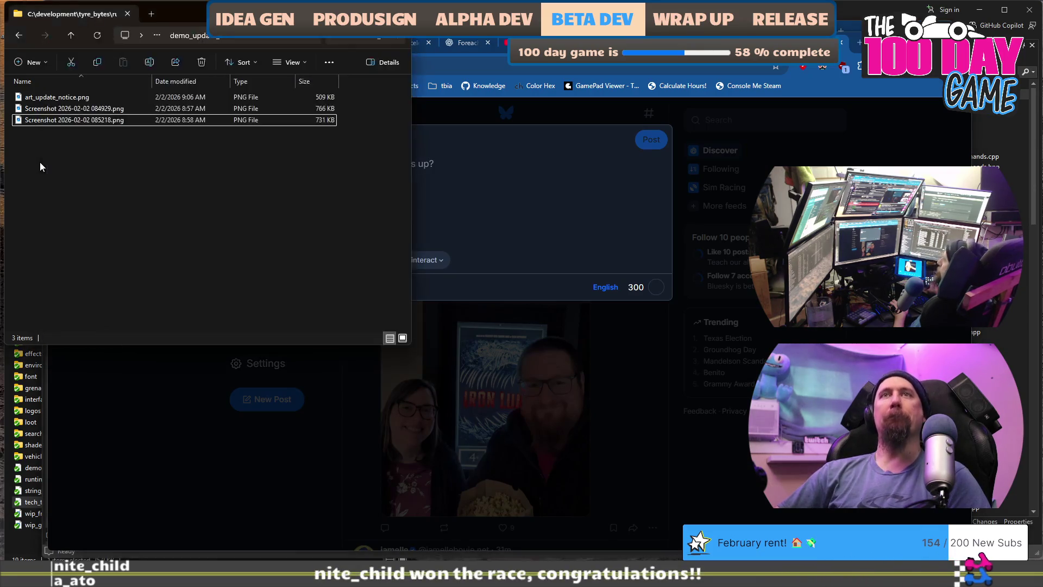
pyautogui.moveTo(72, 124)
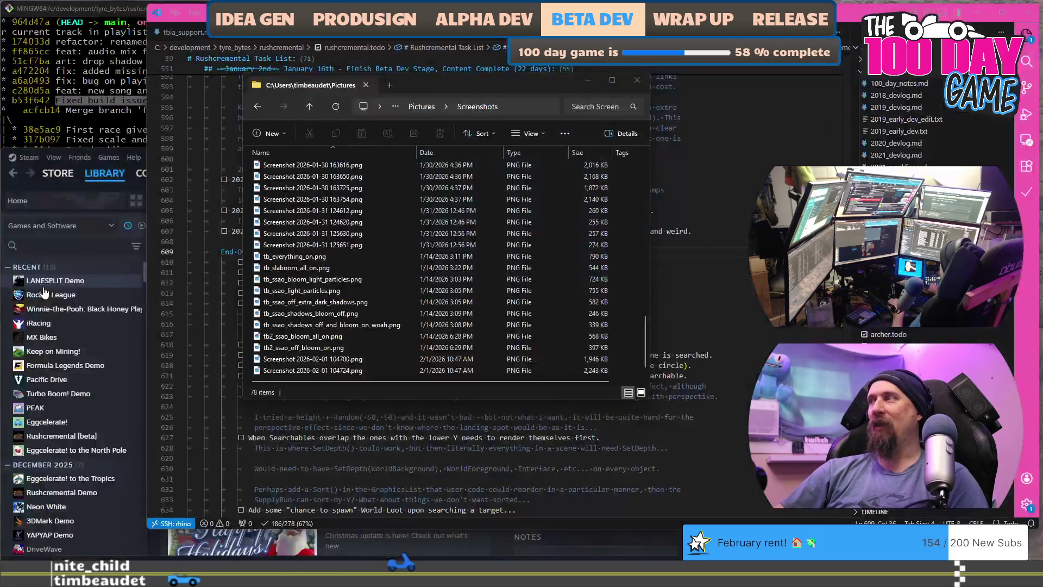
# Step: Browse the Steam library pages for Formula Legends Demo, Neon White and Zeepkist
pyautogui.click(46, 293)
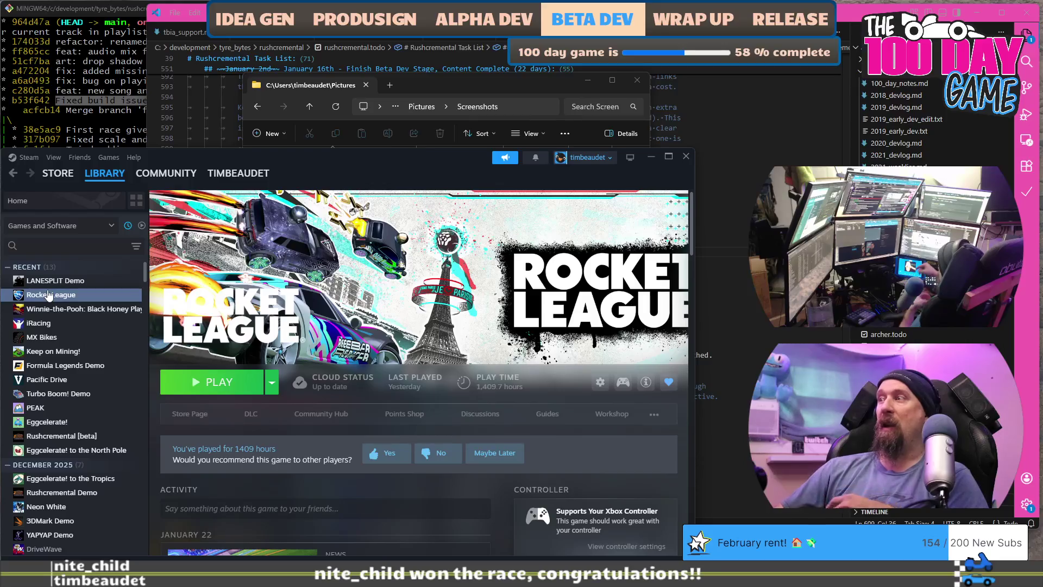
pyautogui.scroll(-5, 71, 353)
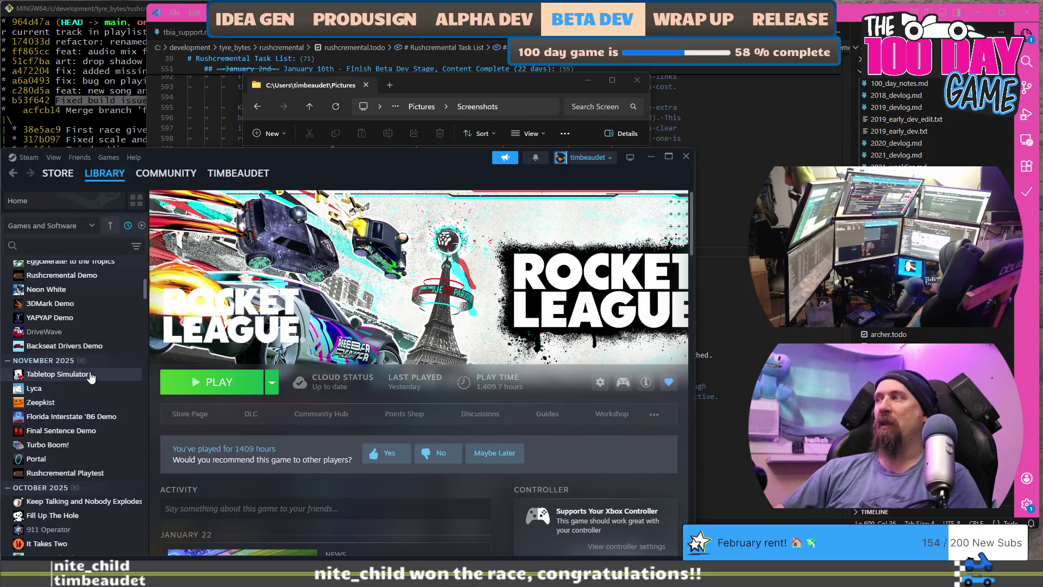
pyautogui.scroll(5, 88, 388)
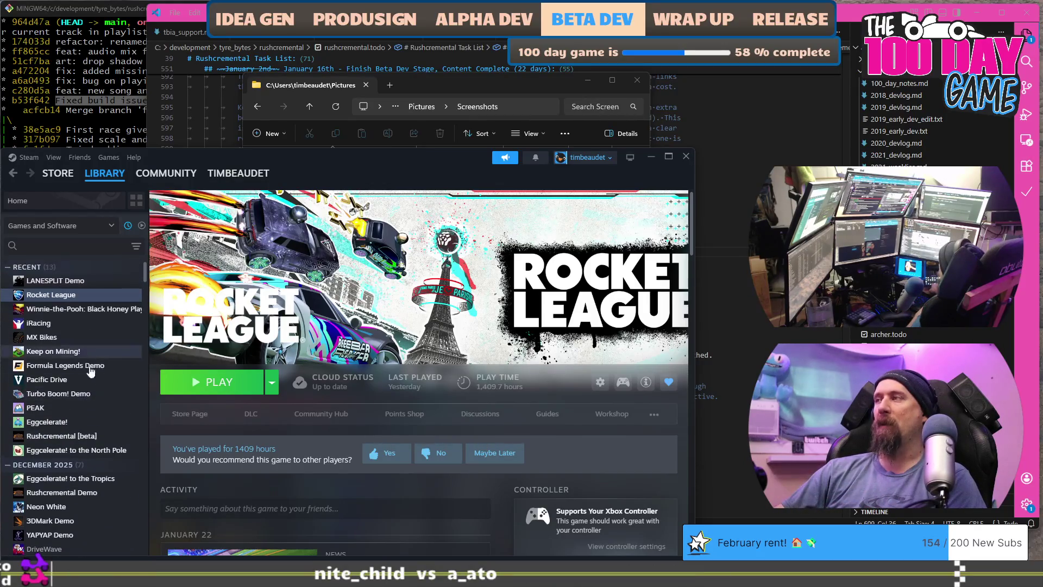
pyautogui.click(83, 368)
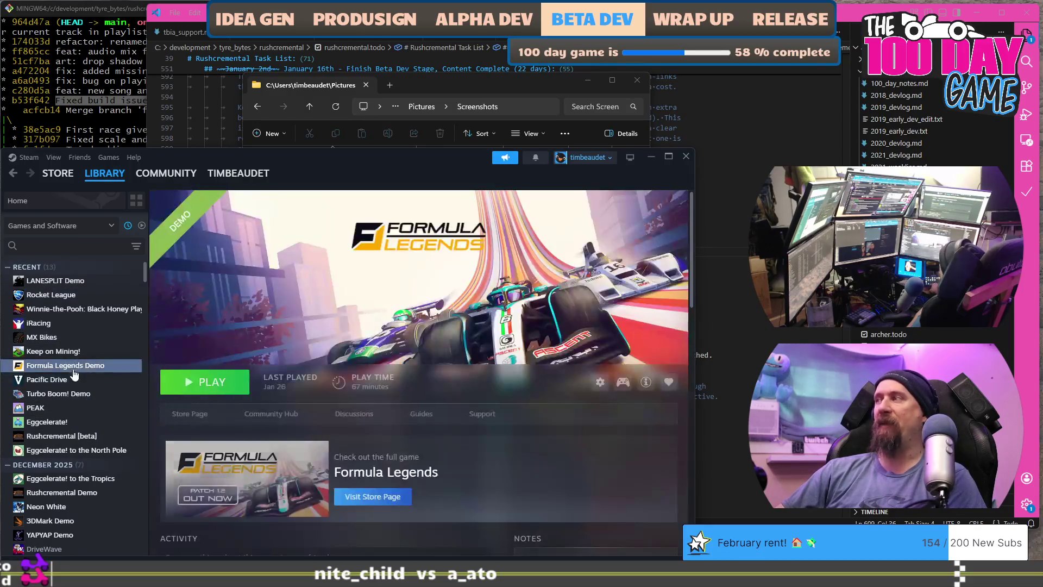
pyautogui.scroll(-5, 87, 332)
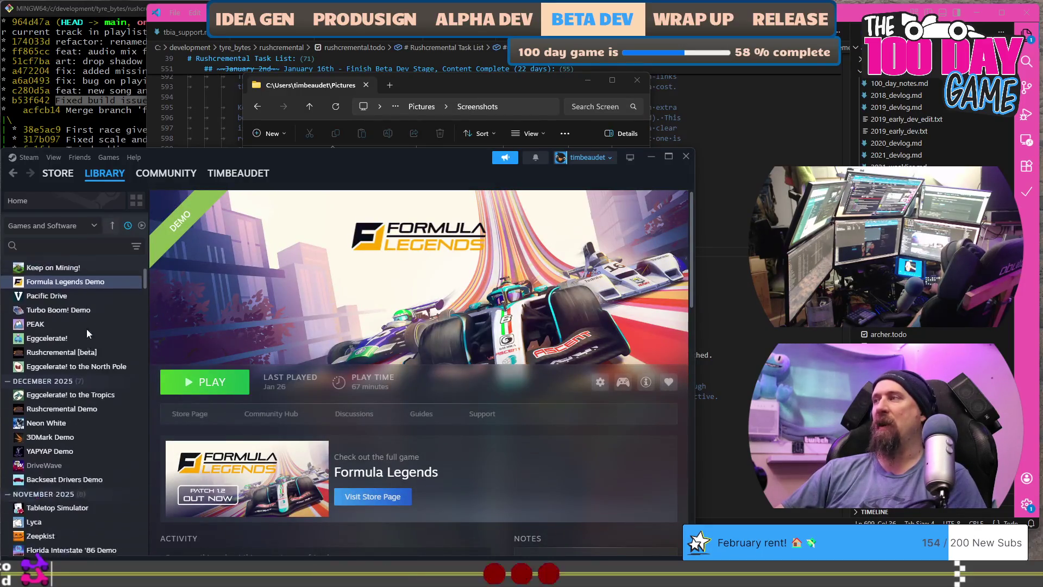
pyautogui.click(74, 401)
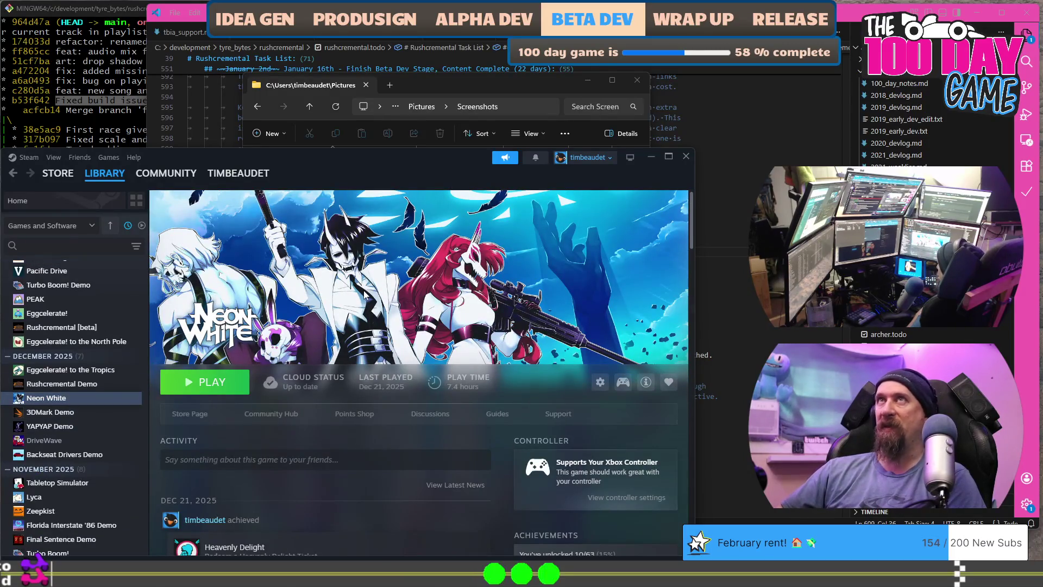
pyautogui.scroll(-3, 97, 352)
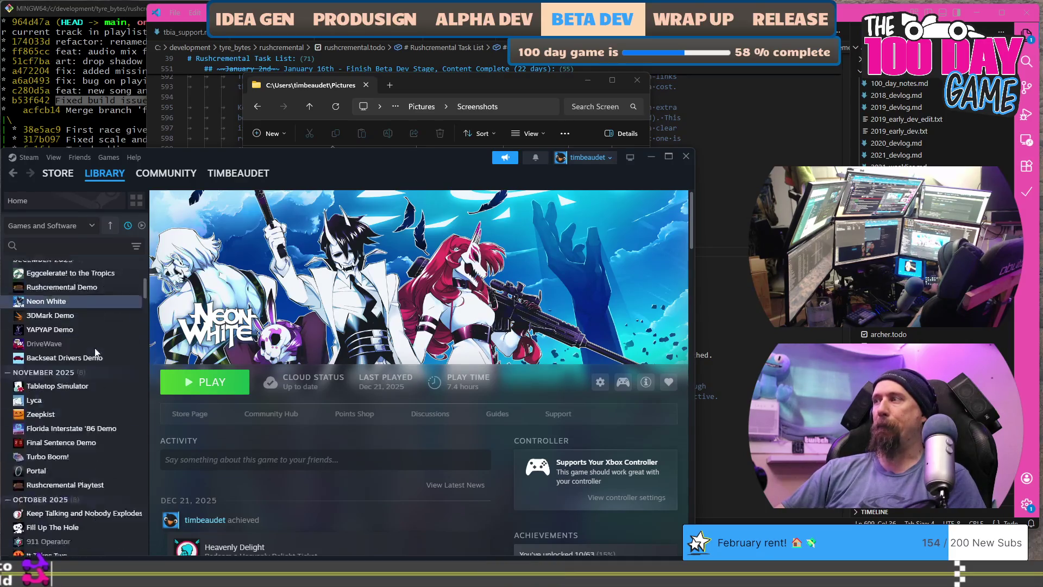
pyautogui.scroll(-3, 98, 369)
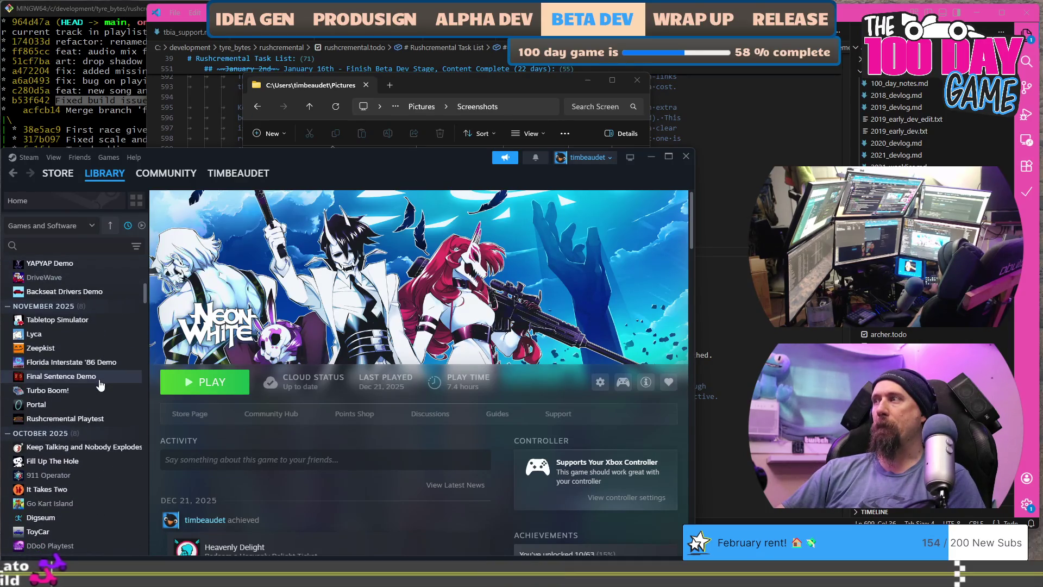
pyautogui.click(89, 353)
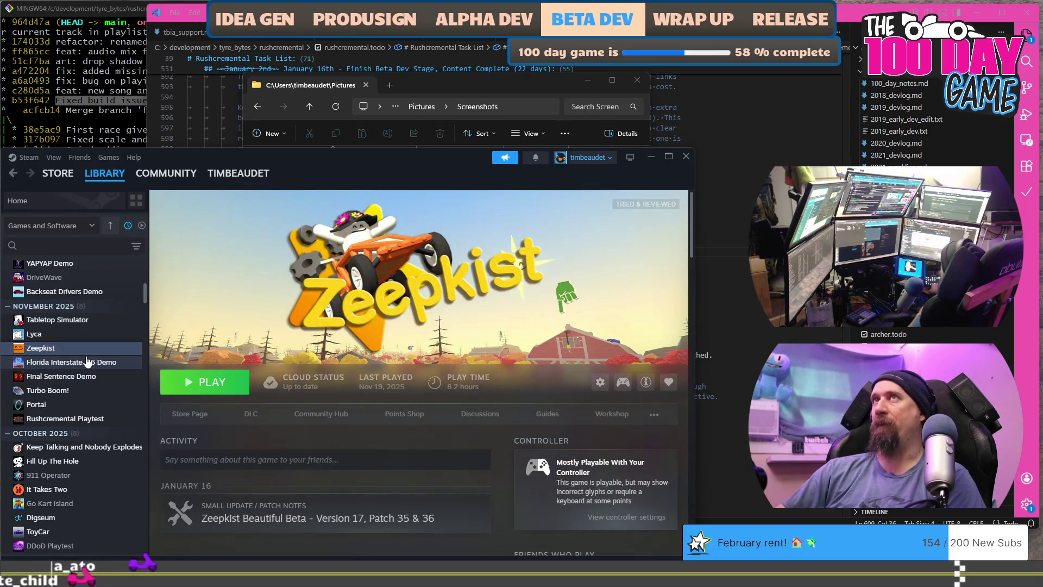
# Step: Search the Steam library for 'loop' and open the Loop Hero page
pyautogui.scroll(10, 87, 360)
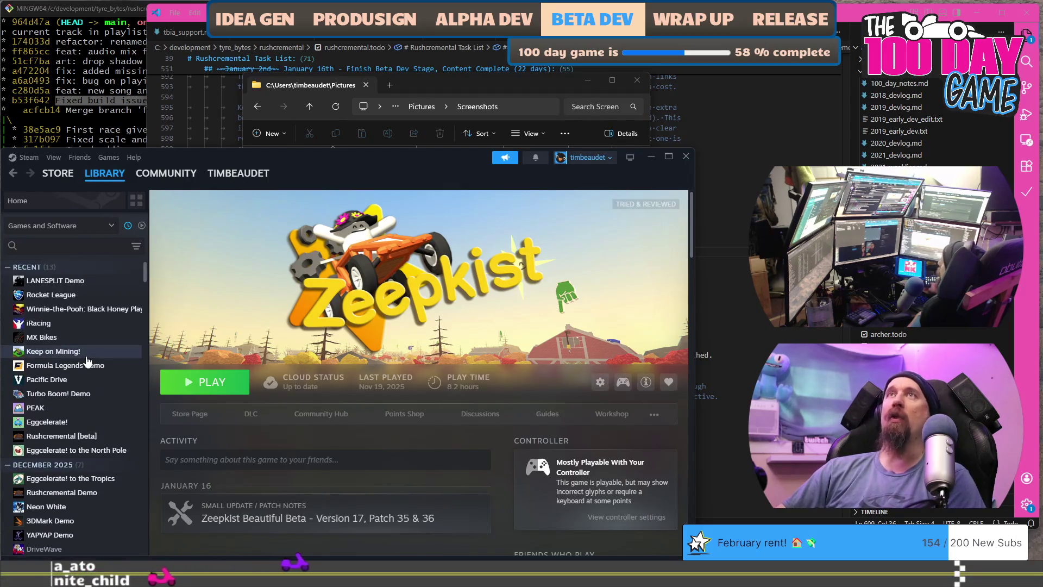
pyautogui.scroll(-4, 86, 358)
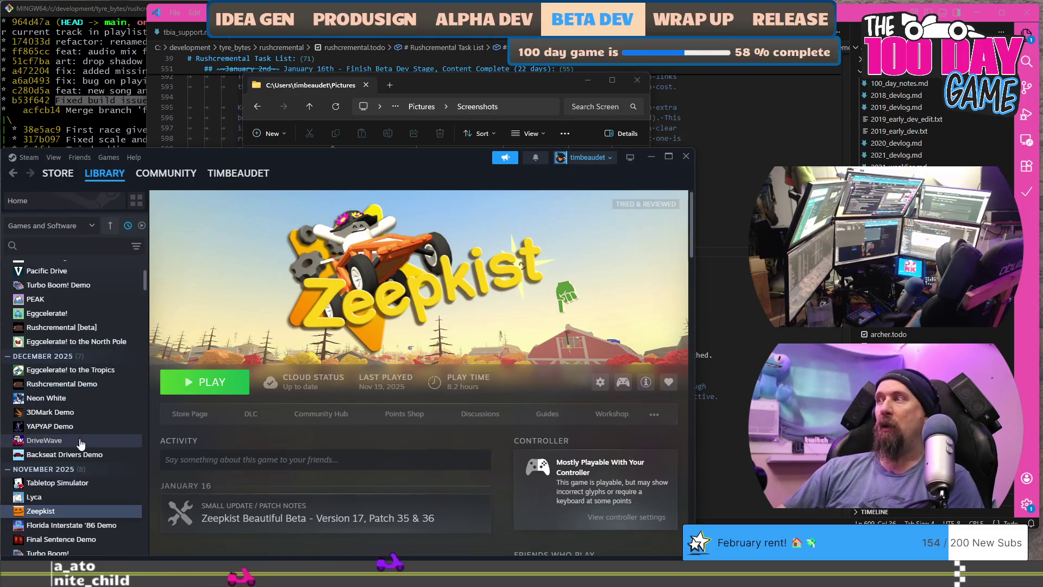
pyautogui.scroll(-5, 80, 445)
pyautogui.scroll(-3, 77, 414)
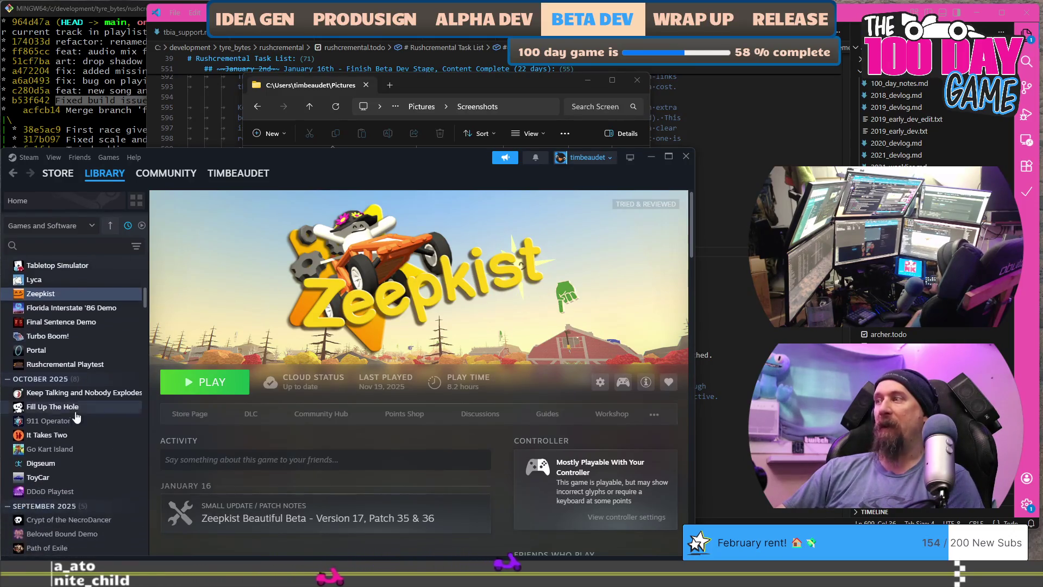
pyautogui.scroll(-5, 73, 425)
pyautogui.scroll(1, 73, 429)
pyautogui.click(64, 245)
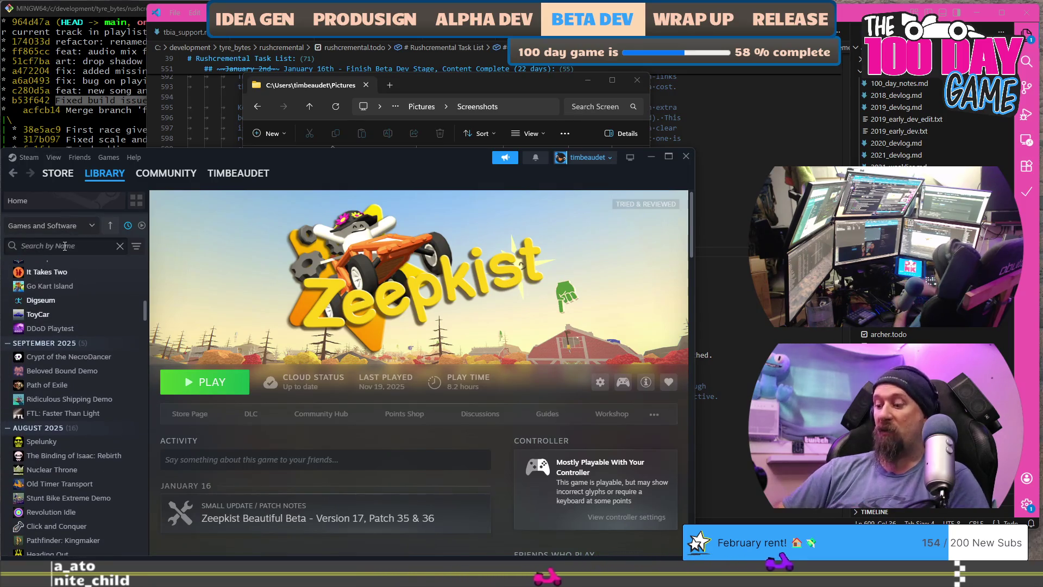
pyautogui.write('loop')
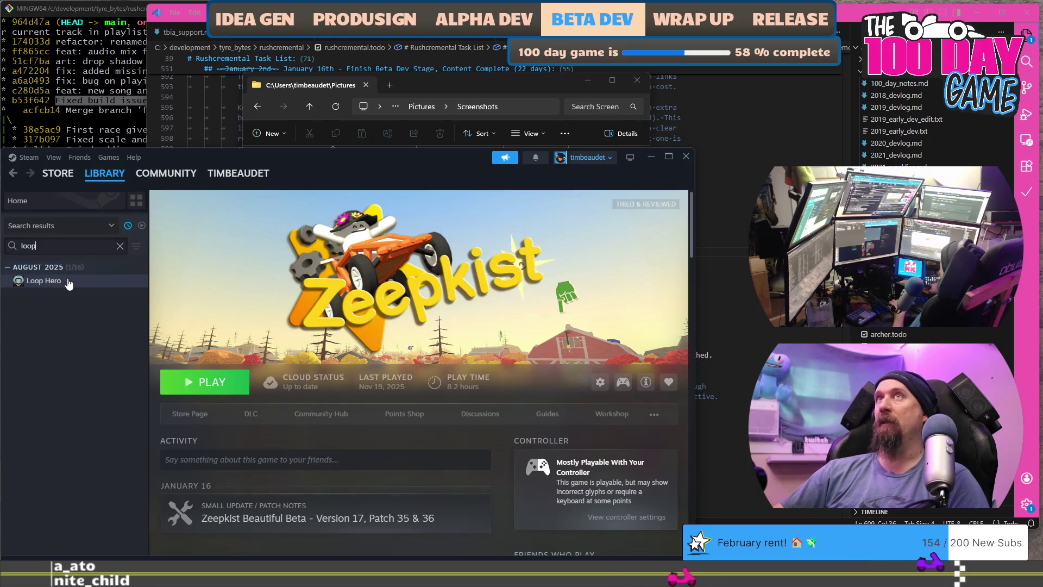
pyautogui.click(68, 281)
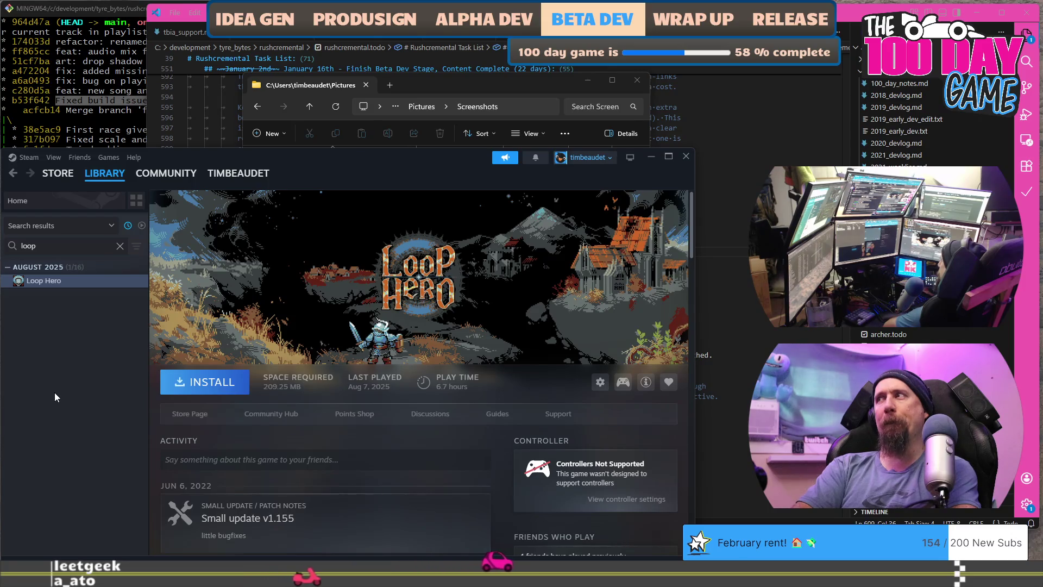
# Step: Clear the 'loop' search and scroll the library list up to the RECENT games
pyautogui.click(120, 248)
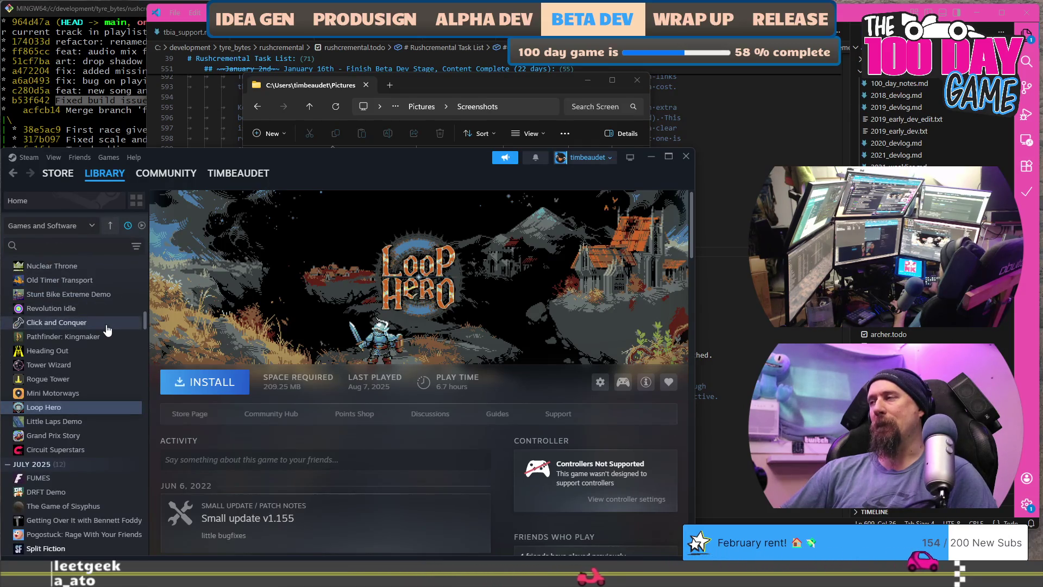
pyautogui.scroll(15, 107, 329)
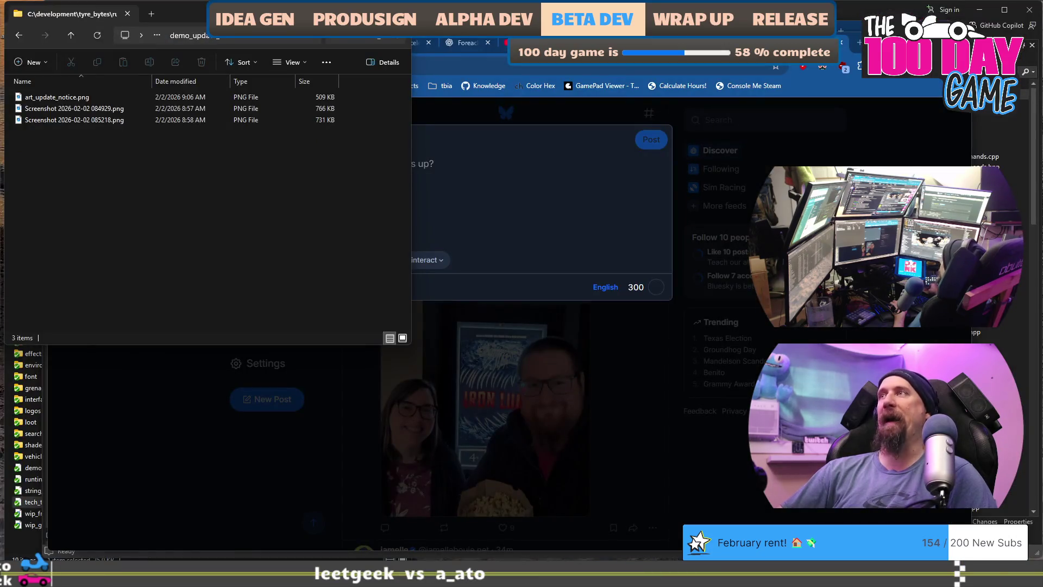
pyautogui.click(758, 105)
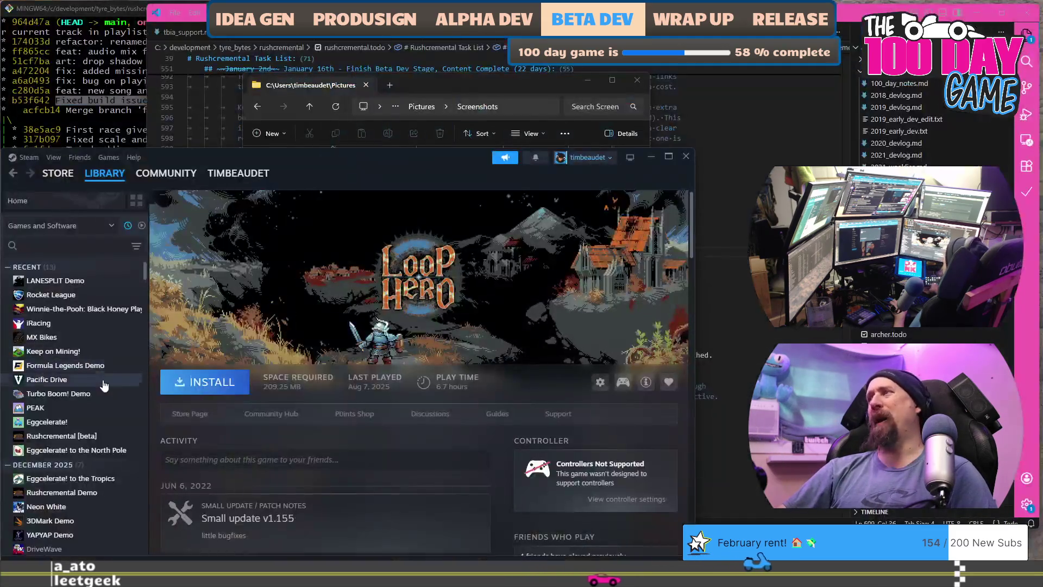
# Step: Open the Eggcelerate! library page and scroll down through it and back up
pyautogui.click(48, 421)
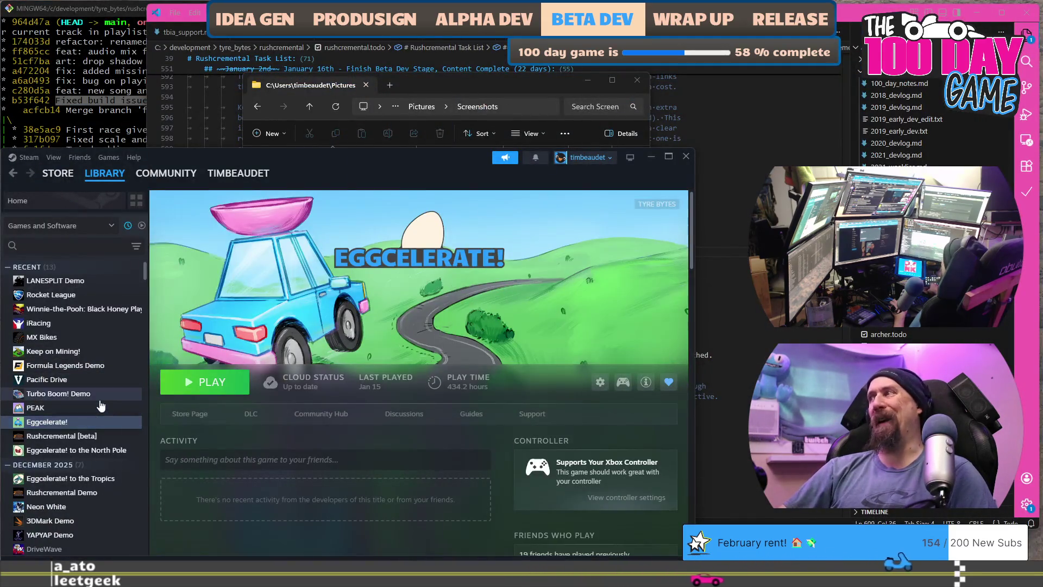
pyautogui.scroll(-2, 71, 355)
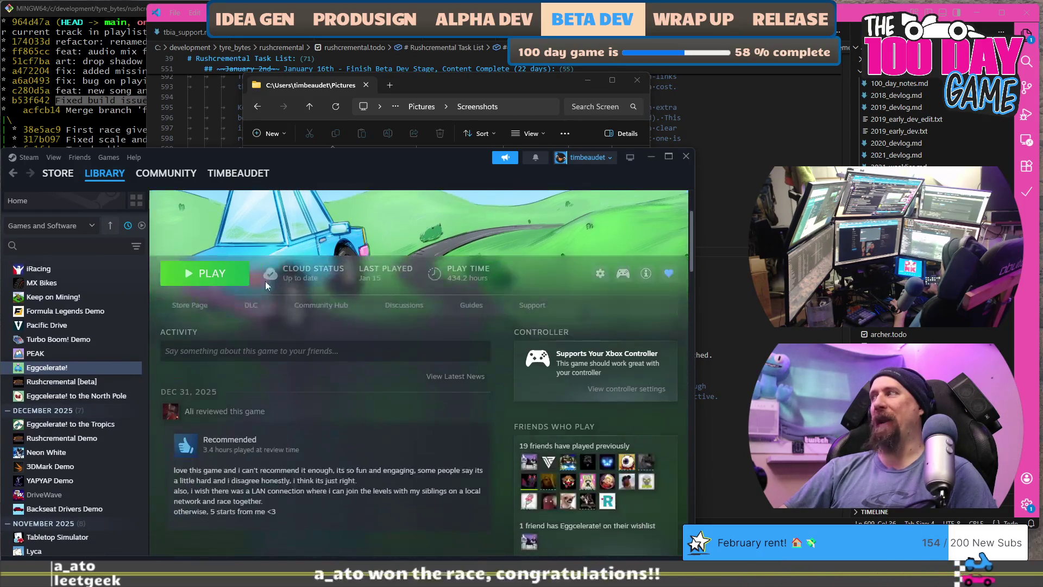
pyautogui.scroll(-15, 259, 283)
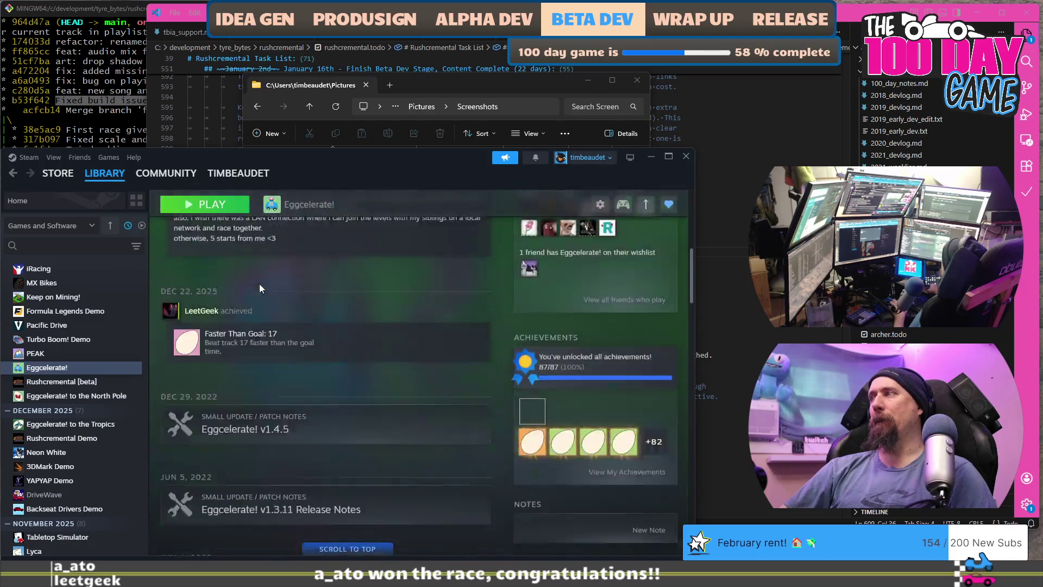
pyautogui.scroll(15, 238, 344)
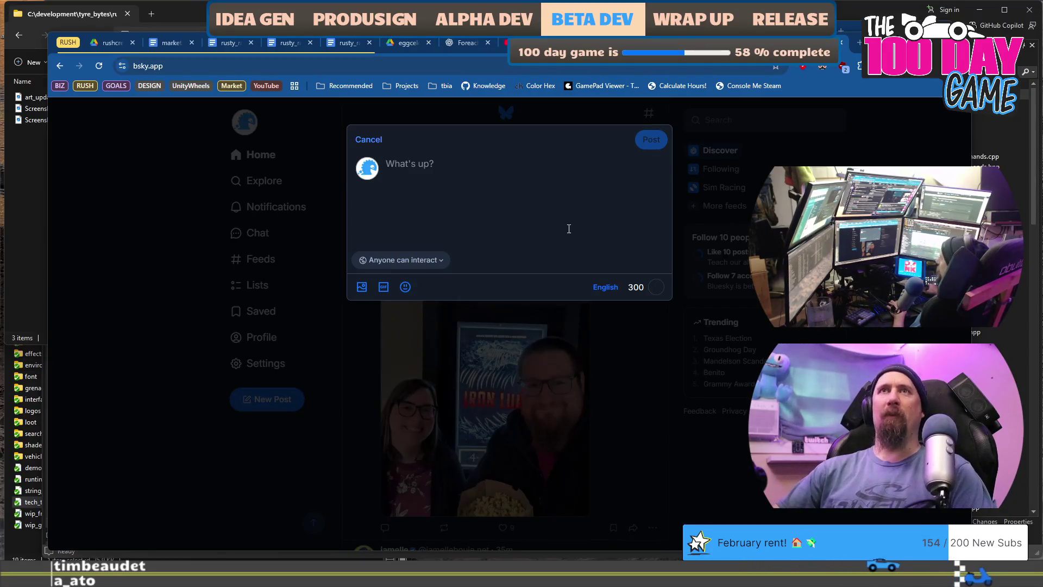
# Step: Attach the second screenshot from the folder to the post and start the text
pyautogui.click(26, 142)
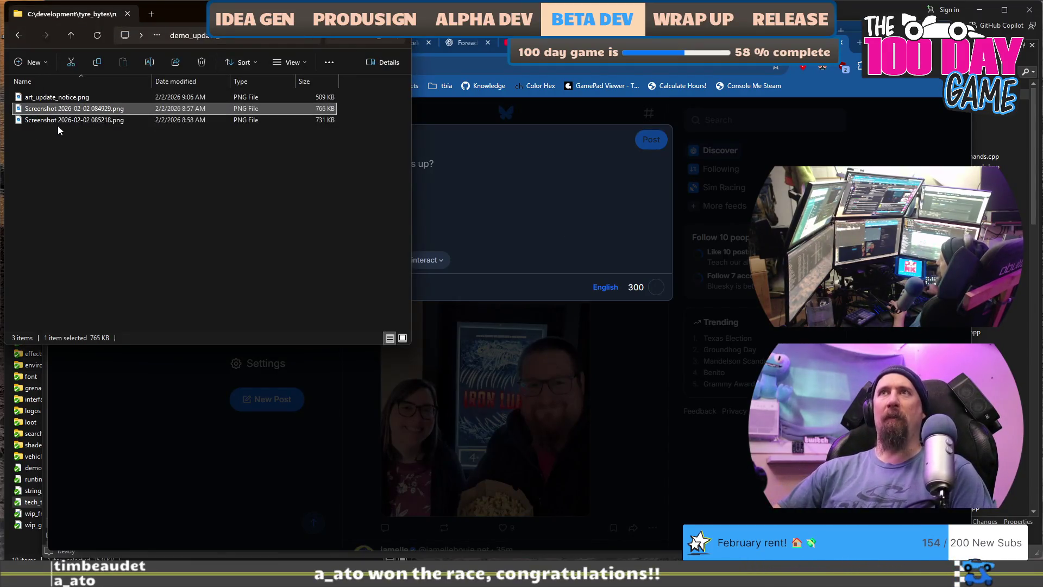
pyautogui.moveTo(63, 113); pyautogui.dragTo(495, 205)
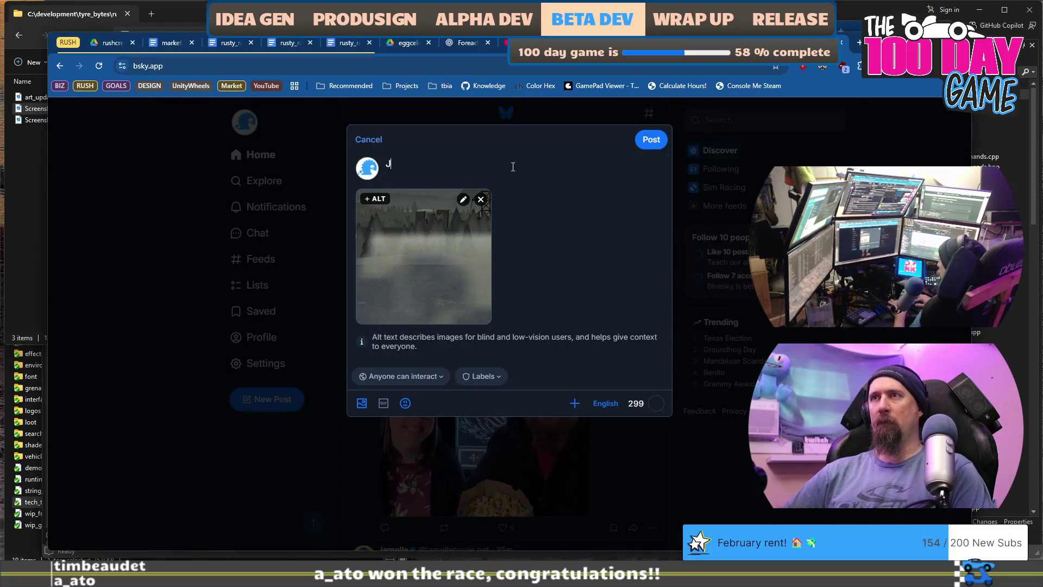
pyautogui.write('Just a quick shot from')
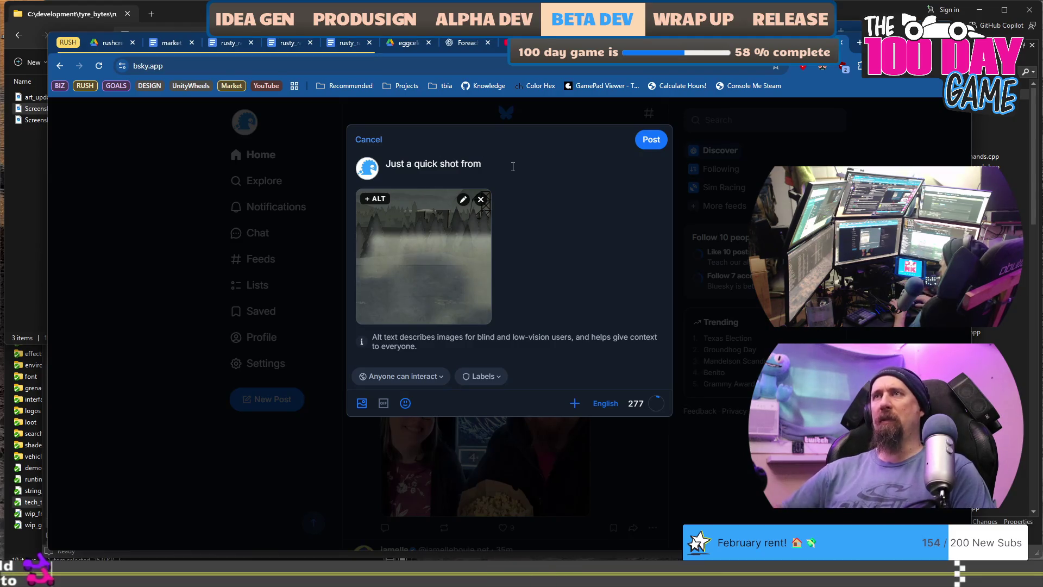
pyautogui.hotkey('ctrl', 'shift', 'Right')
pyautogui.write('upda')
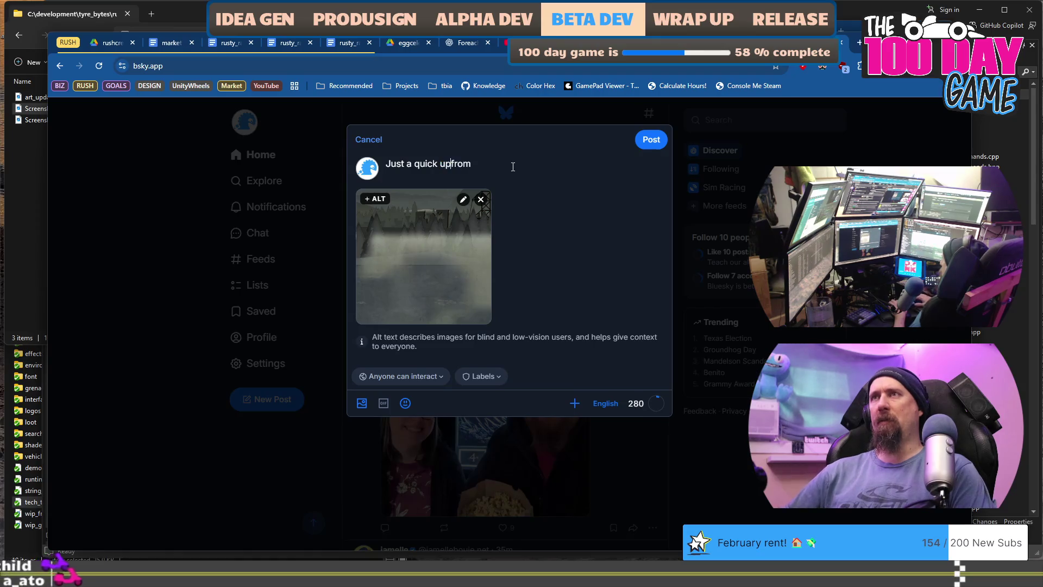
pyautogui.write('te')
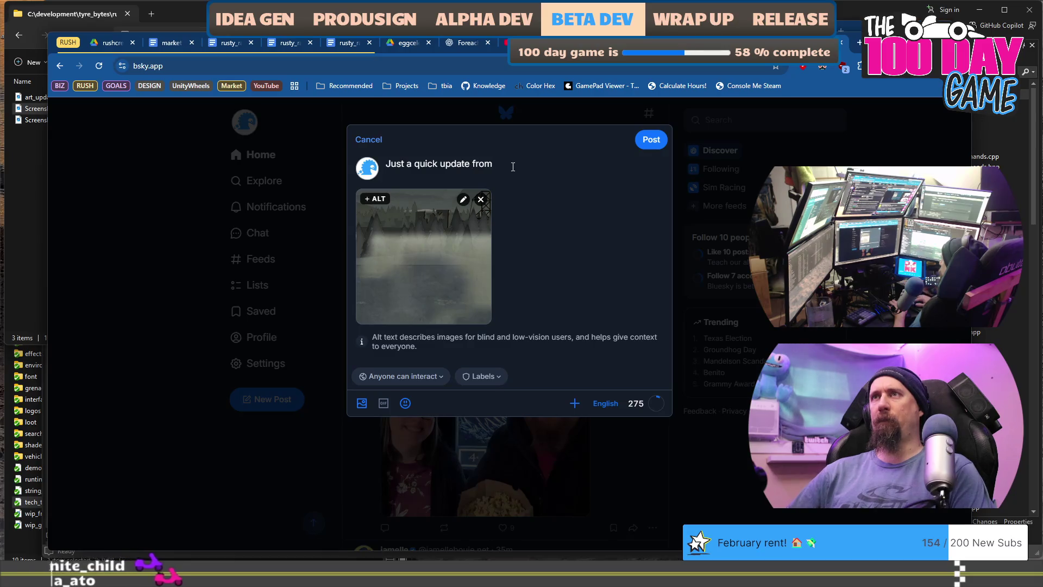
pyautogui.hotkey('ctrl', 'shift', 'Right')
pyautogui.press('BackSpace')
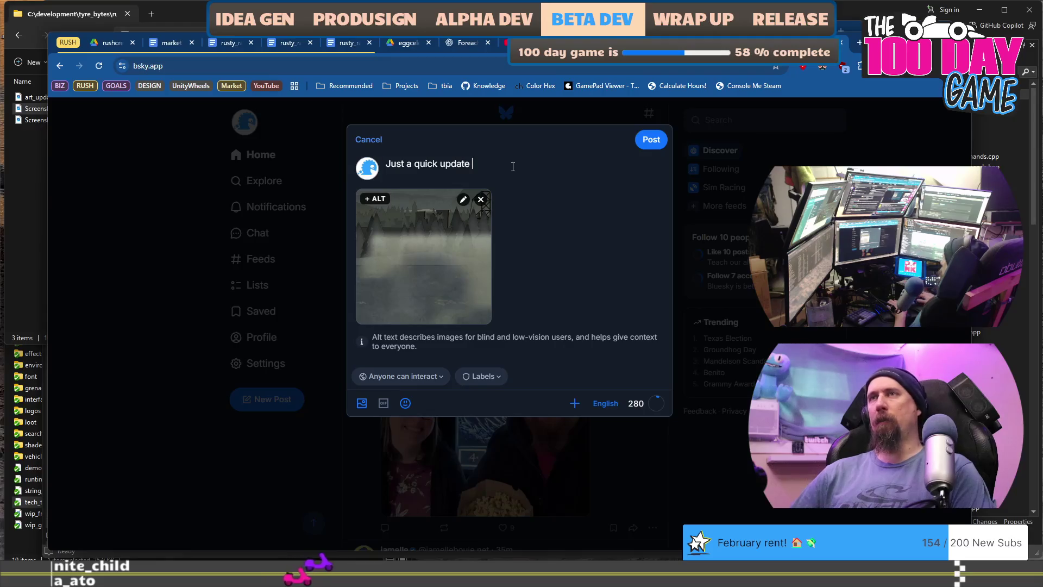
# Step: Rewrite the post text to 'Rushcremental is getting huge demo update'
pyautogui.hotkey('ctrl', 'a')
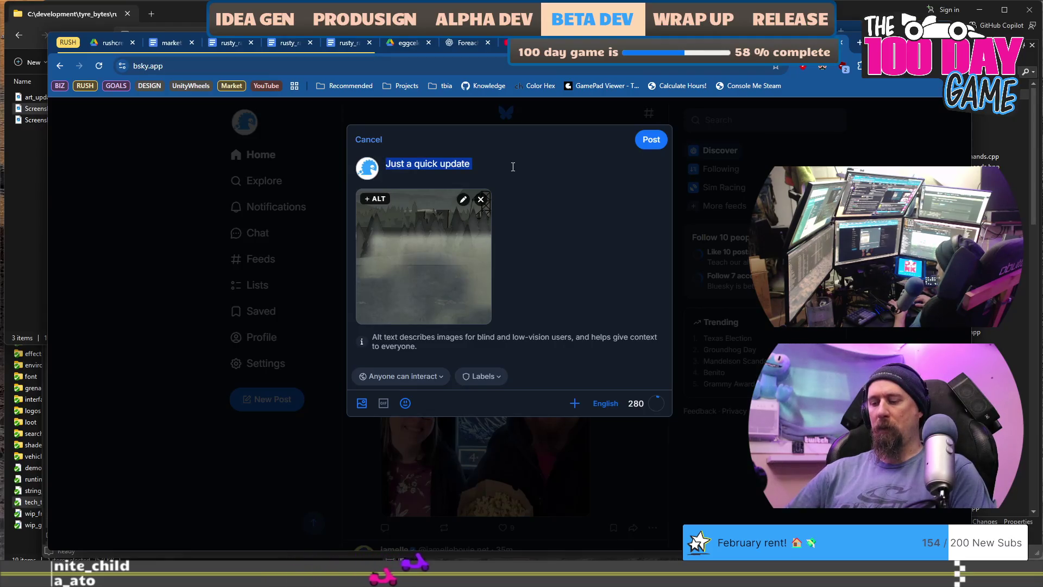
pyautogui.write('Rushcrem')
pyautogui.write('ental')
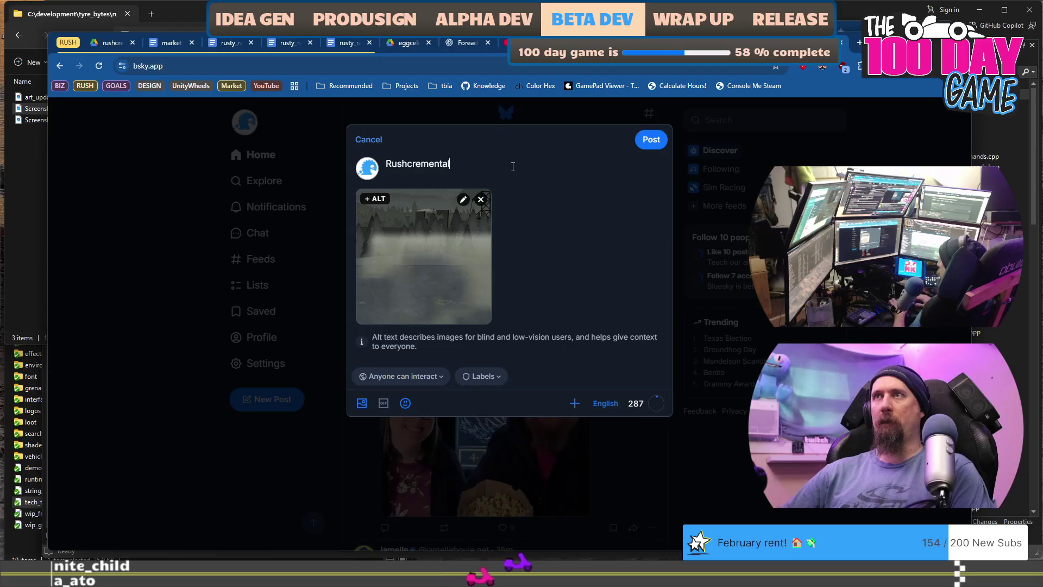
pyautogui.write(' is getting a new')
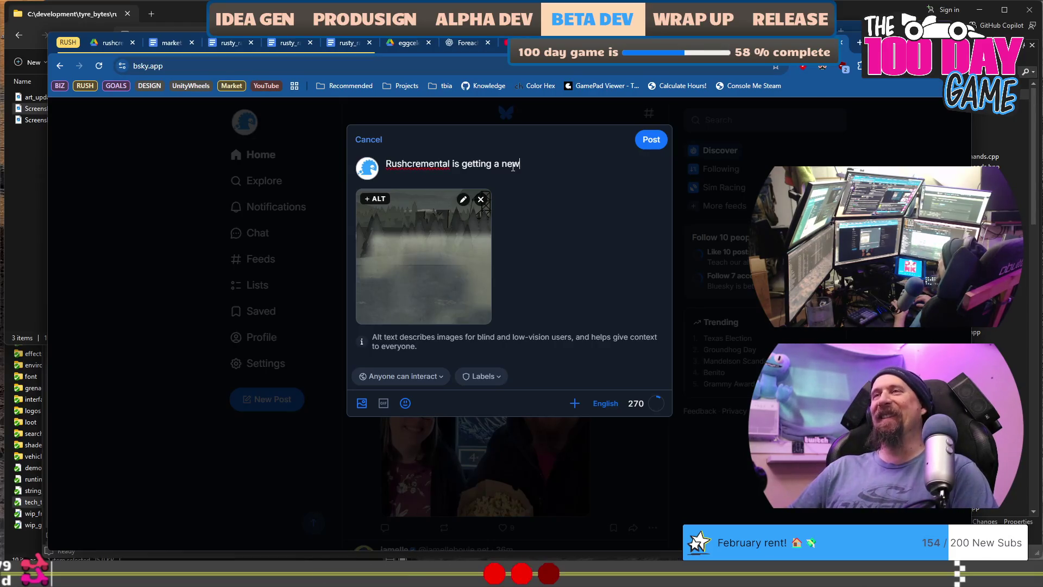
pyautogui.hotkey('ctrl', 'a')
pyautogui.click(512, 168)
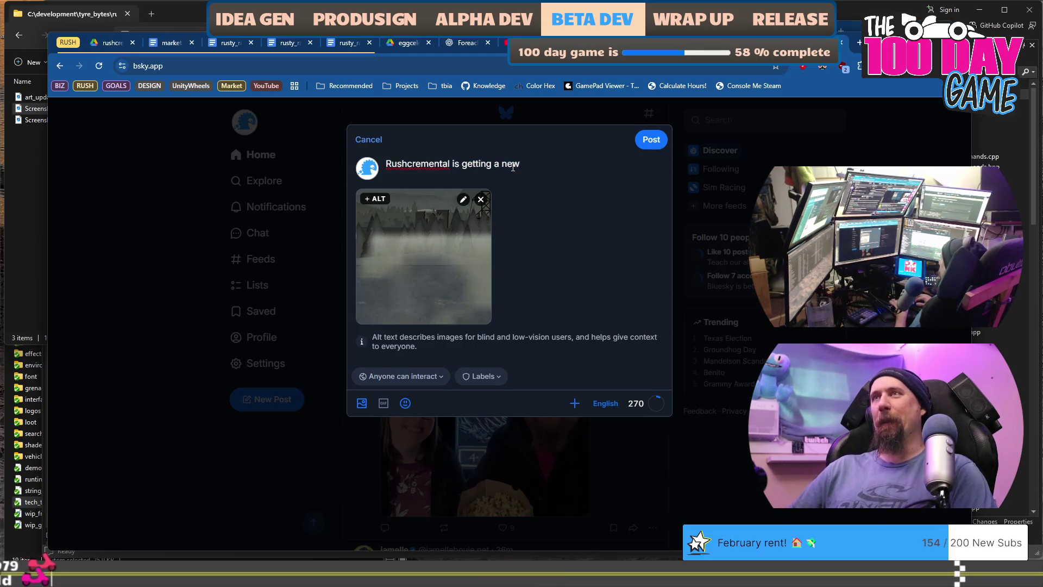
pyautogui.write('huge ')
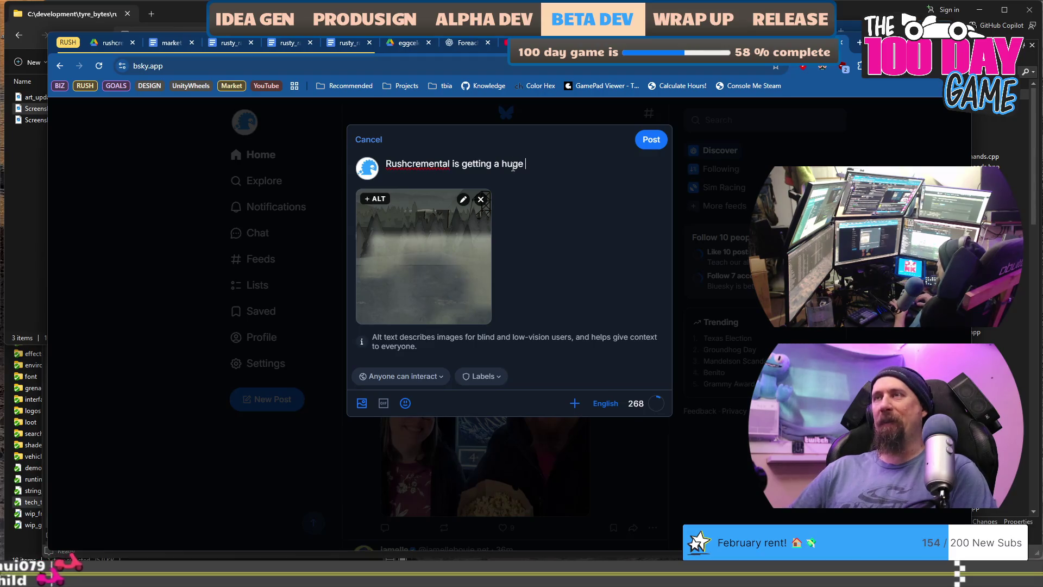
pyautogui.write('demo up')
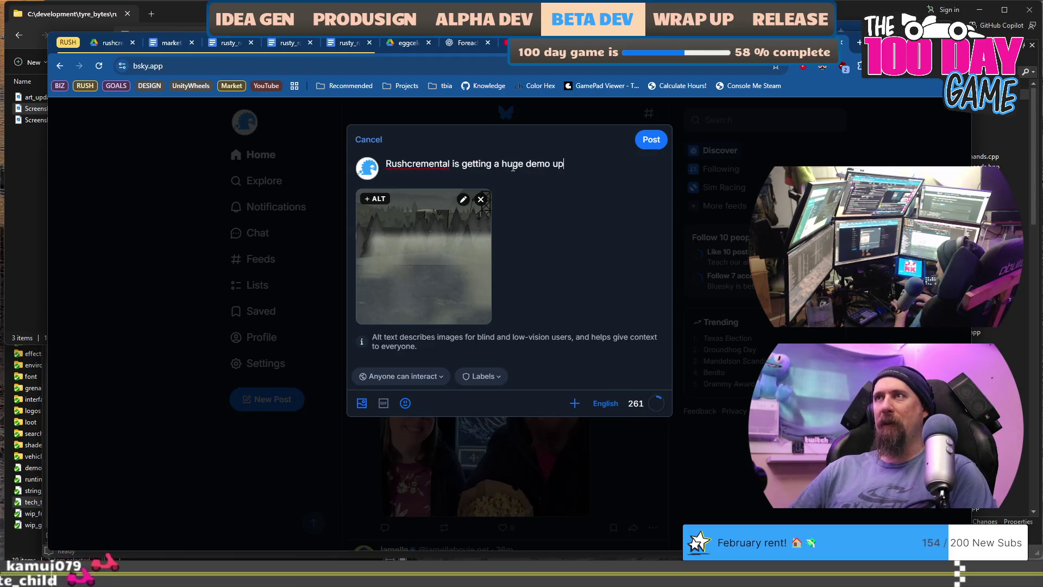
pyautogui.write('date')
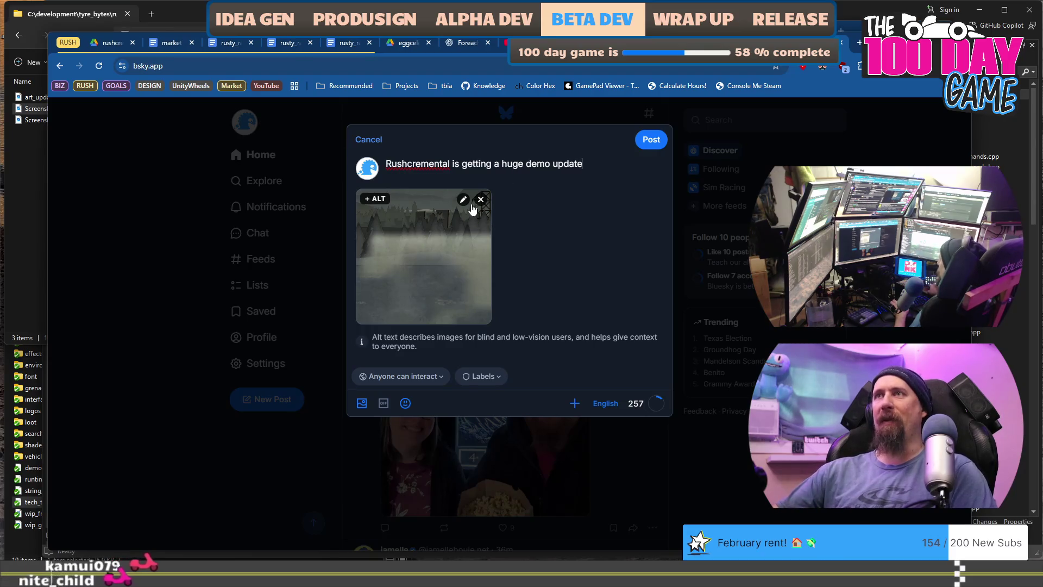
# Step: Swap the foggy image for another screenshot and add 'soon with the final art and'
pyautogui.click(481, 199)
pyautogui.moveTo(34, 119); pyautogui.dragTo(565, 205)
pyautogui.write('shorty')
pyautogui.click(599, 165)
pyautogui.write('ly')
pyautogui.press('End')
pyautogui.write('with t')
pyautogui.doubleClick(599, 166)
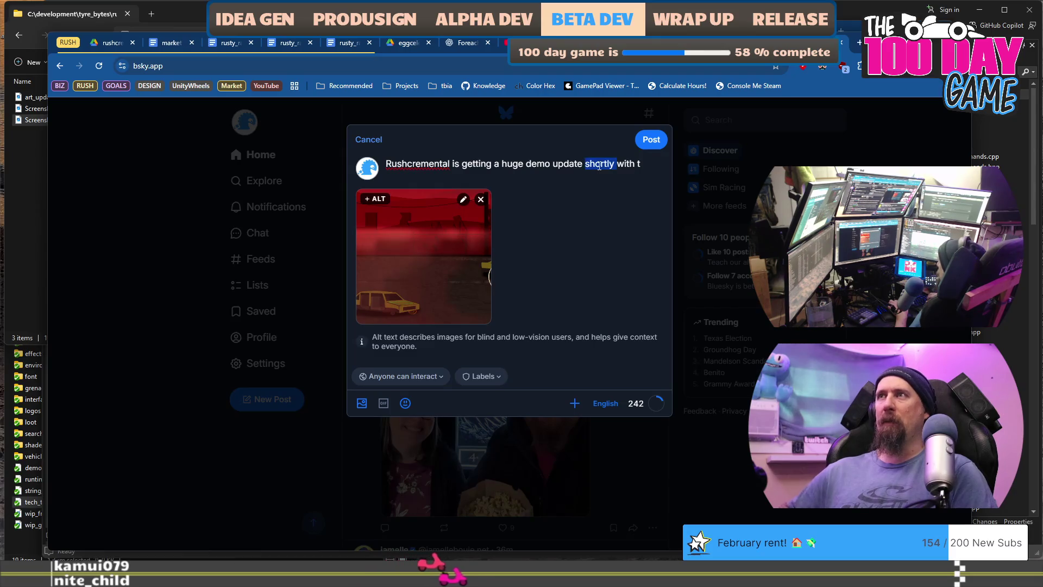
pyautogui.write('in a')
pyautogui.press('BackSpace')
pyautogui.press('BackSpace')
pyautogui.press('BackSpace')
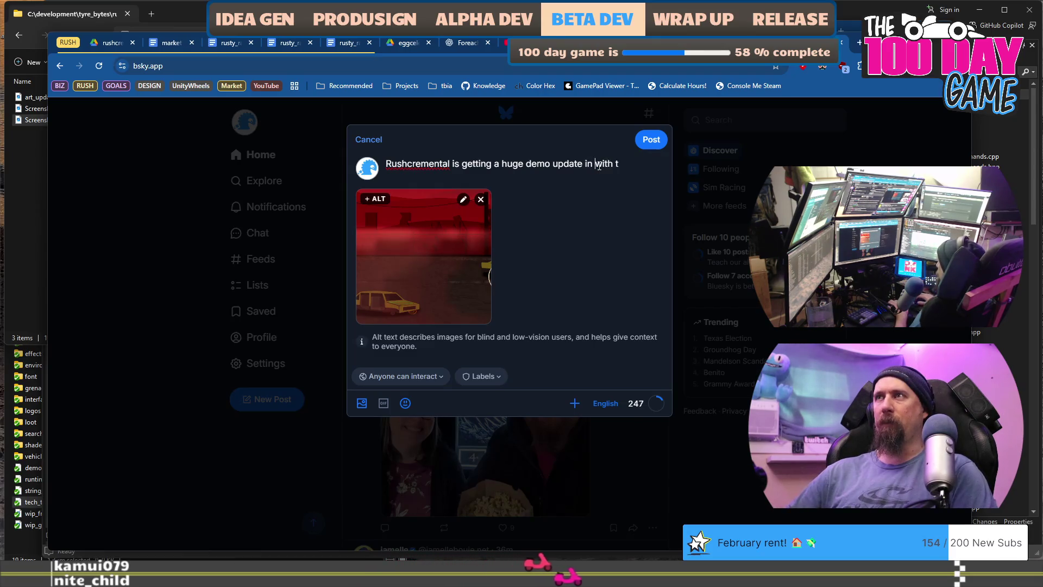
pyautogui.write('soon wi')
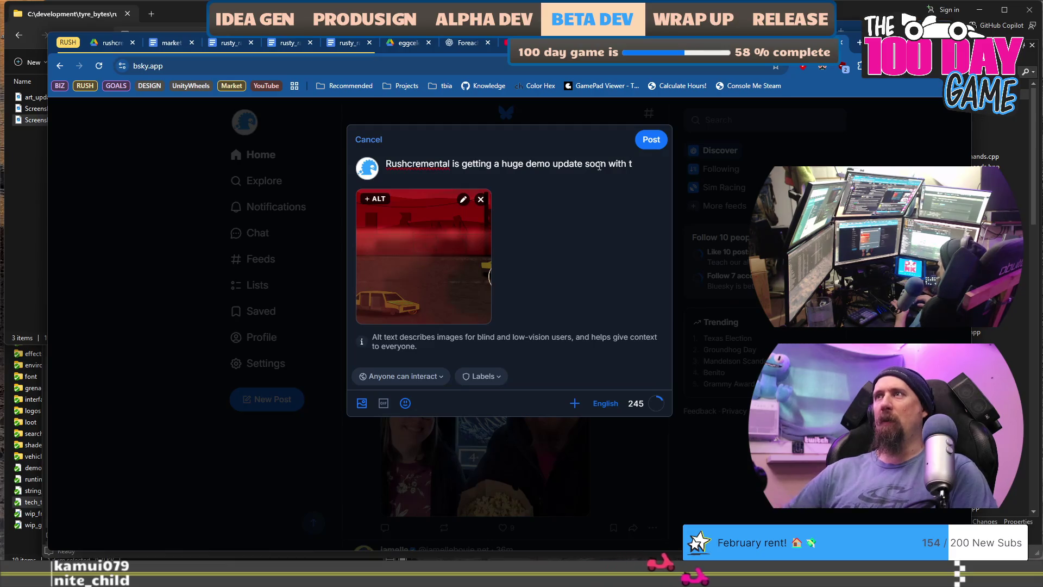
pyautogui.write('th the final art and')
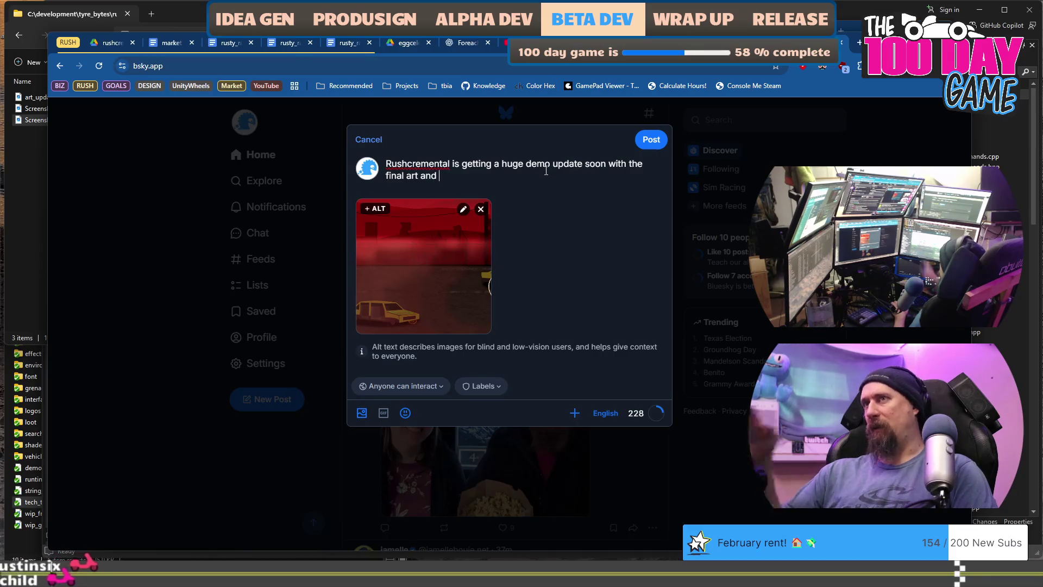
# Step: Finish with 'better numbers go brrrr than it has today.' and begin a hashtag line
pyautogui.write('bee')
pyautogui.press('BackSpace')
pyautogui.write('tter numbers ')
pyautogui.write('sun')
pyautogui.press('BackSpace')
pyautogui.press('BackSpace')
pyautogui.press('BackSpace')
pyautogui.write('go brrrrs')
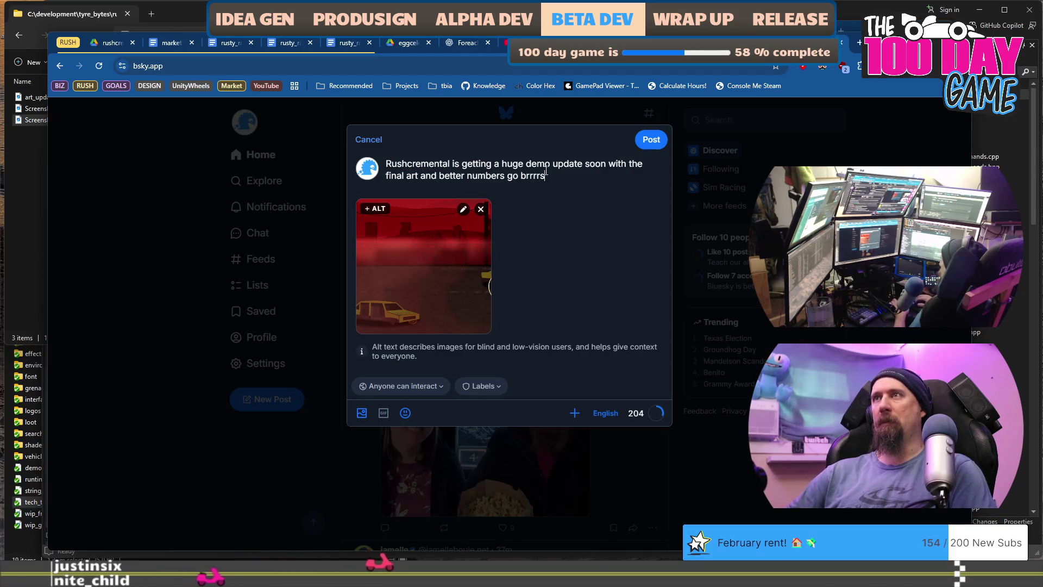
pyautogui.press('BackSpace')
pyautogui.write('than the pr')
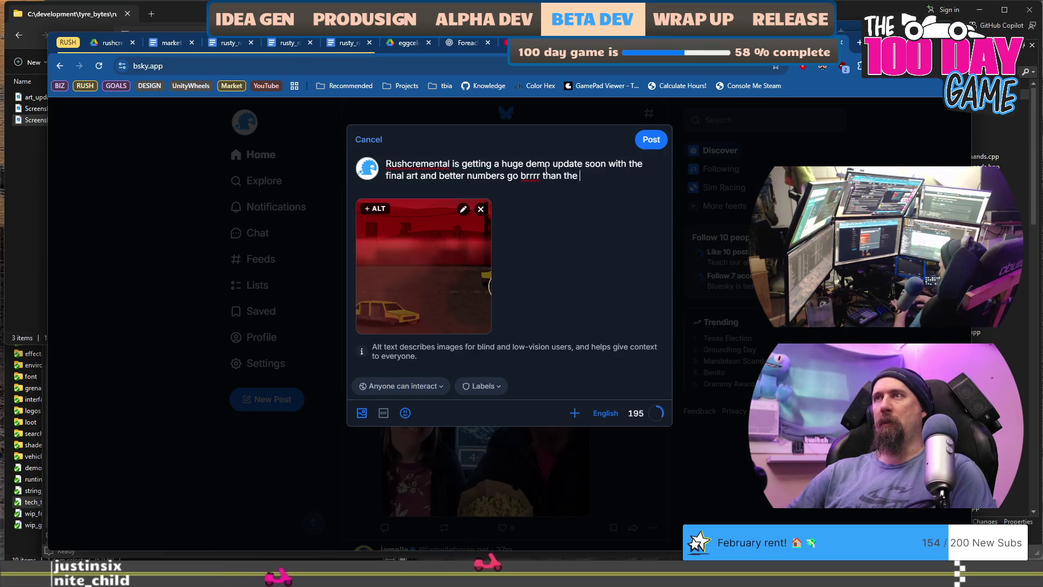
pyautogui.hotkey('ctrl', 'BackSpace')
pyautogui.hotkey('ctrl', 'BackSpace')
pyautogui.hotkey('ctrl', 'BackSpace')
pyautogui.write('tha')
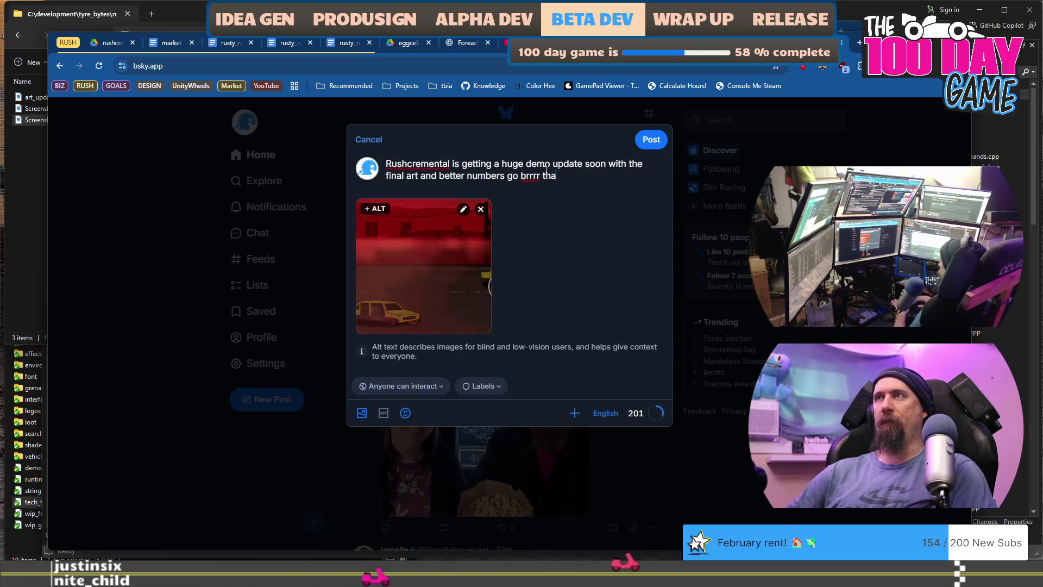
pyautogui.write('n it has today.')
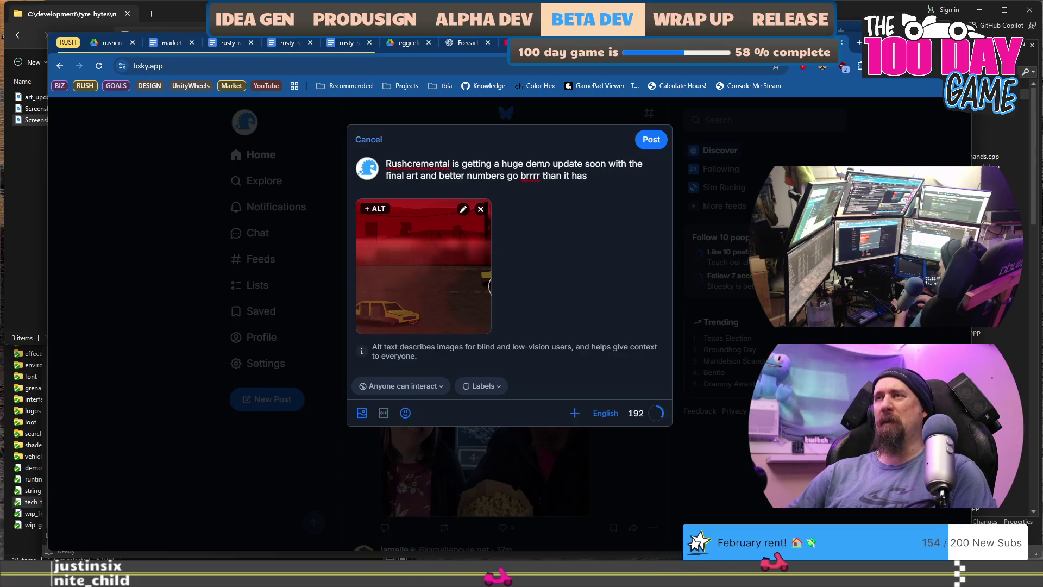
pyautogui.press('Return')
pyautogui.press('Return')
pyautogui.write('#incremental')
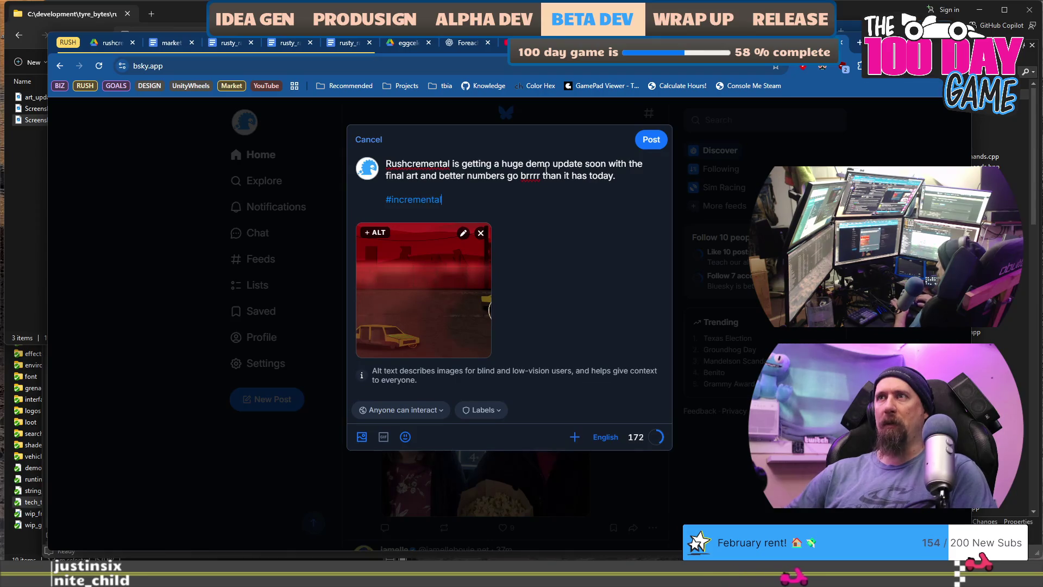
pyautogui.write('e')
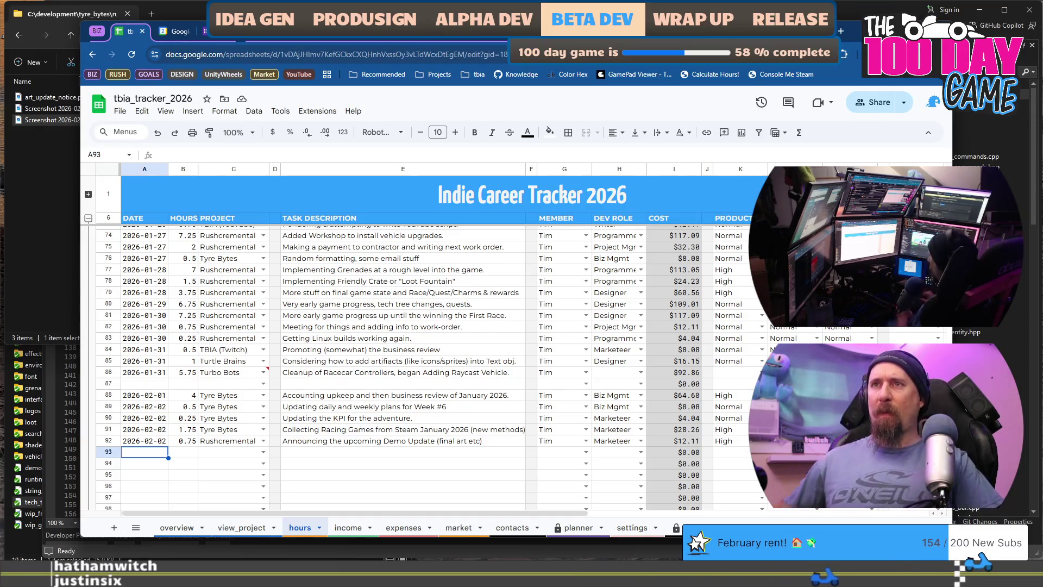
# Step: Switch away from the tracker spreadsheet to another window
pyautogui.hotkey('alt', 'Tab')
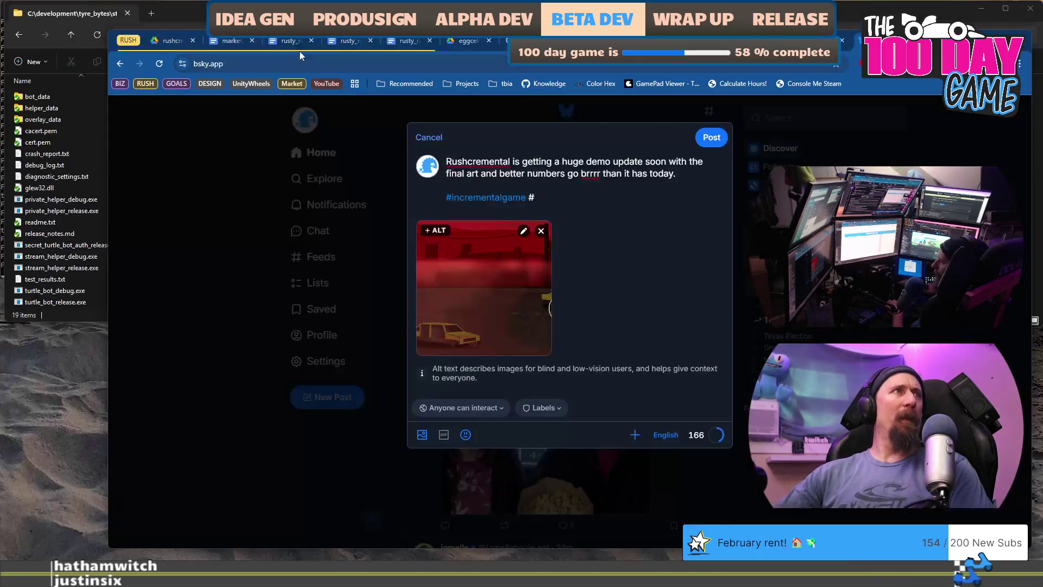
# Step: Search the marketing campaign notes for '#' and step through the hashtag matches
pyautogui.hotkey('alt', 'Tab')
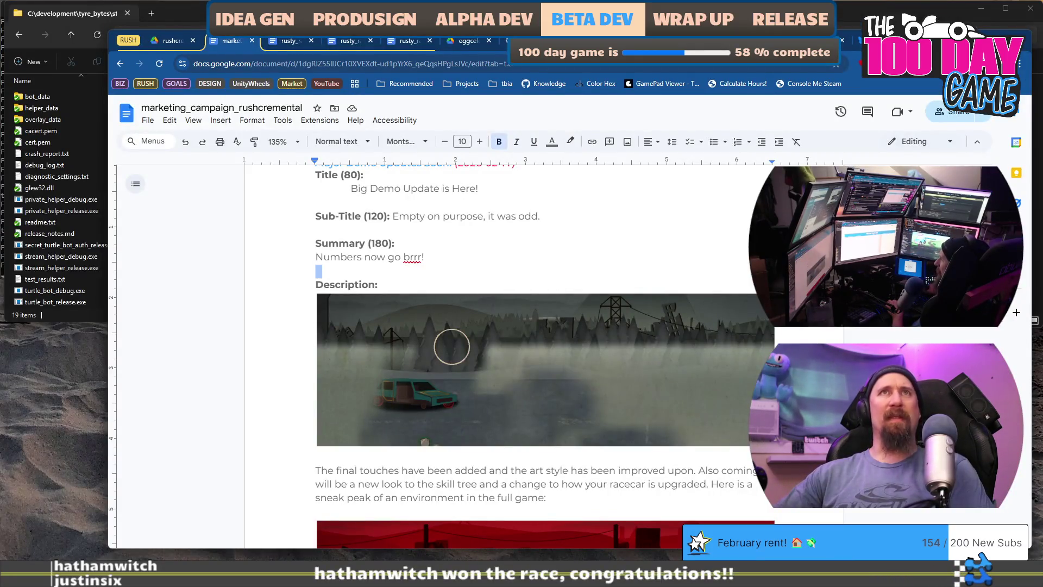
pyautogui.scroll(-10, 372, 332)
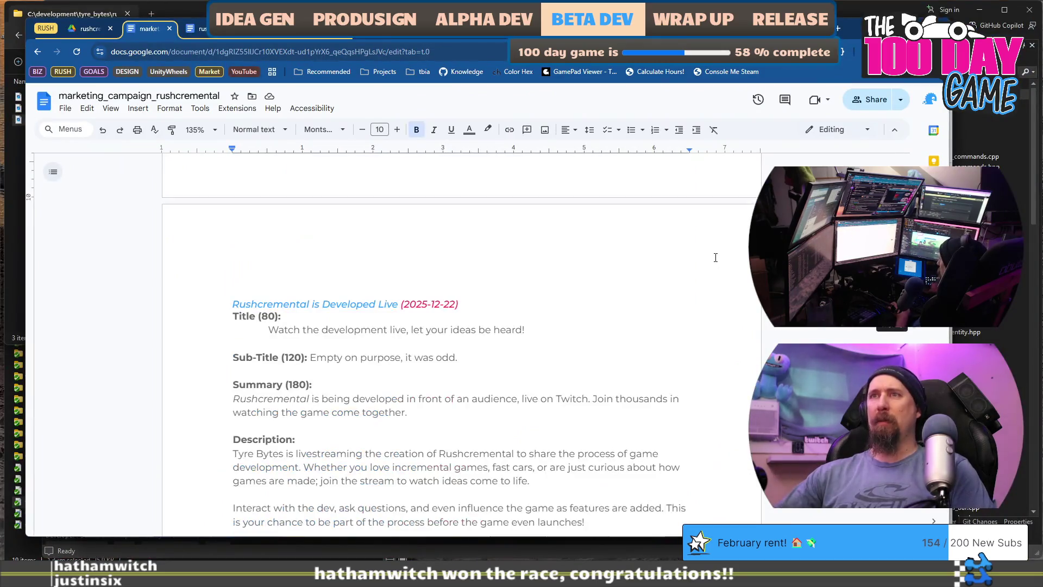
pyautogui.hotkey('ctrl', 'f')
pyautogui.write('#')
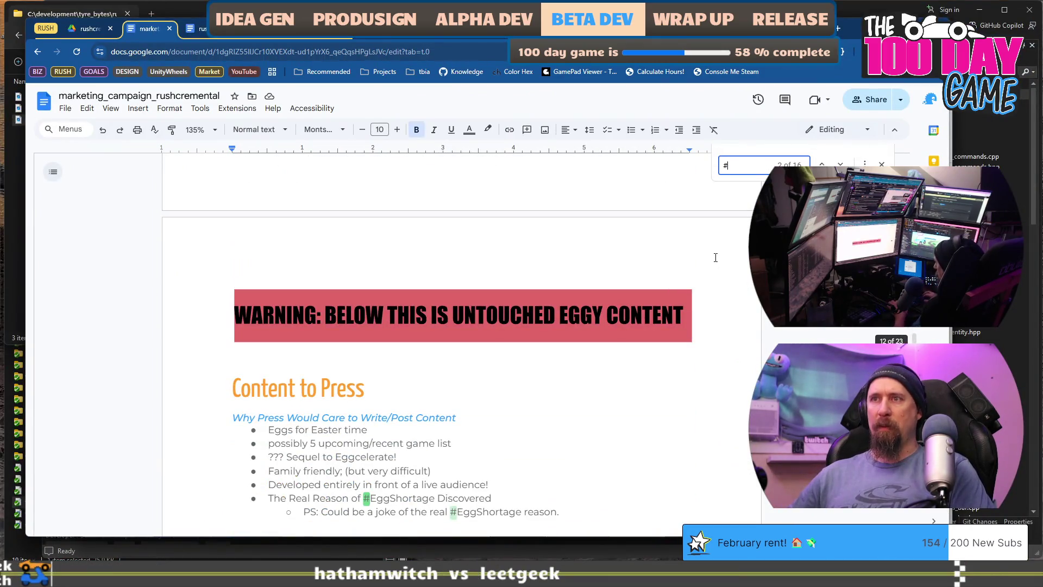
pyautogui.press('Return')
pyautogui.press('Return')
pyautogui.scroll(-3, 449, 277)
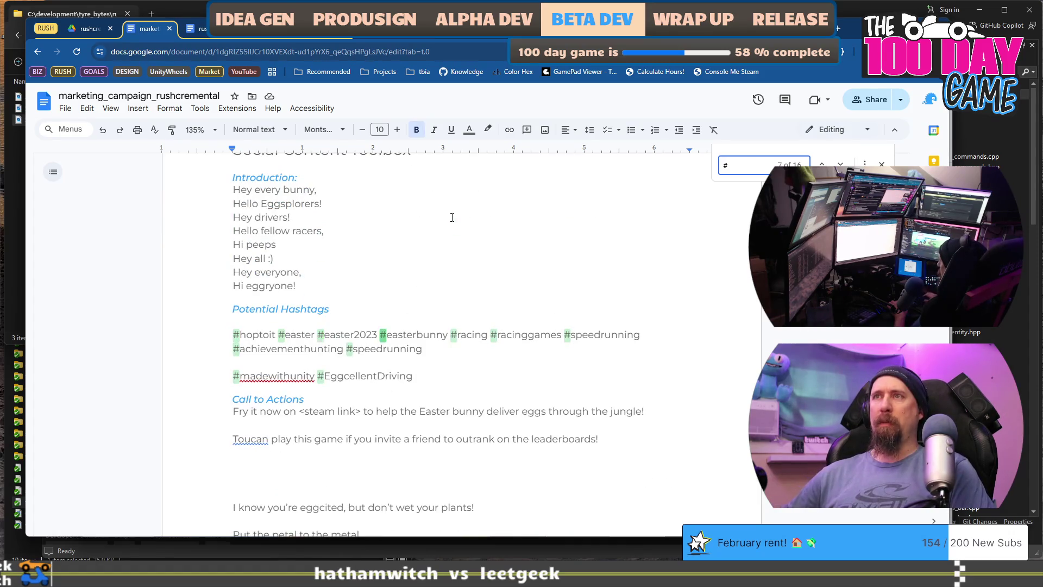
pyautogui.press('Return')
pyautogui.press('Return')
pyautogui.press('Return')
pyautogui.press('Return')
pyautogui.press('Return')
pyautogui.press('Return')
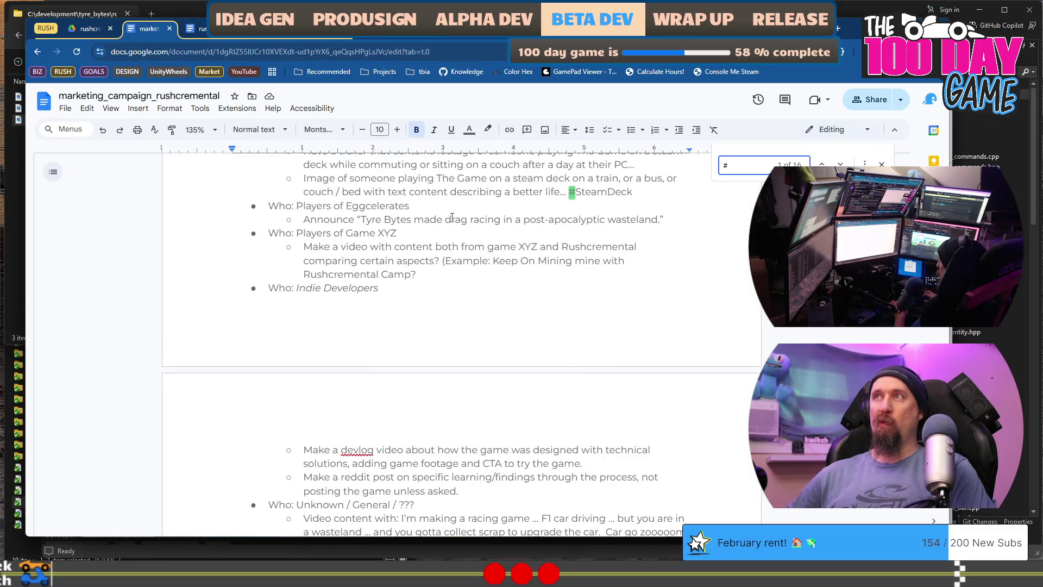
pyautogui.press('Return')
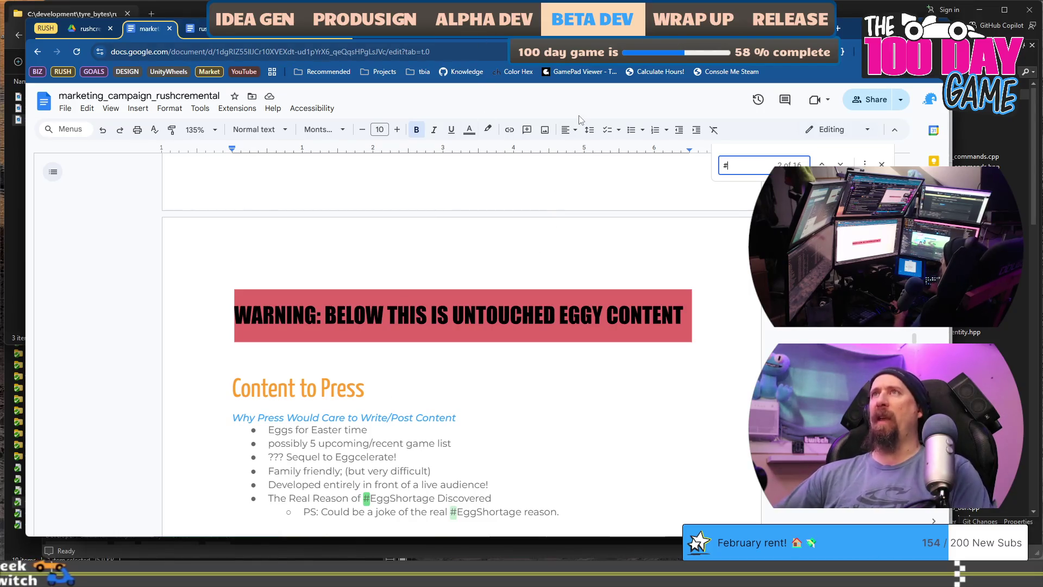
# Step: Search the design scratch pad and rusty_racer_design_doc for '#' hashtags
pyautogui.hotkey('ctrl', 'Tab')
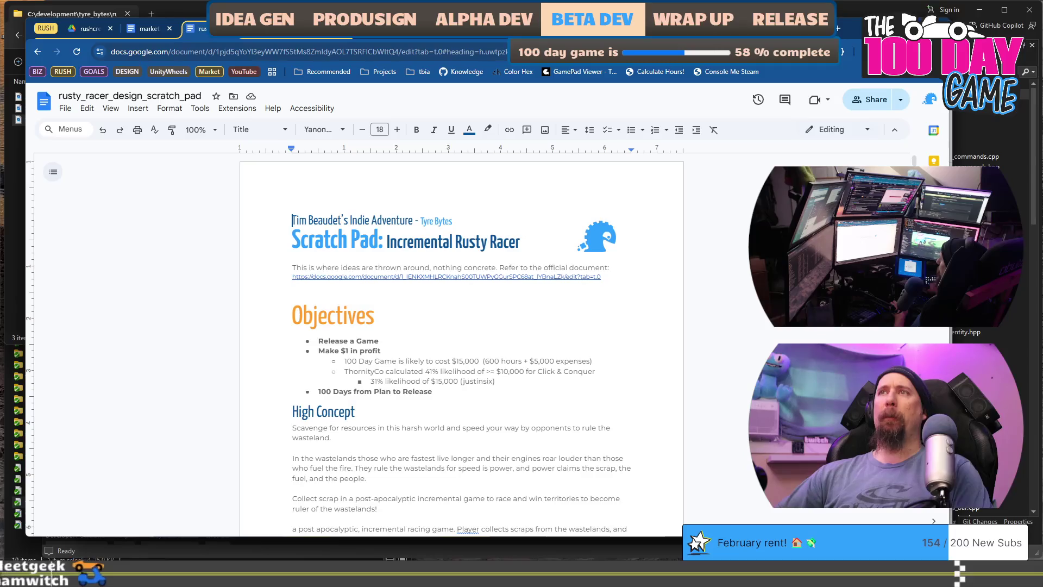
pyautogui.hotkey('ctrl', 'f')
pyautogui.write('#')
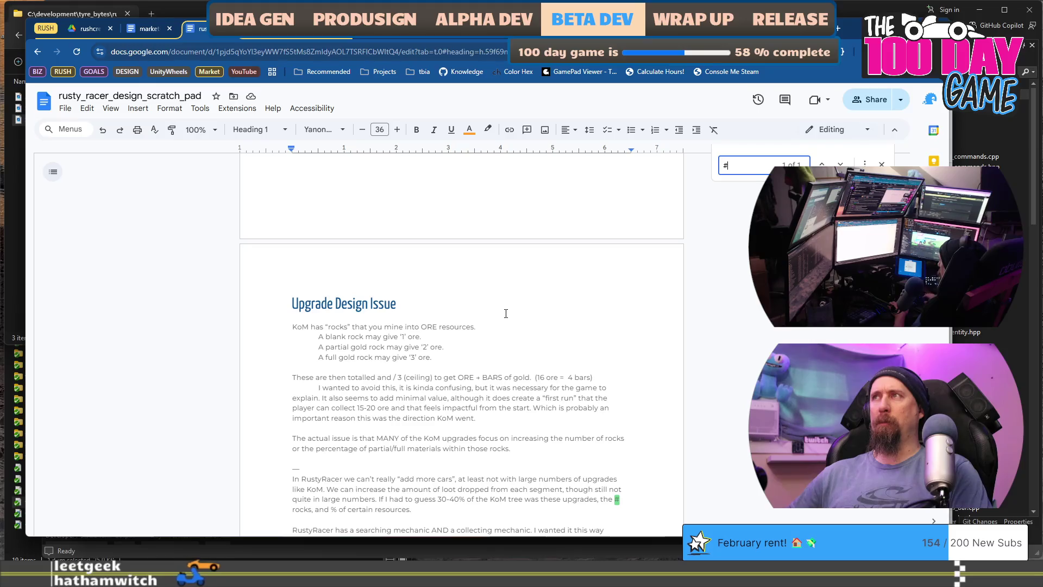
pyautogui.press('Escape')
pyautogui.hotkey('ctrl', 'Tab')
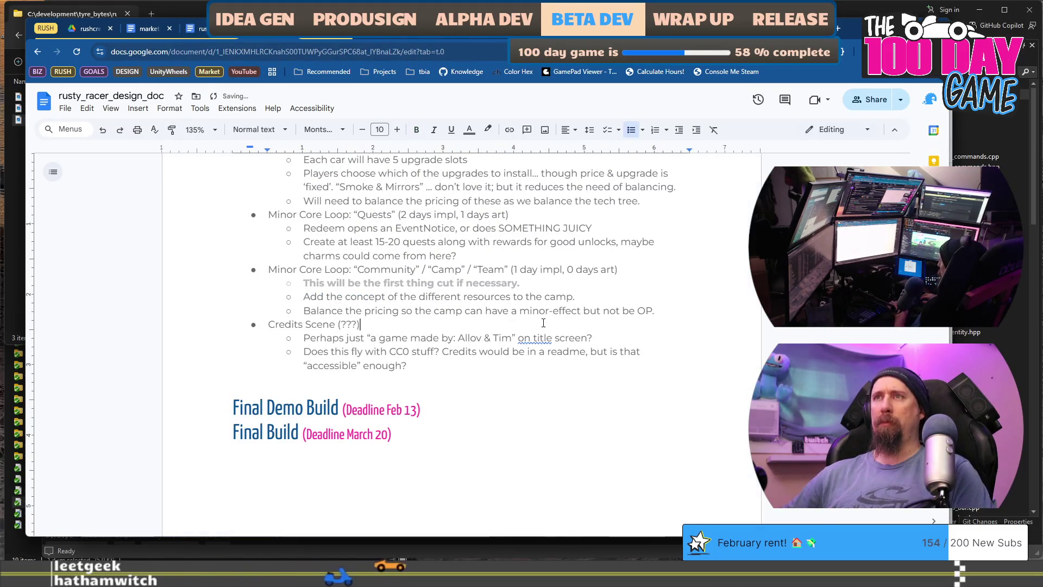
pyautogui.hotkey('ctrl', 'f')
pyautogui.write('#')
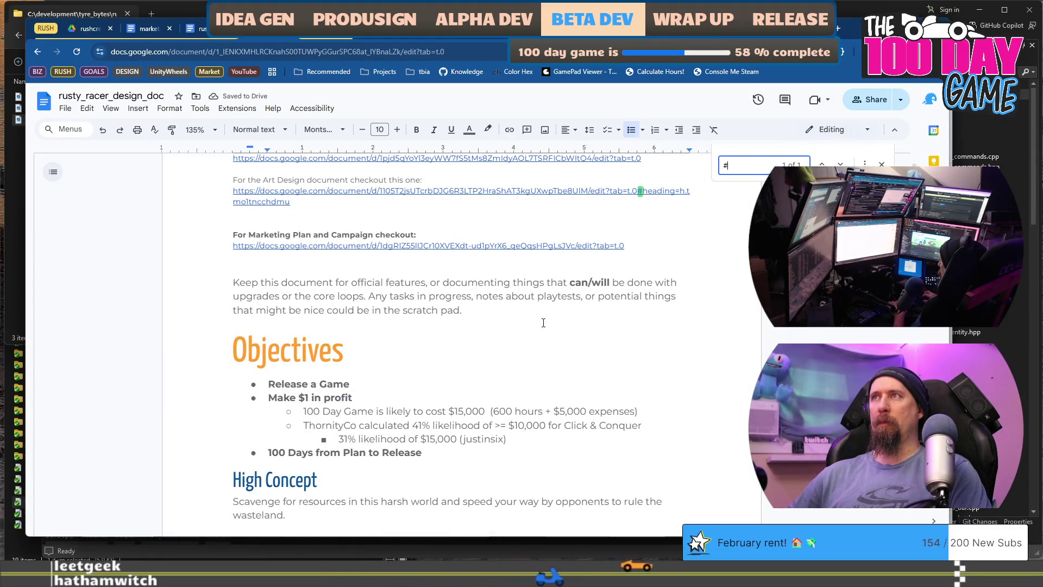
pyautogui.press('Escape')
pyautogui.press('Escape')
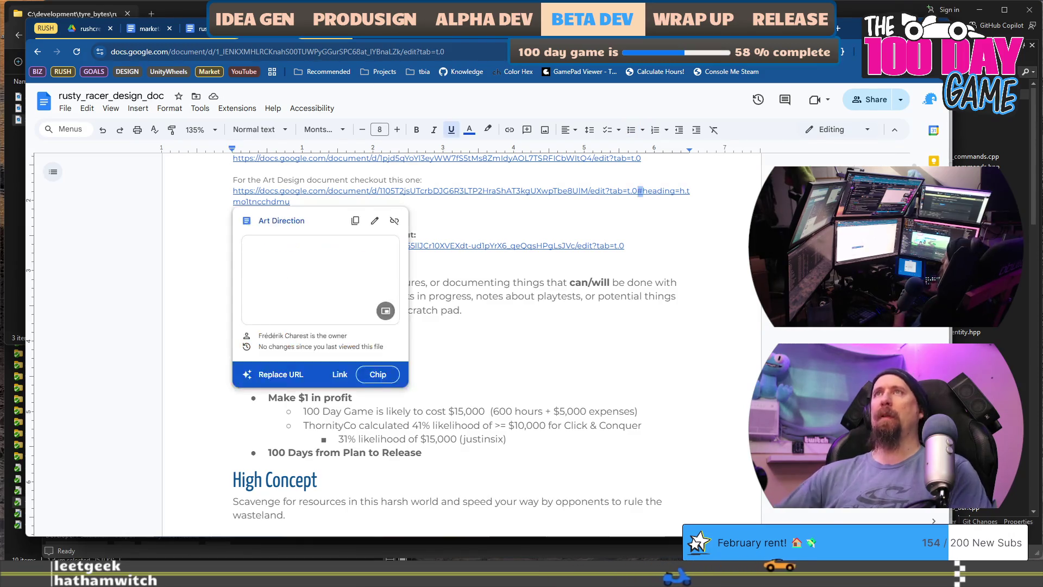
pyautogui.hotkey('ctrl', 'Tab')
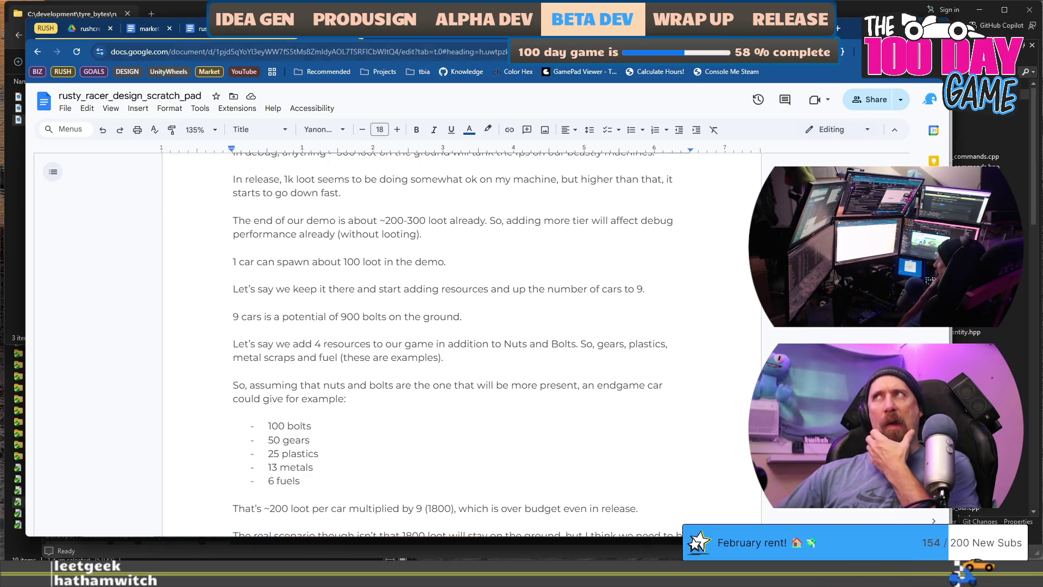
pyautogui.click(838, 31)
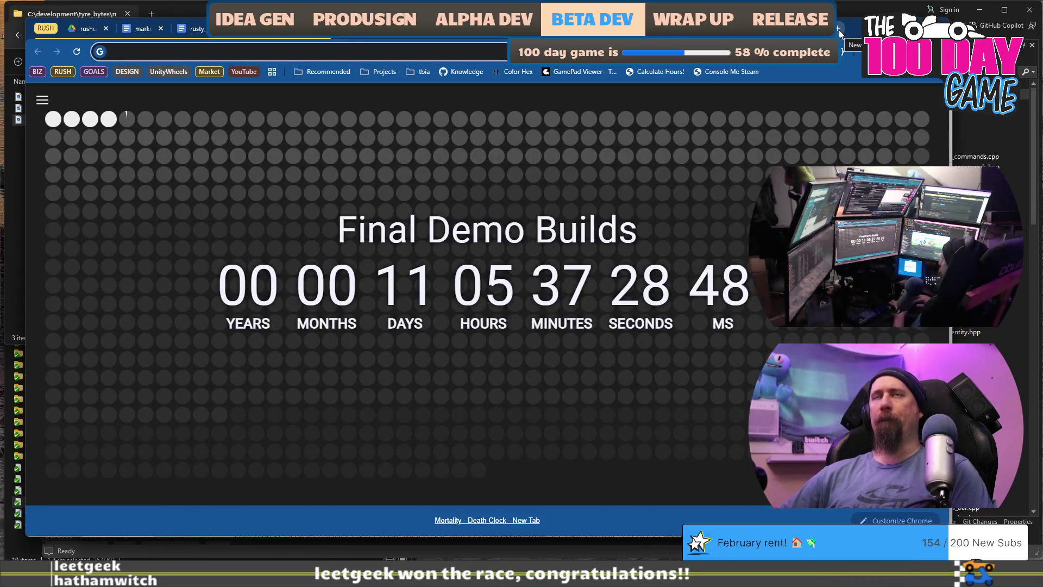
# Step: In Google Drive, open tyre_bytes > game_designs > 2025_100_day_incremental_game
pyautogui.write('drive.google.com')
pyautogui.press('Return')
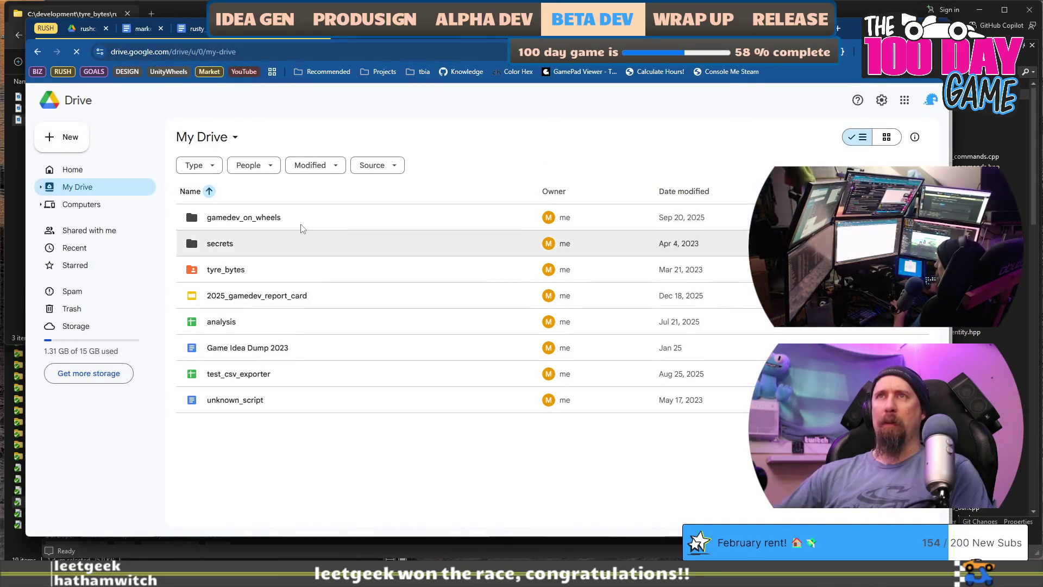
pyautogui.doubleClick(275, 269)
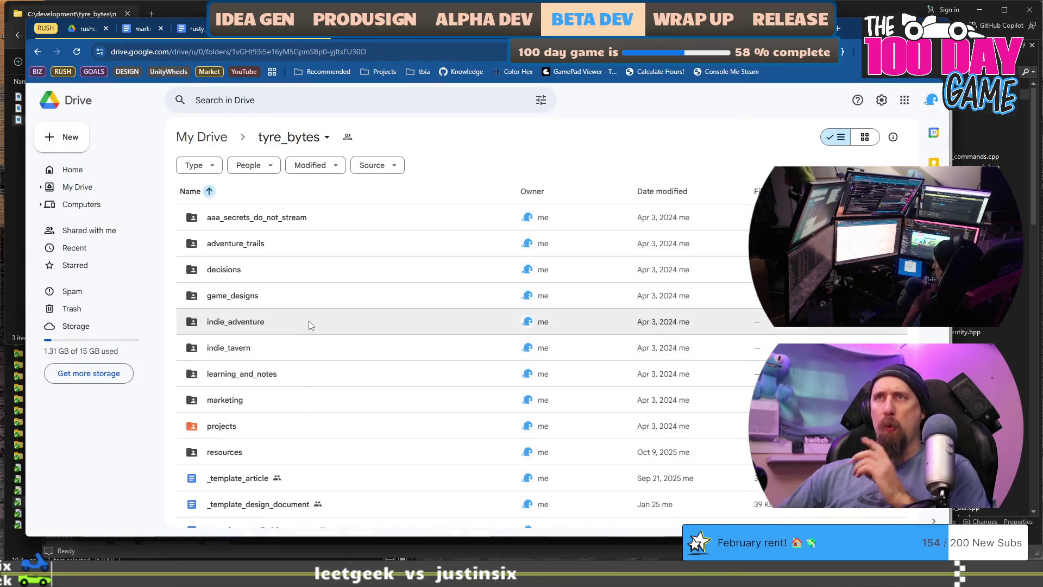
pyautogui.doubleClick(289, 290)
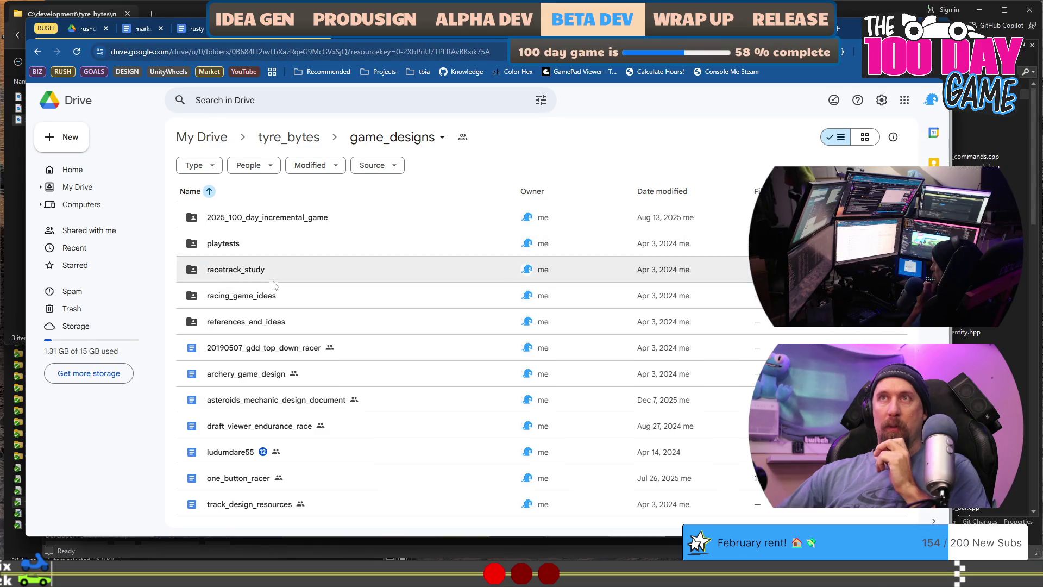
pyautogui.click(295, 225)
pyautogui.doubleClick(320, 228)
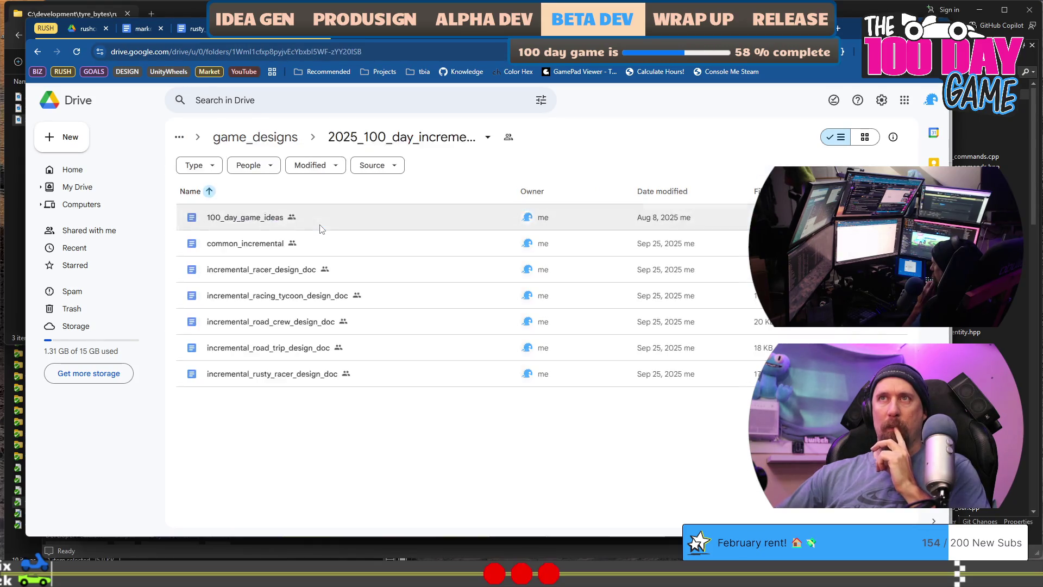
# Step: Search the common_incremental and 100_day_game_ideas docs for '#' hashtags
pyautogui.doubleClick(317, 244)
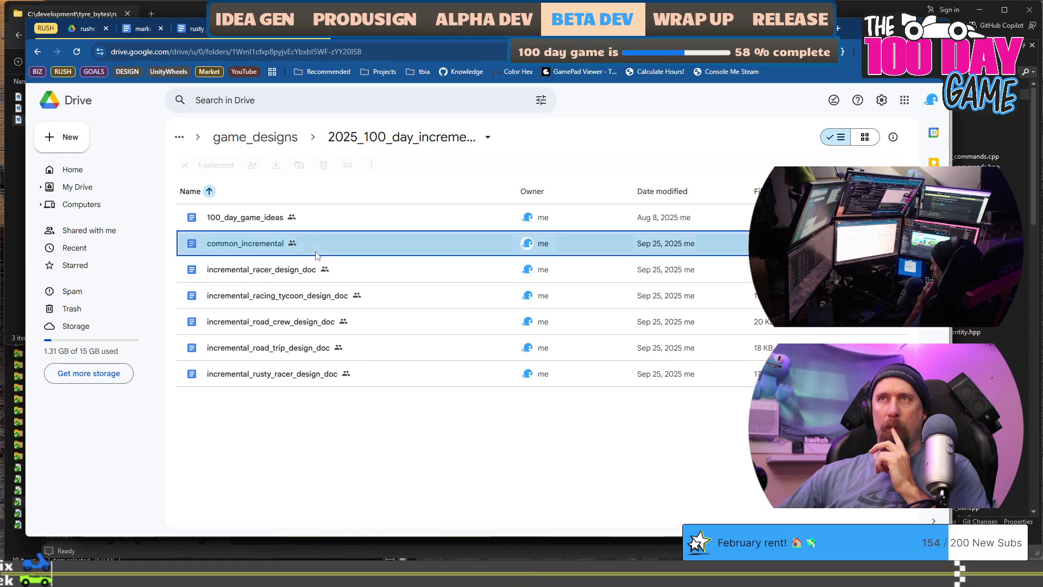
pyautogui.hotkey('ctrl', 'f')
pyautogui.write('#')
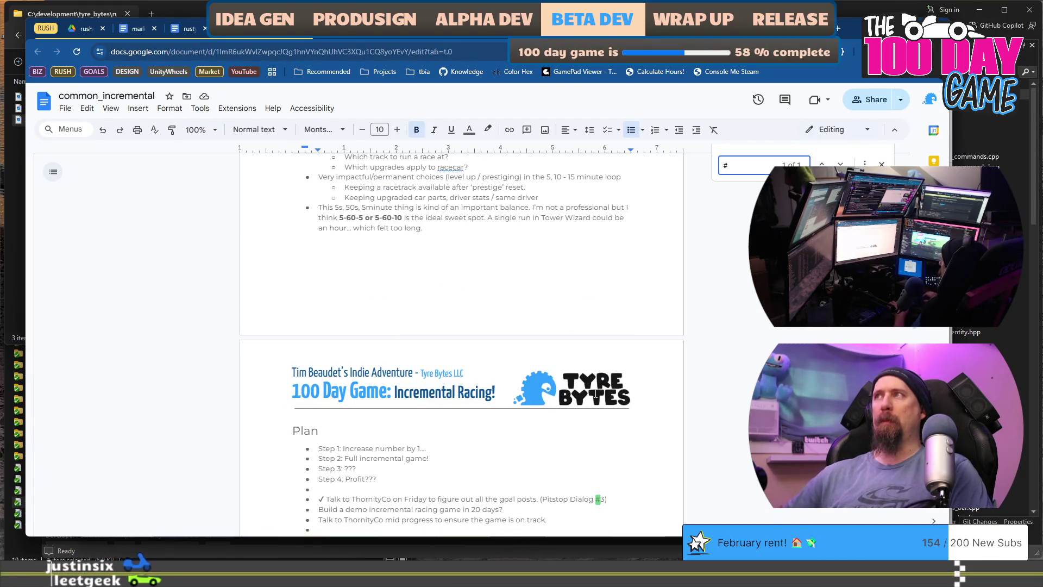
pyautogui.hotkey('alt', 'Left')
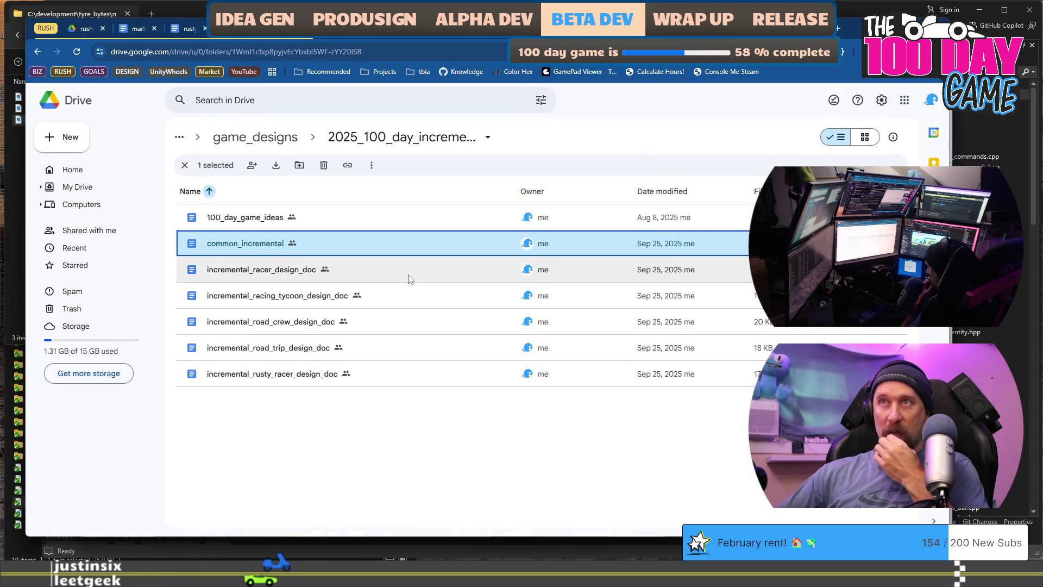
pyautogui.doubleClick(314, 222)
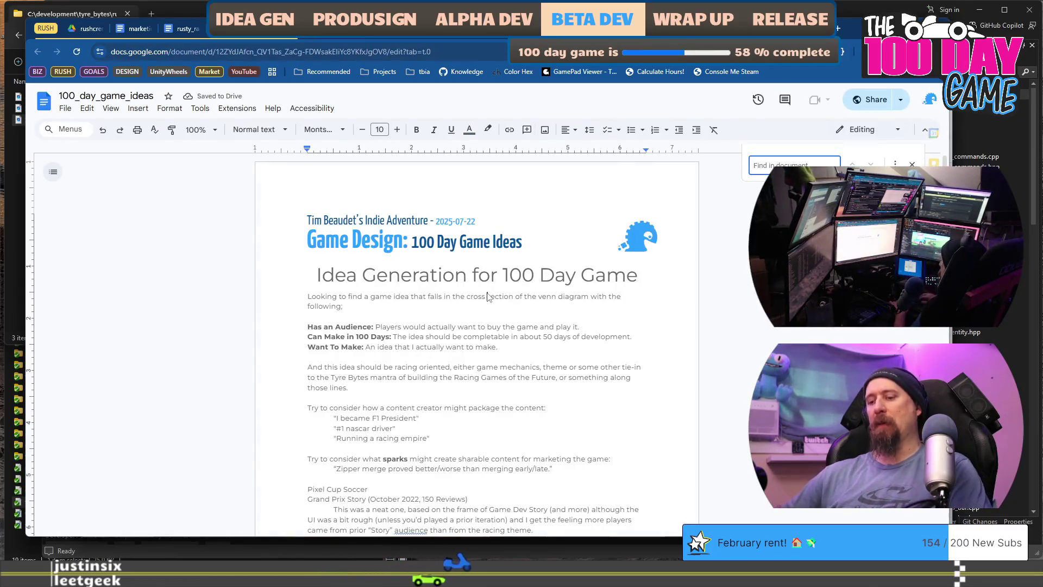
pyautogui.hotkey('ctrl', 'f')
pyautogui.write('#')
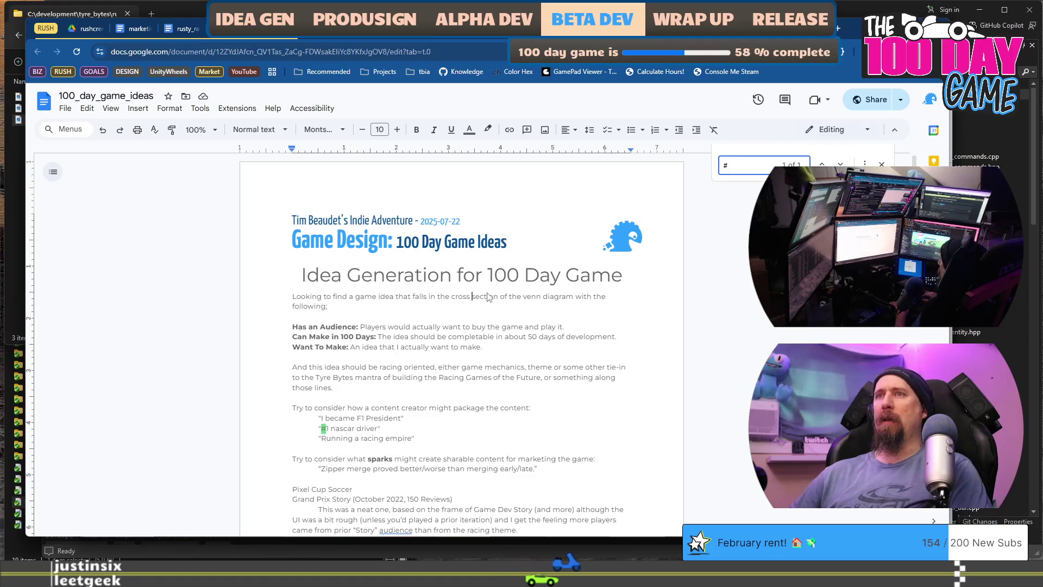
pyautogui.hotkey('alt', 'Left')
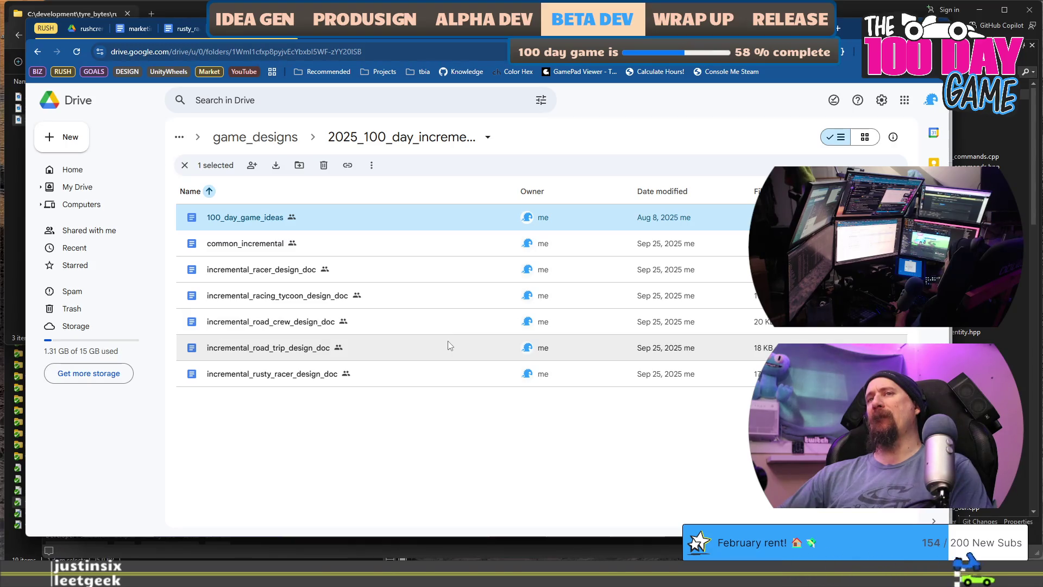
# Step: Check incremental_rusty_racer_design_doc for '#' hashtags, finding none, and return to the folder
pyautogui.doubleClick(453, 379)
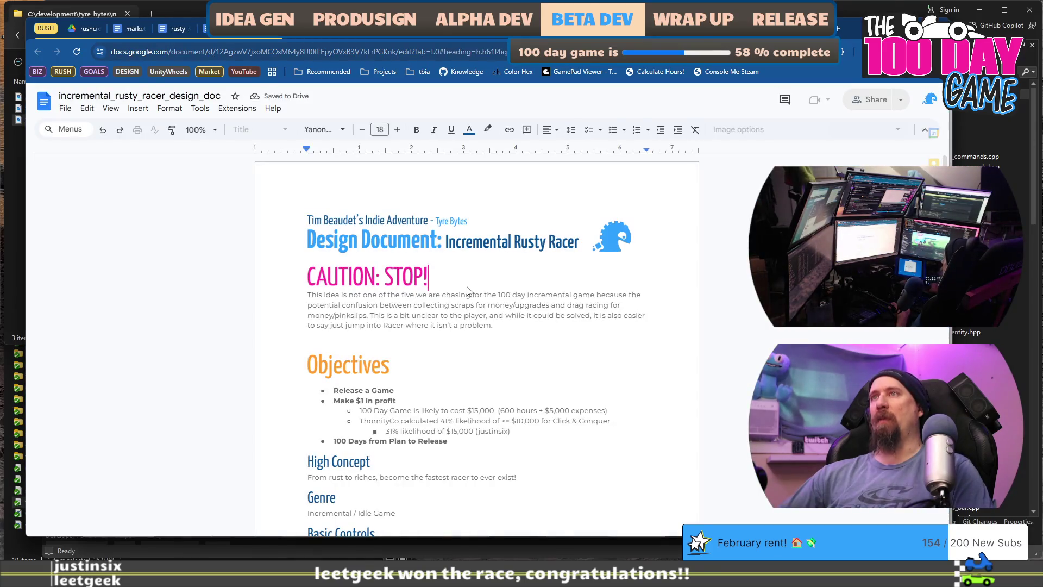
pyautogui.hotkey('ctrl', 'f')
pyautogui.write('#')
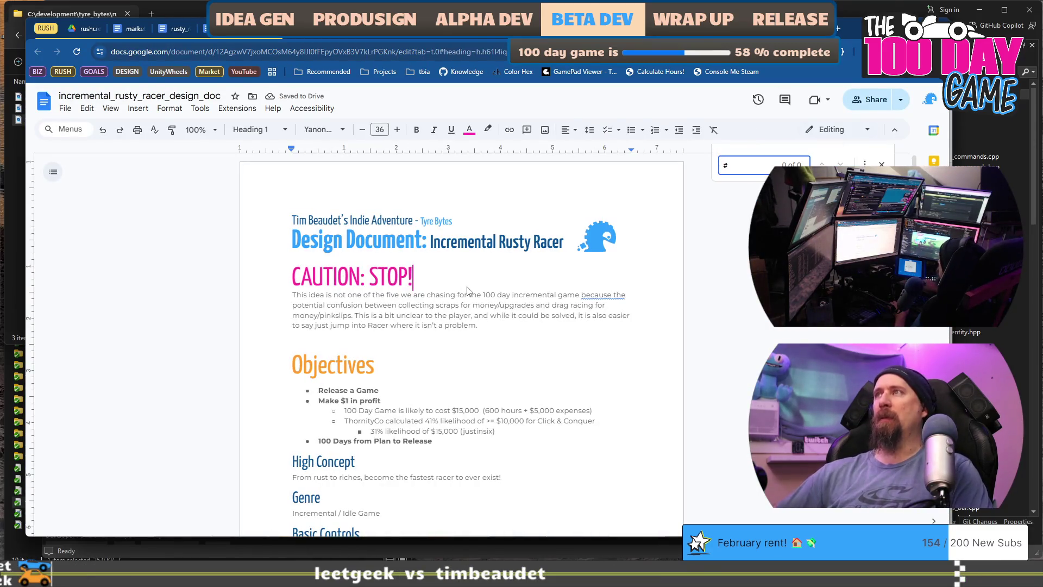
pyautogui.press('Escape')
pyautogui.hotkey('alt', 'Left')
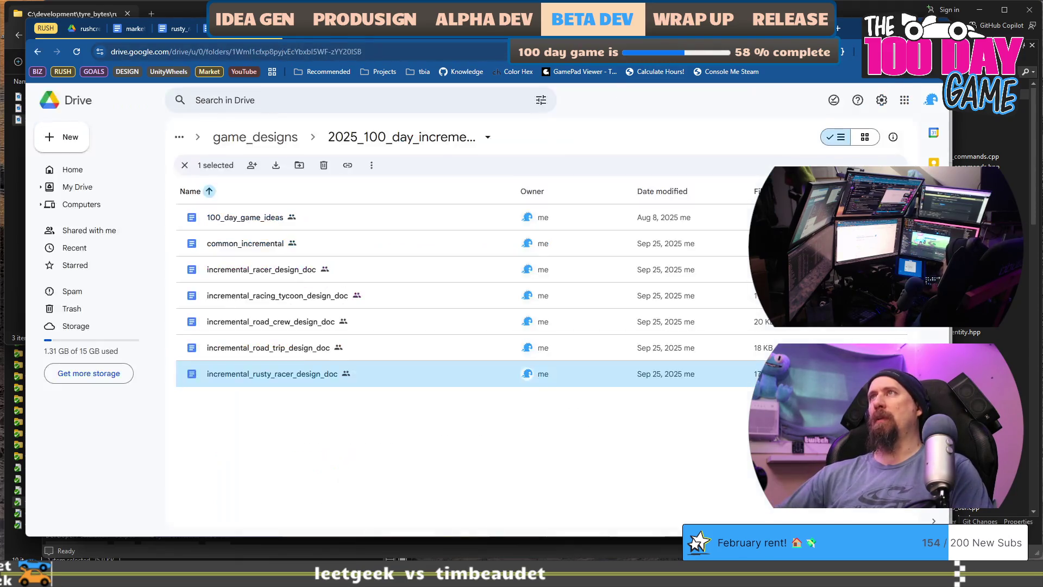
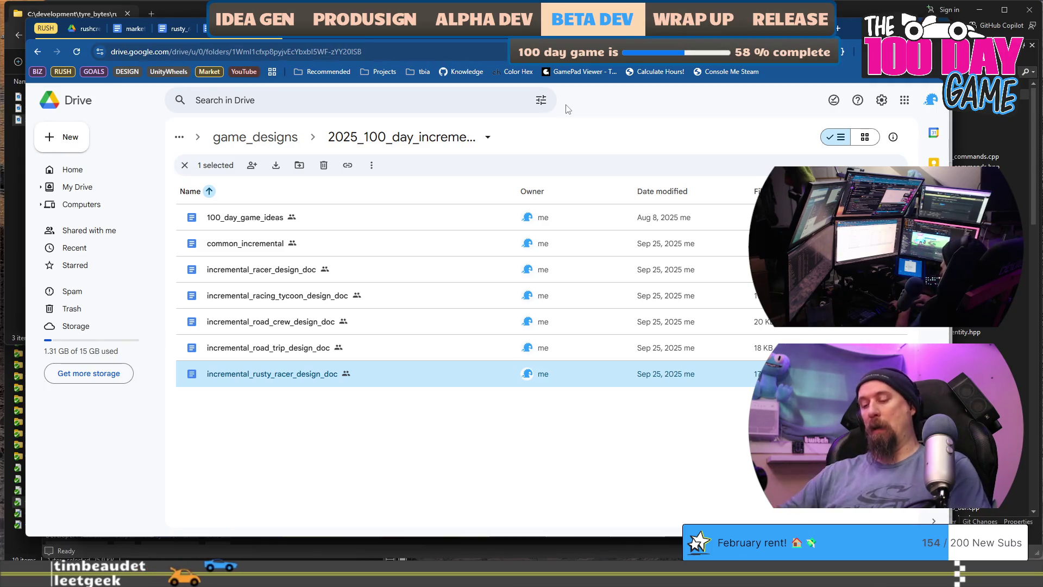
# Step: Google 'incremental hashtags' in a new tab and look through the AI overview and results
pyautogui.hotkey('ctrl', 't')
pyautogui.write('increment')
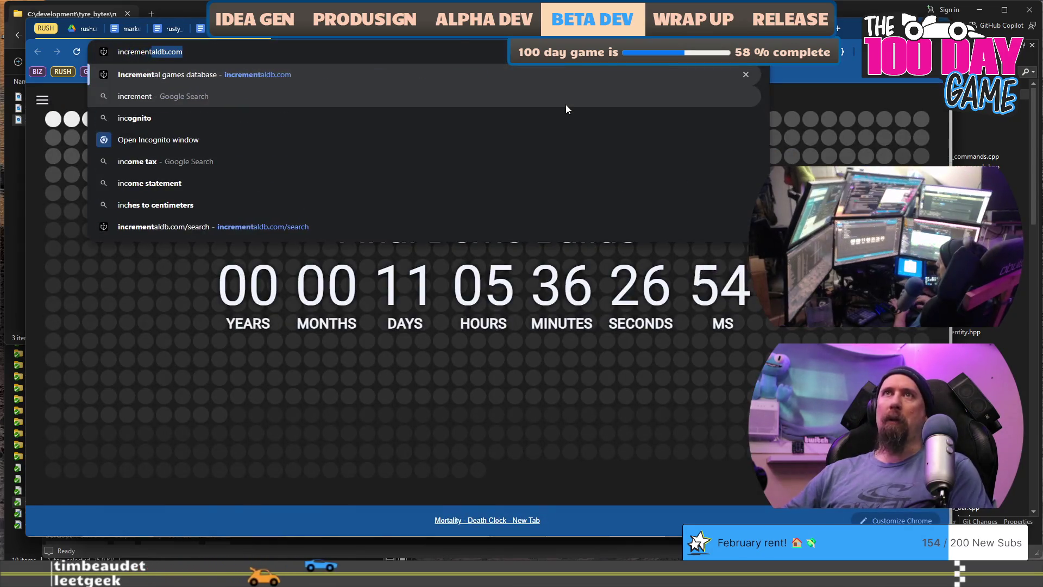
pyautogui.write('al hashtags')
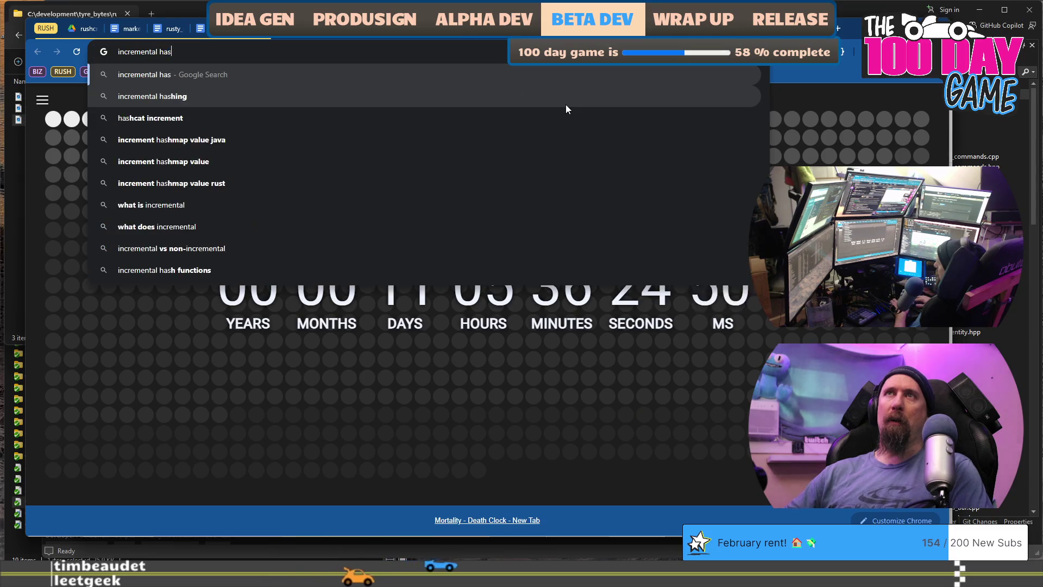
pyautogui.press('Return')
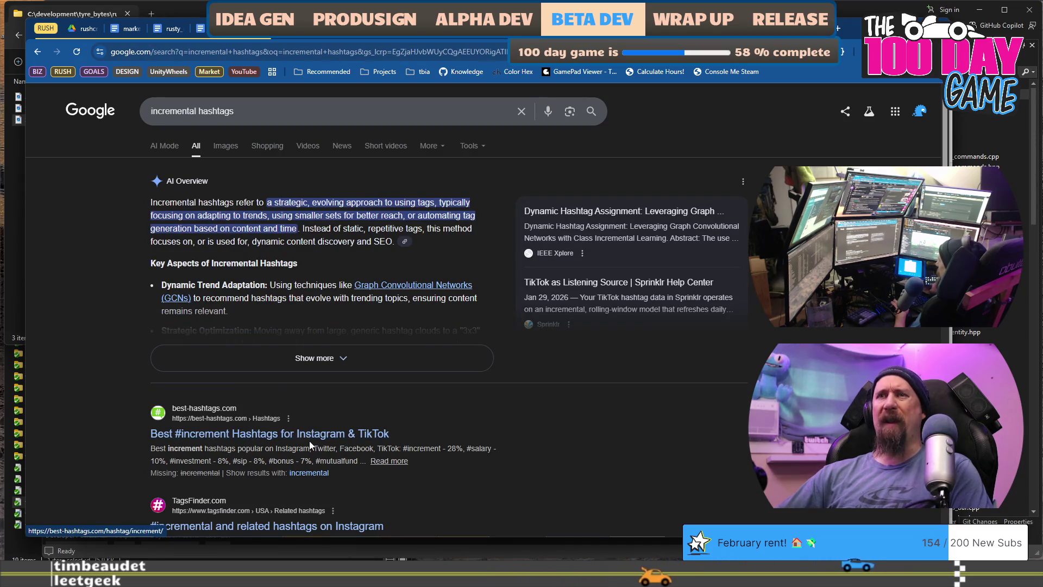
pyautogui.scroll(-3, 203, 315)
pyautogui.scroll(-11, 203, 314)
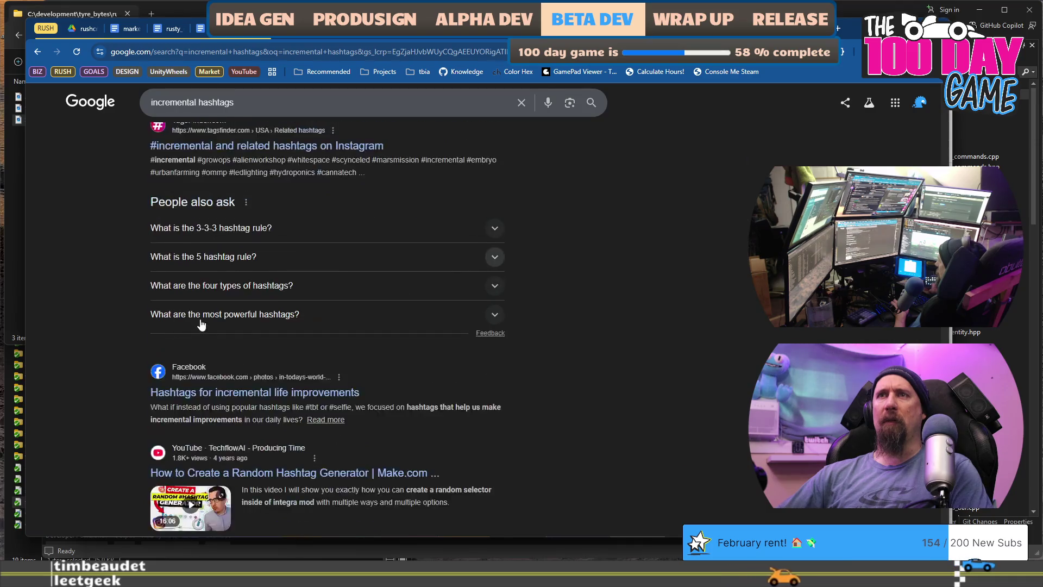
pyautogui.scroll(-5, 369, 363)
pyautogui.scroll(20, 369, 364)
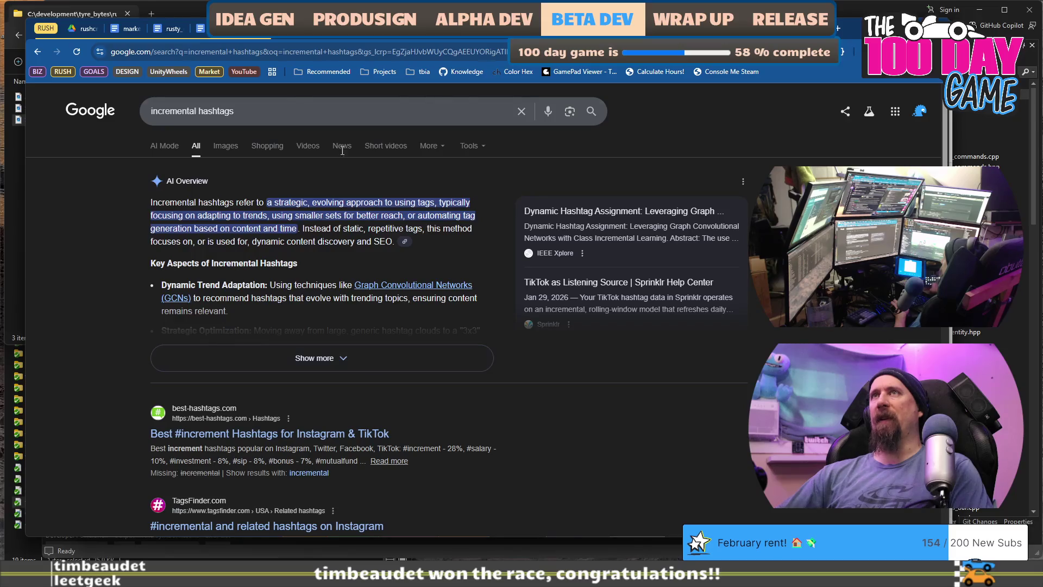
pyautogui.click(341, 32)
# Step: In a new ChatGPT chat, ask which hashtags suit games like Keep on Mining, Feeding a Black Hole, Gamblers Table
pyautogui.click(71, 126)
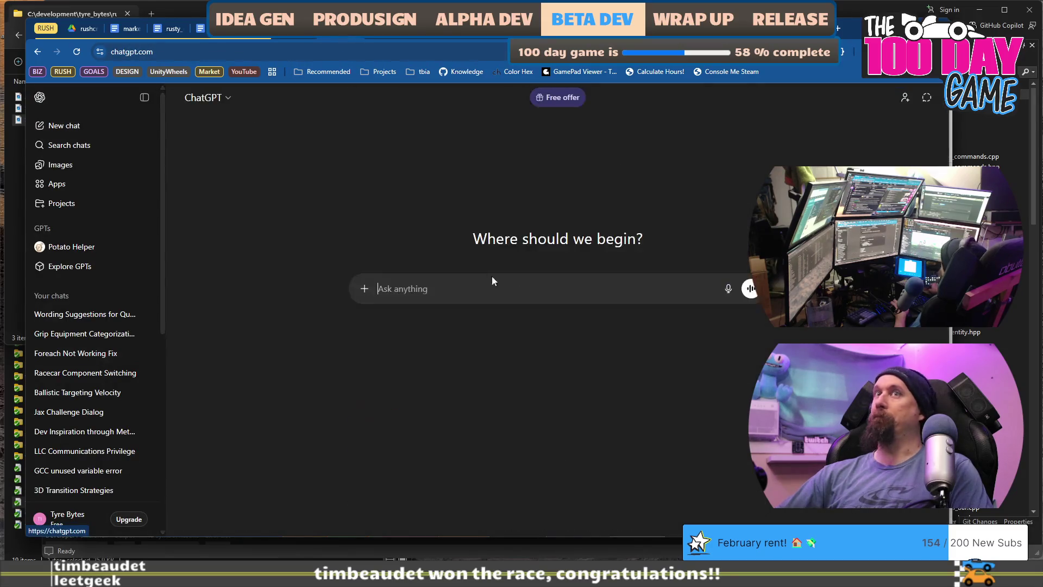
pyautogui.click(524, 298)
pyautogui.write('t are some hars')
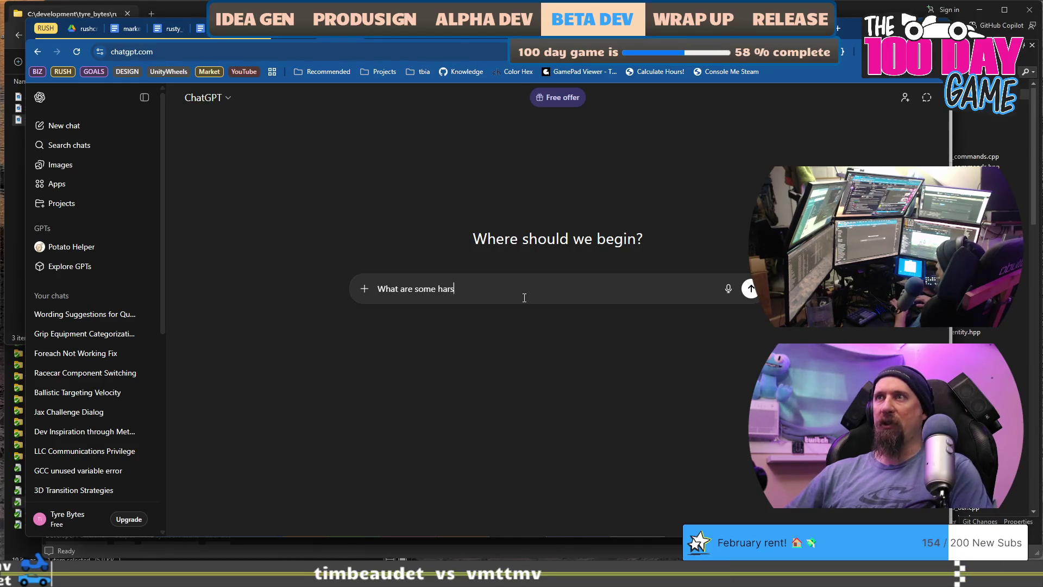
pyautogui.press('BackSpace')
pyautogui.press('BackSpace')
pyautogui.write('shtags p')
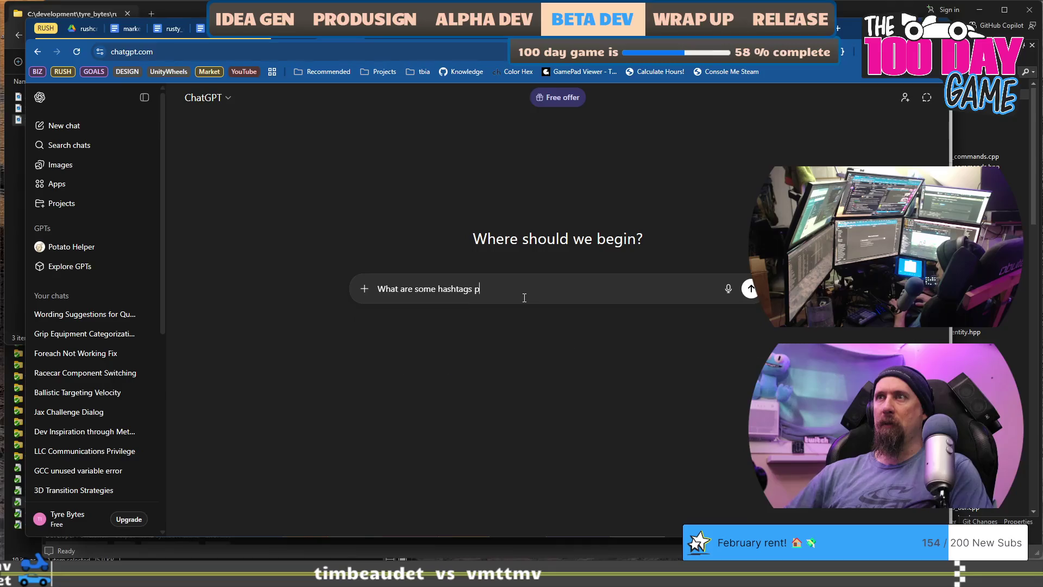
pyautogui.write('aer')
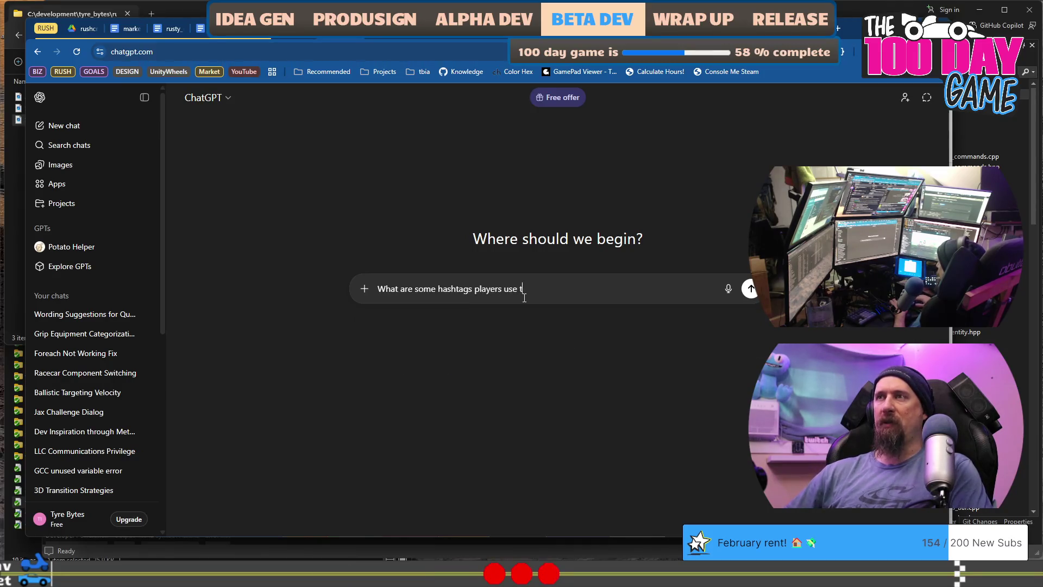
pyautogui.write('alk about incremental games li')
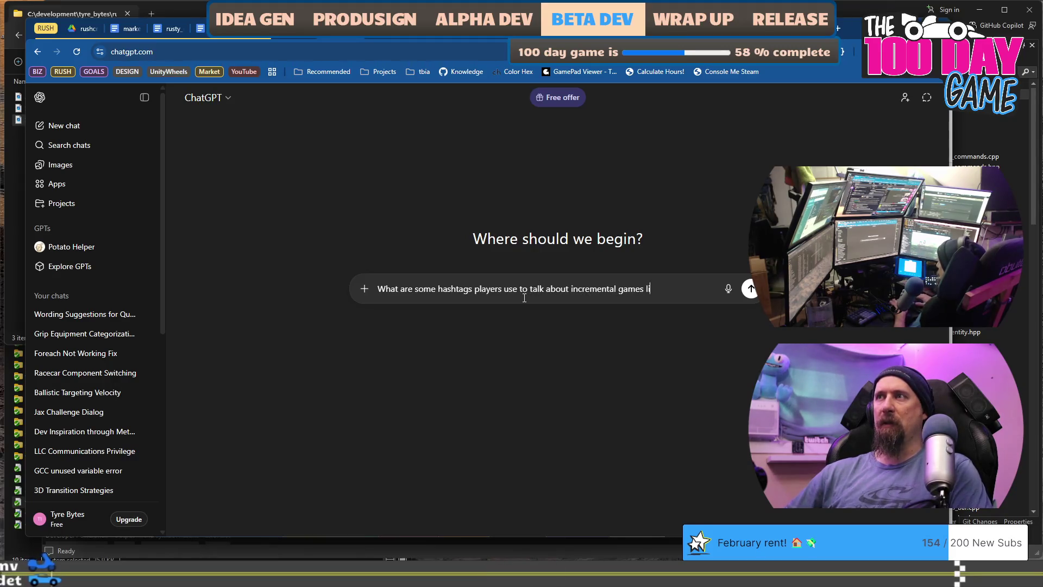
pyautogui.write('ke Keep ')
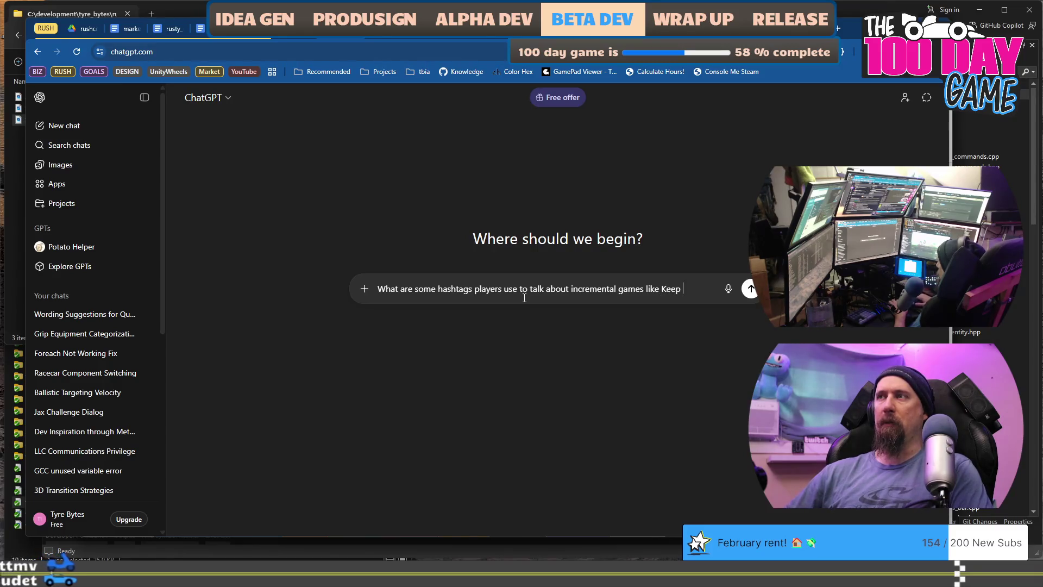
pyautogui.write('on Mind')
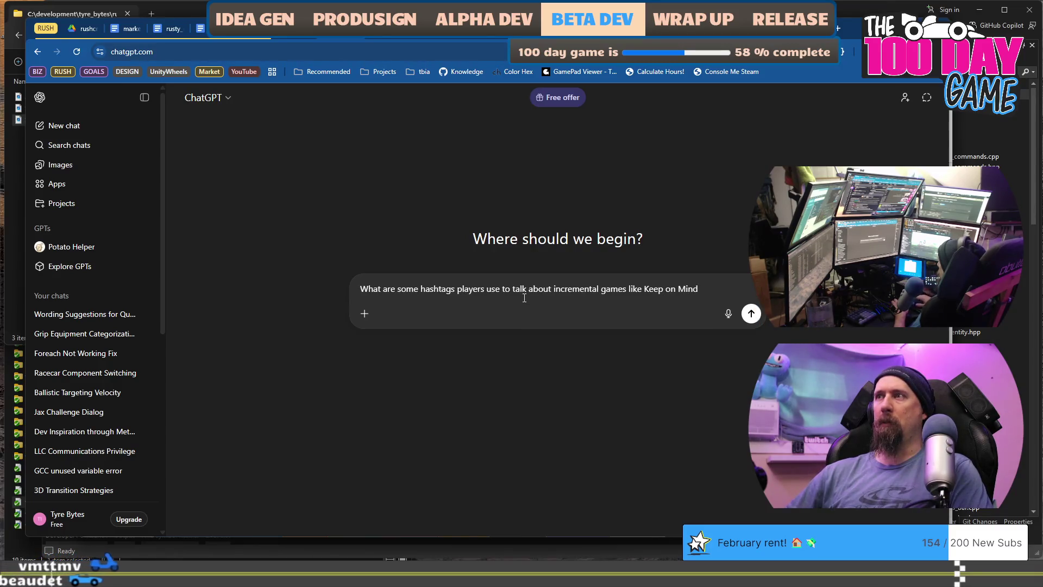
pyautogui.press('BackSpace')
pyautogui.write('ing, B')
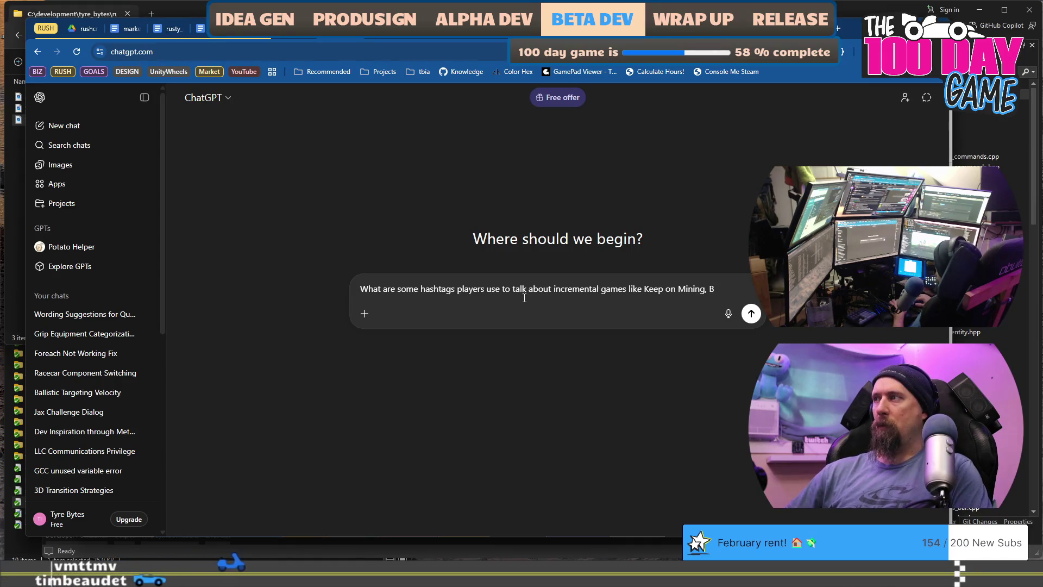
pyautogui.press('BackSpace')
pyautogui.write('Feeding a Black Hole,')
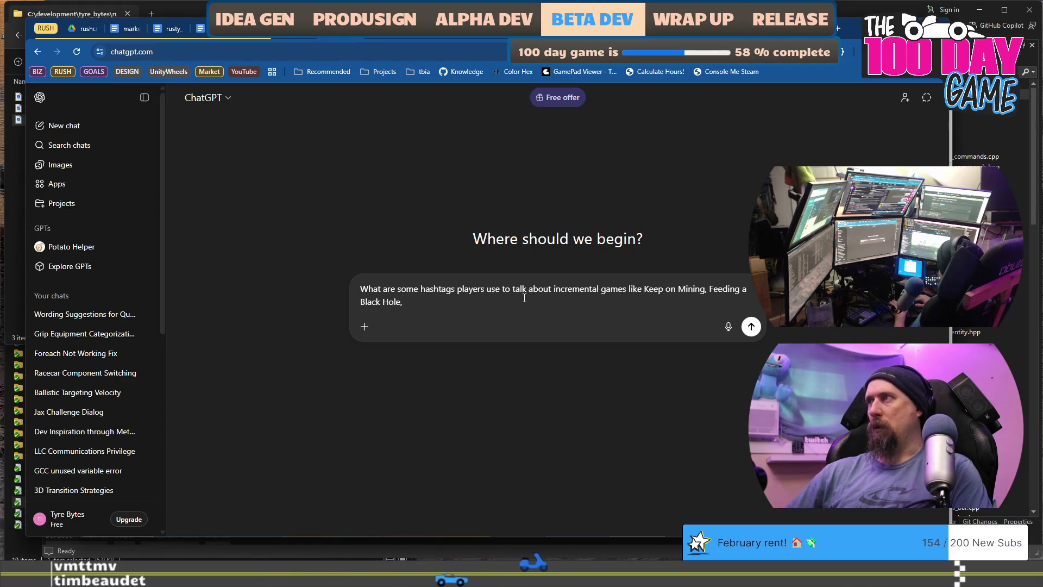
pyautogui.write(' Gamb')
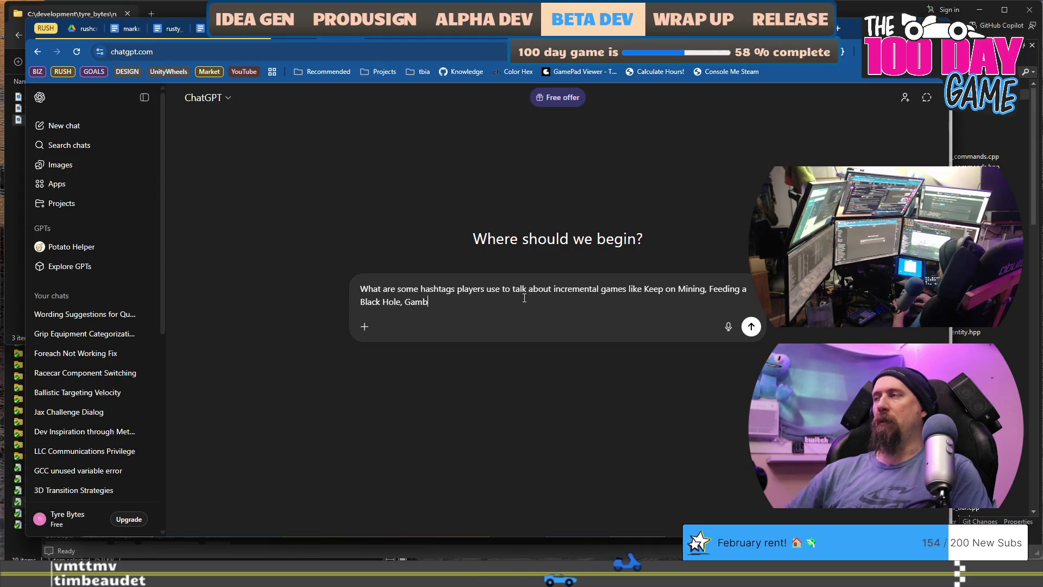
pyautogui.write('lers Table, ')
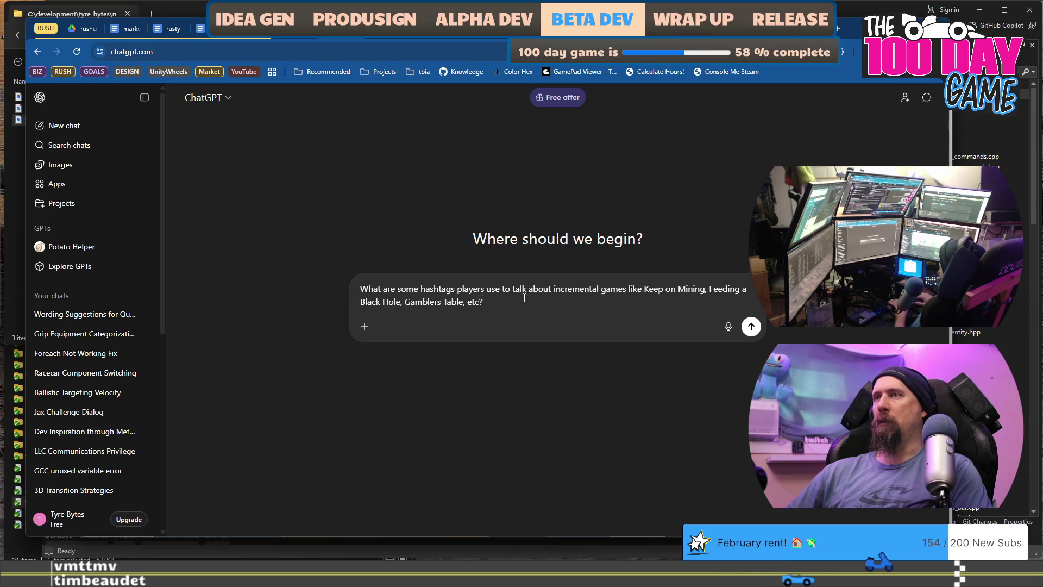
pyautogui.write('Lyca')
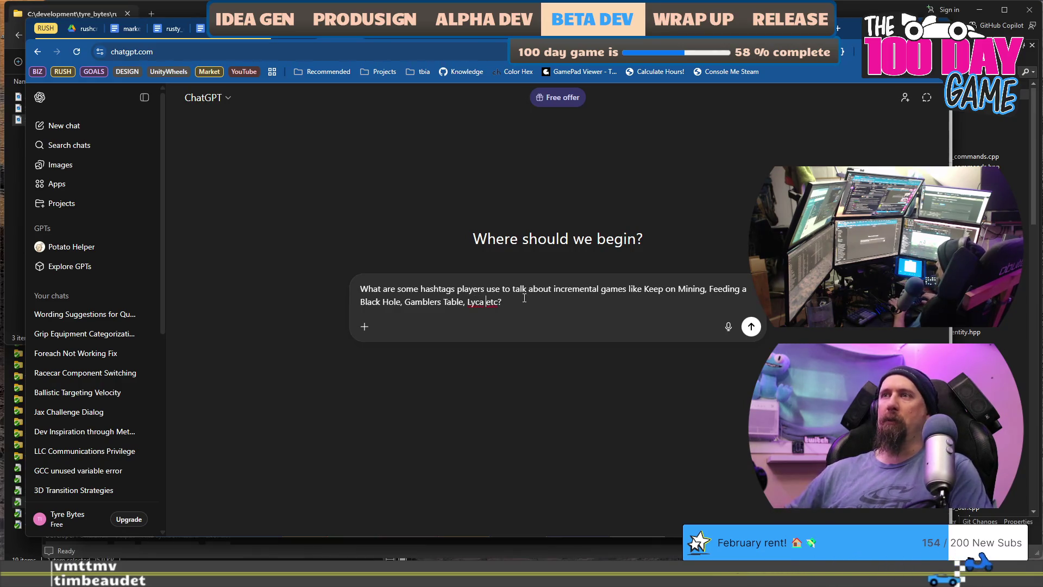
pyautogui.press('Return')
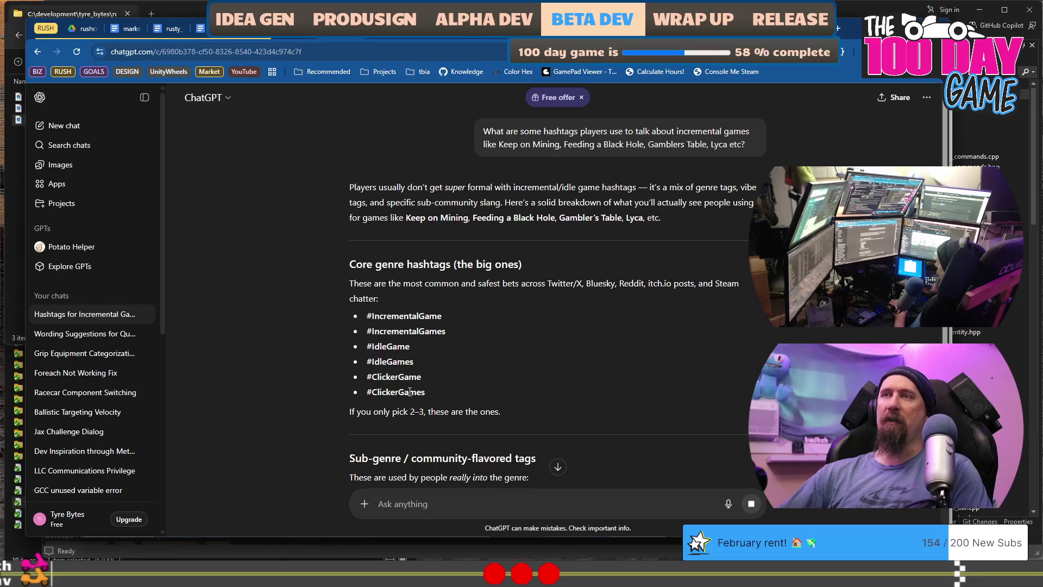
# Step: Select #NumbersGoUp in ChatGPT's suggested hashtags and bring up the X profile tab
pyautogui.scroll(-2, 429, 375)
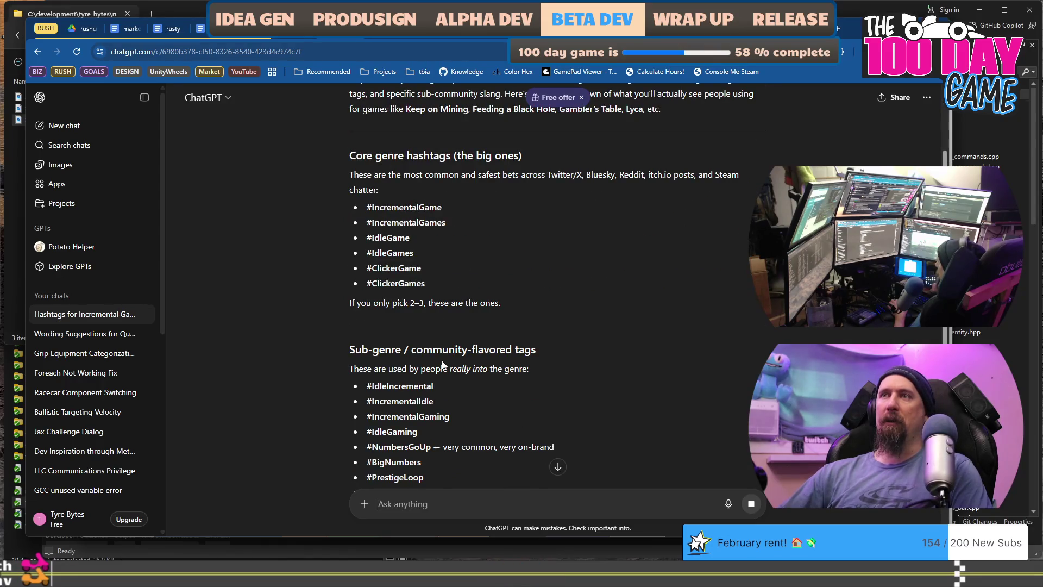
pyautogui.doubleClick(400, 224)
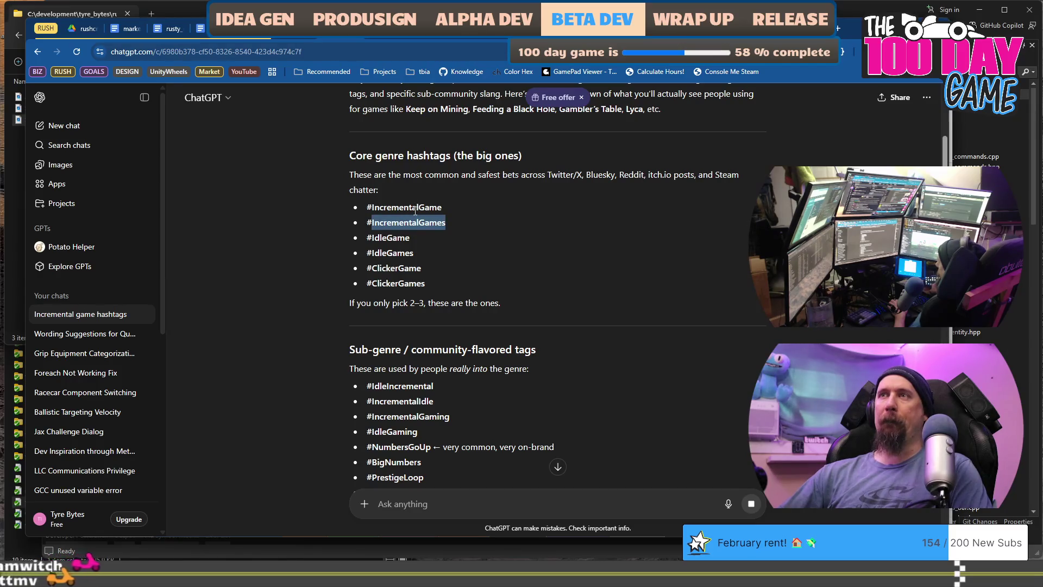
pyautogui.click(416, 208)
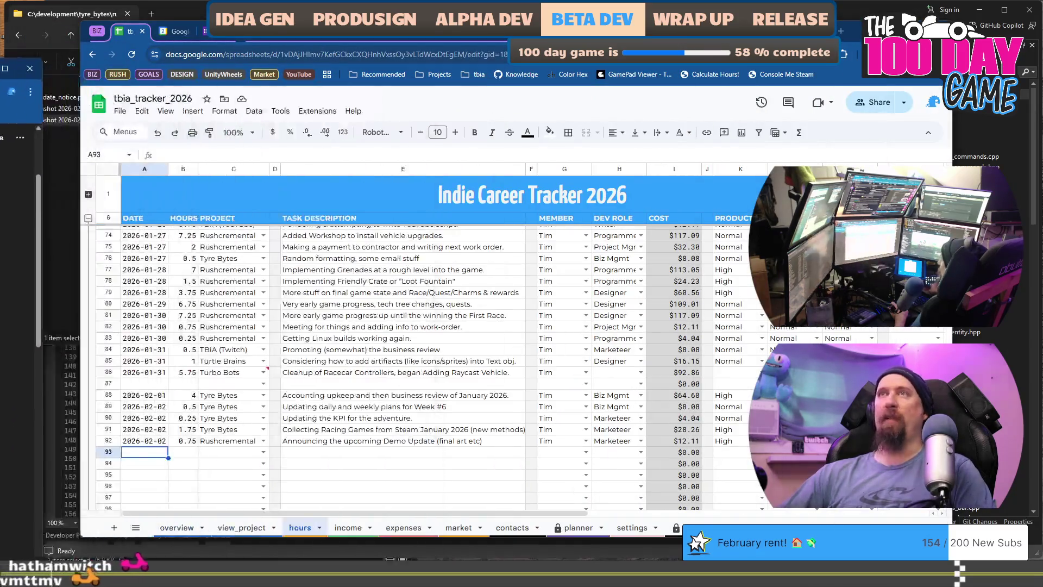
pyautogui.scroll(-2, 471, 403)
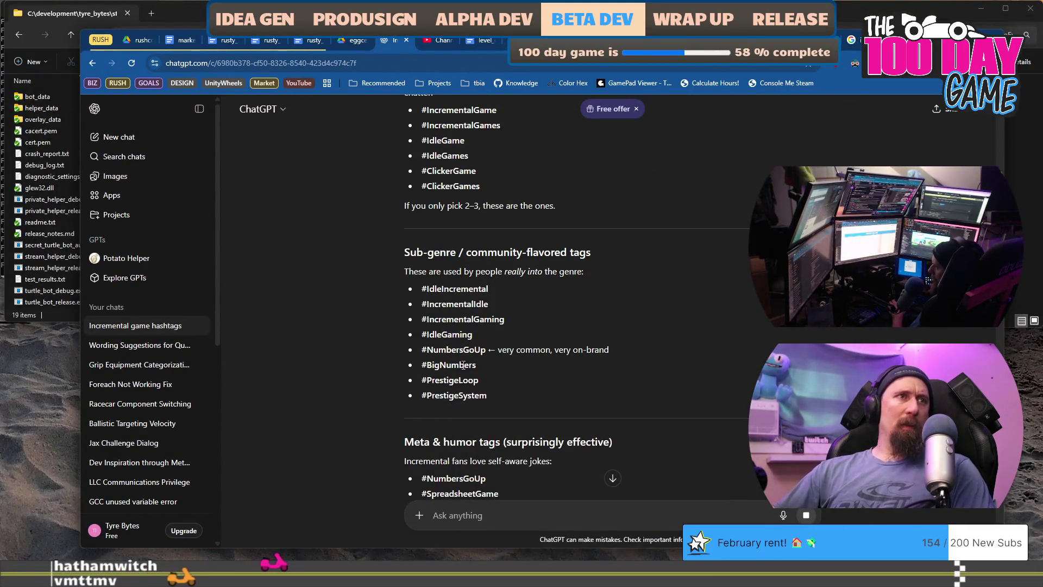
pyautogui.doubleClick(462, 348)
pyautogui.hotkey('ctrl', 'c')
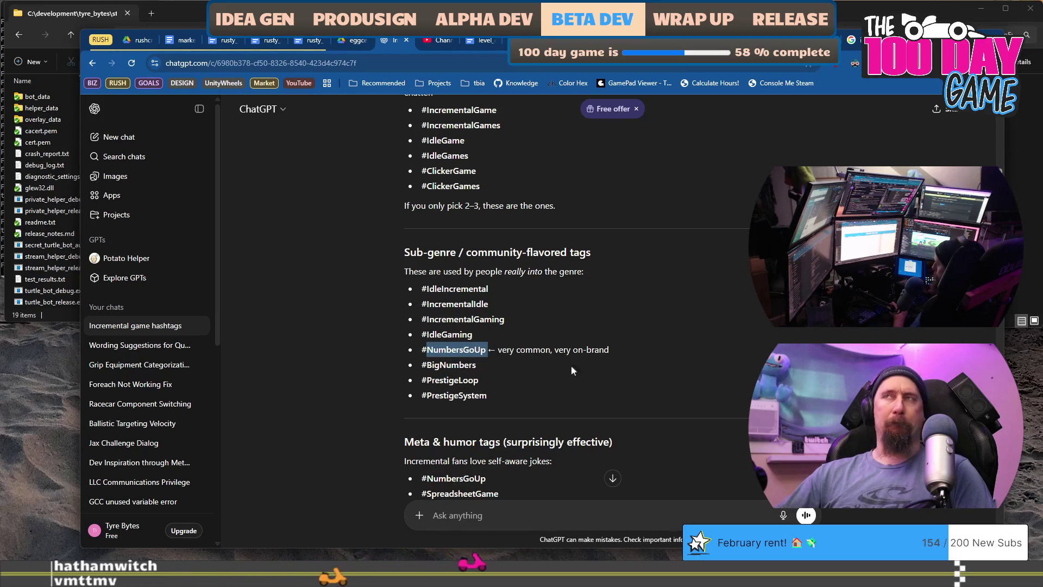
pyautogui.hotkey('alt', 'Tab')
pyautogui.hotkey('ctrl', 'Tab')
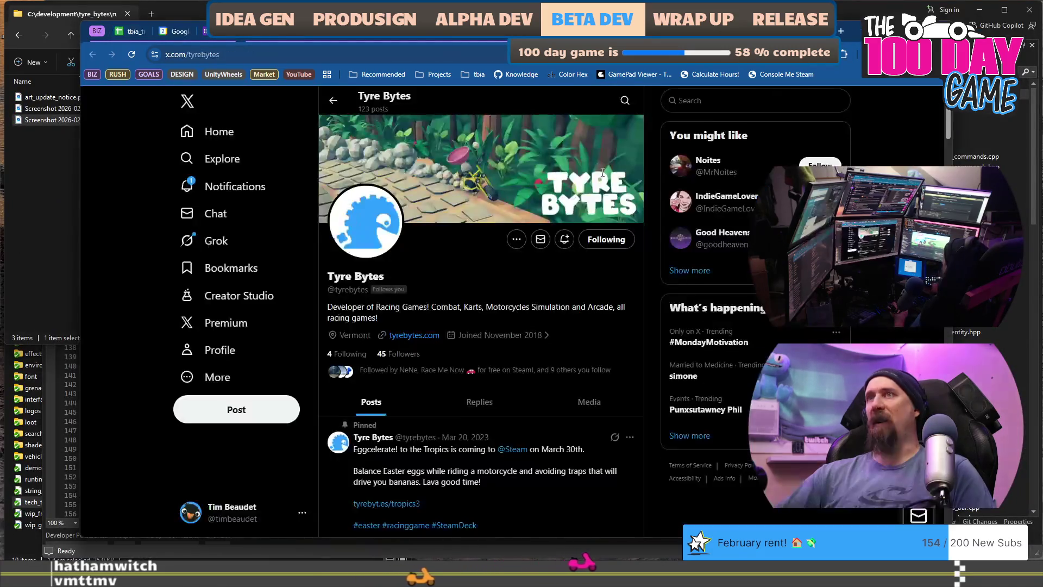
# Step: Search X for NumbersGoUp, then refine the query to the #NumbersGoUp hashtag
pyautogui.click(778, 98)
pyautogui.hotkey('ctrl', 'v')
pyautogui.press('Return')
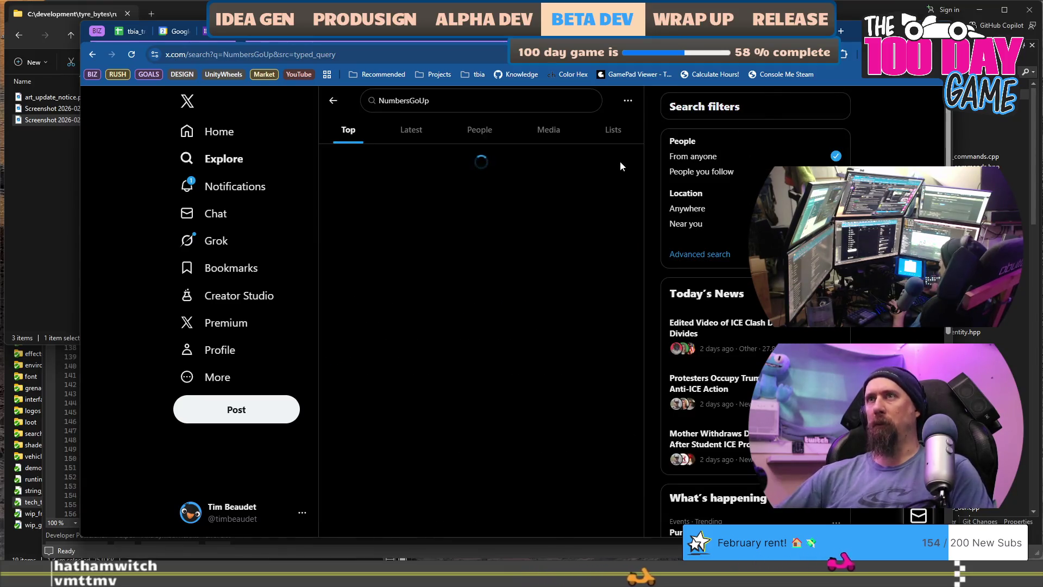
pyautogui.click(482, 101)
pyautogui.press('Home')
pyautogui.write('#')
pyautogui.press('Return')
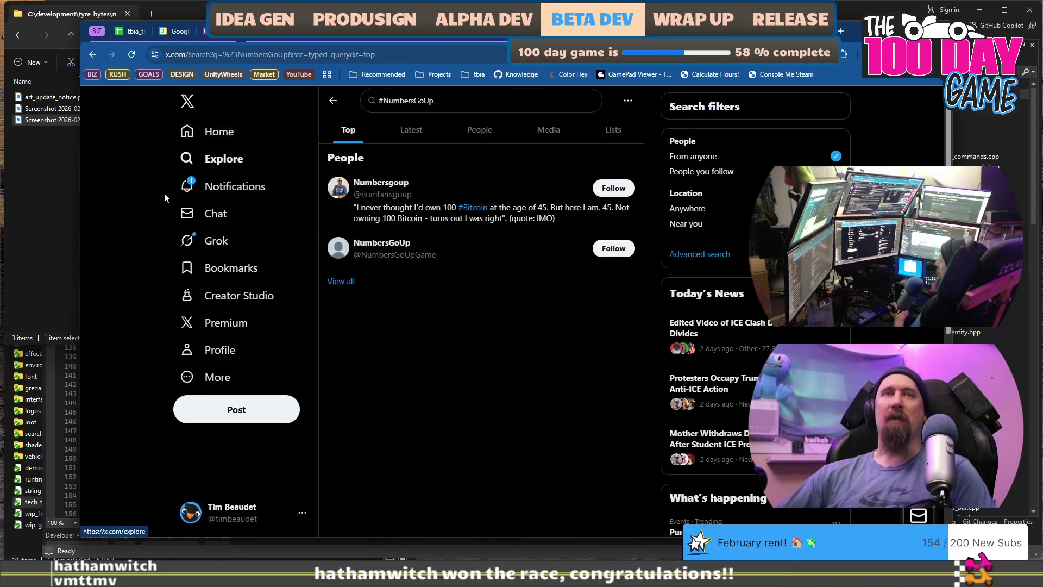
pyautogui.hotkey('alt', 'Tab')
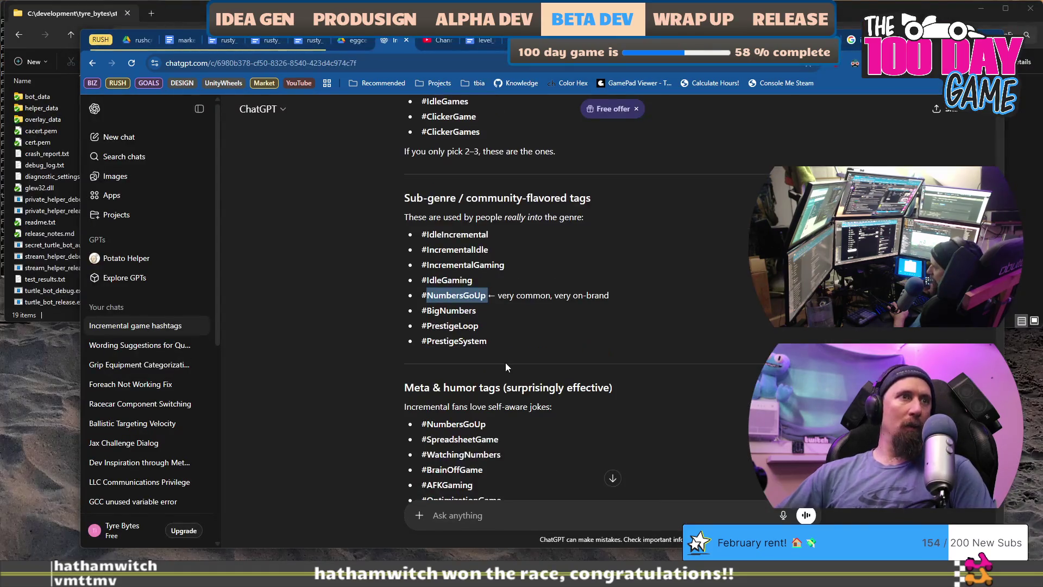
# Step: Scroll through ChatGPT's full list of suggested incremental-game hashtags
pyautogui.scroll(-2, 585, 353)
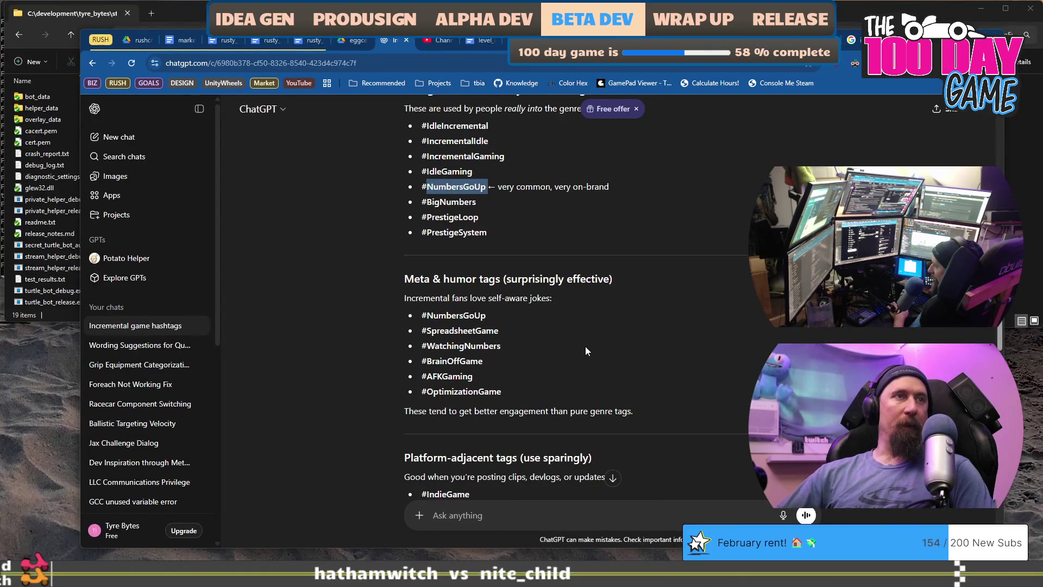
pyautogui.scroll(-4, 585, 351)
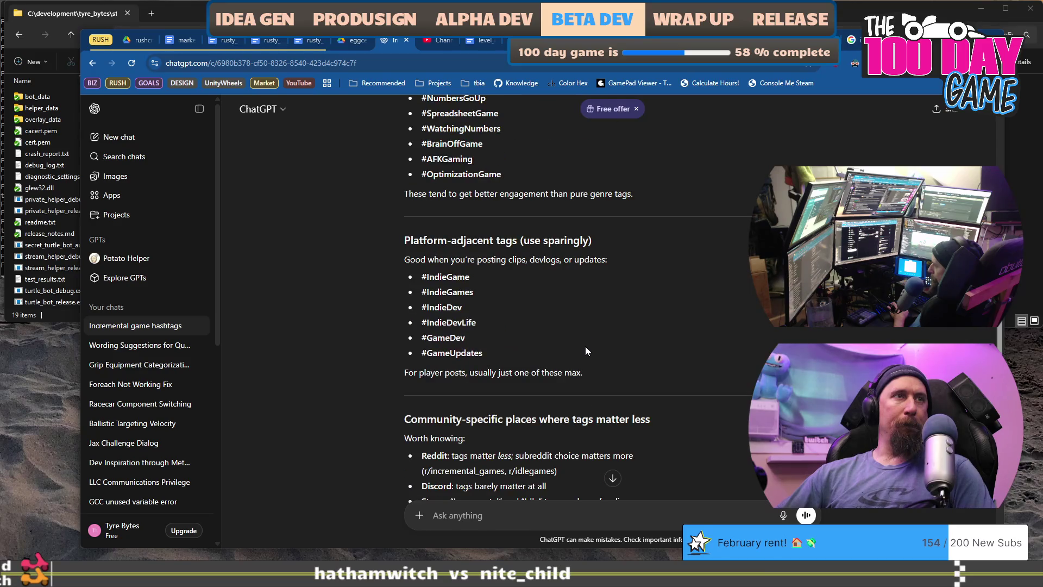
pyautogui.scroll(-3, 586, 350)
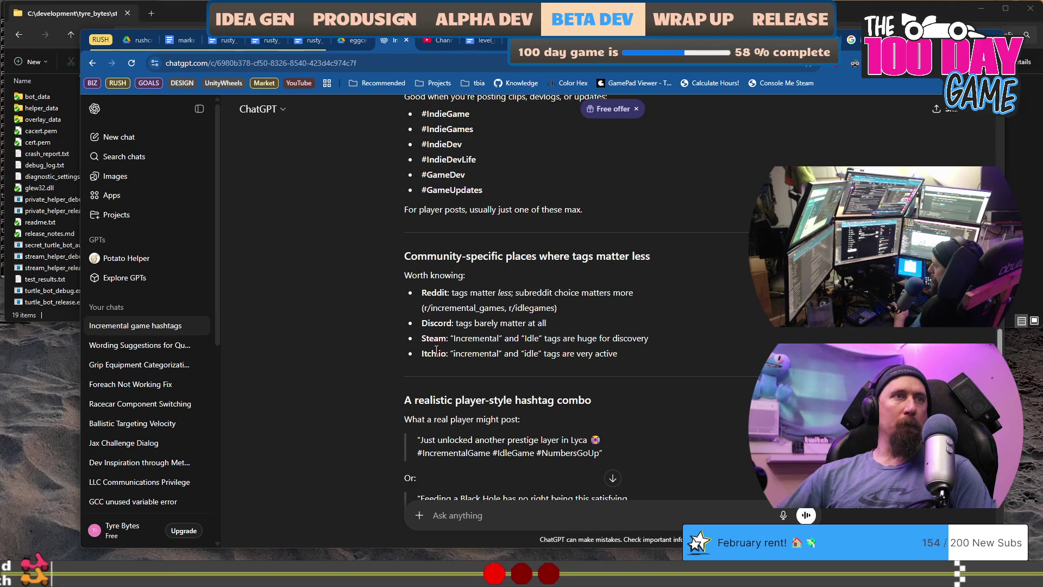
pyautogui.scroll(-4, 387, 368)
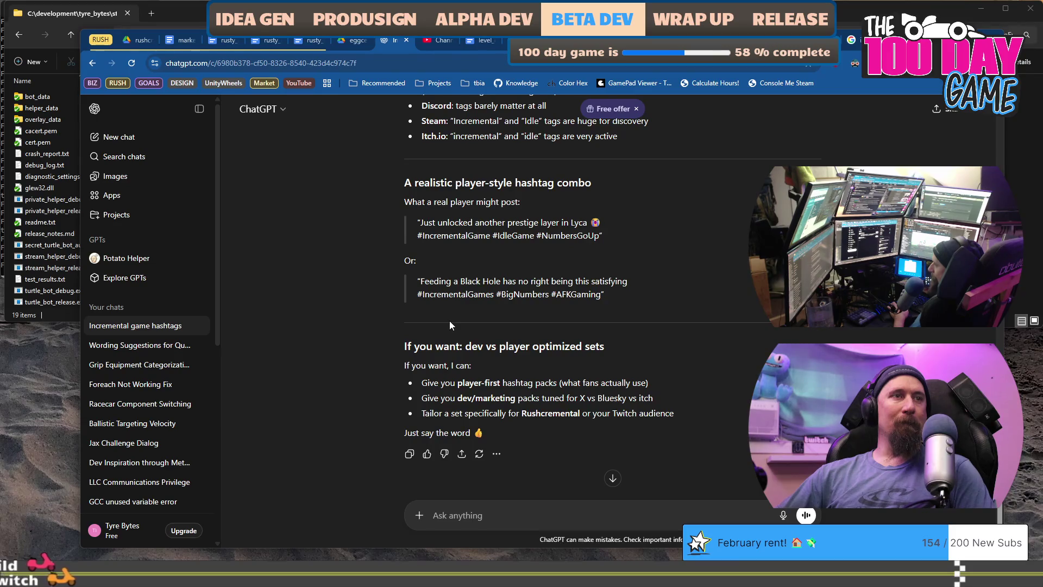
pyautogui.scroll(-1, 450, 322)
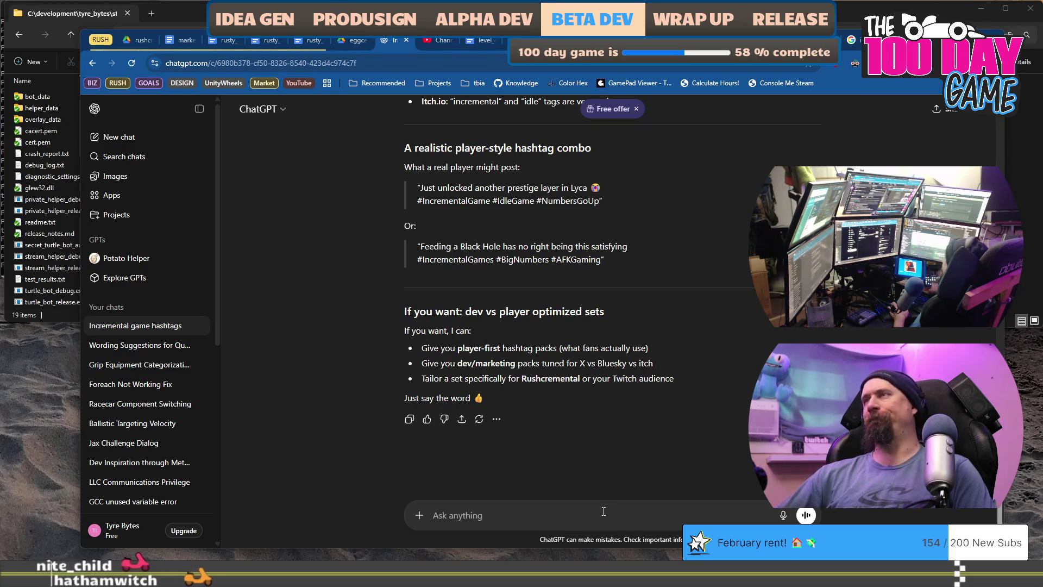
# Step: Select #WatchingNumbers in the answer and return to the X #NumbersGoUp search
pyautogui.press('ctrl+super+Right')
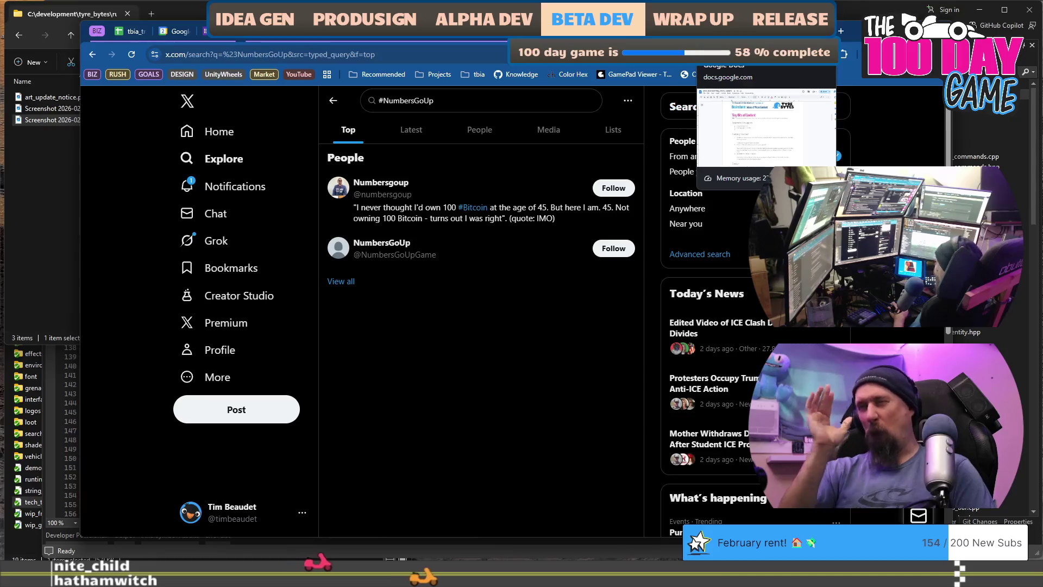
pyautogui.press('ctrl+super+Left')
pyautogui.scroll(5, 650, 308)
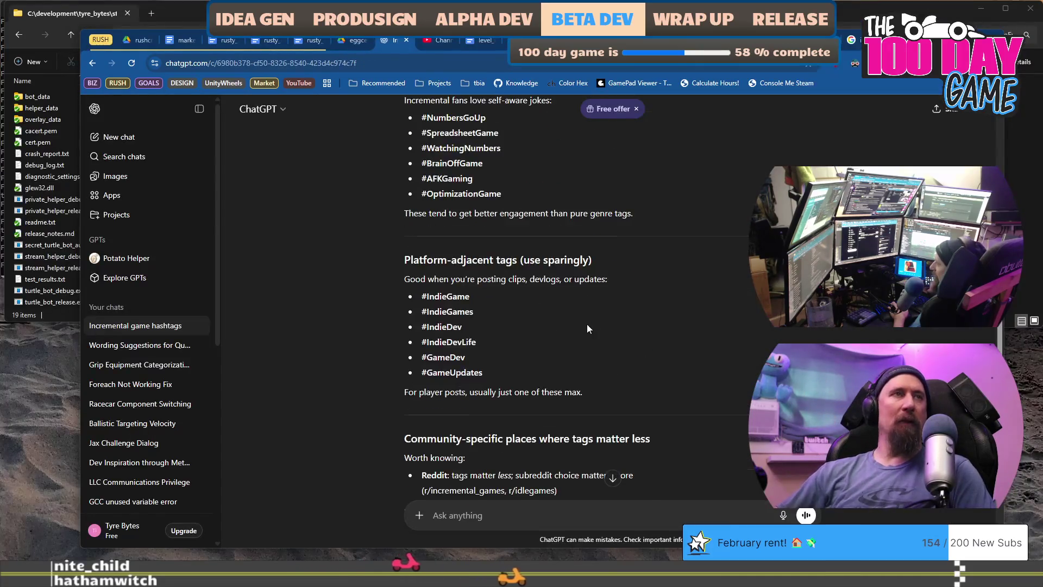
pyautogui.moveTo(509, 202); pyautogui.dragTo(422, 204)
pyautogui.hotkey('ctrl', 'c')
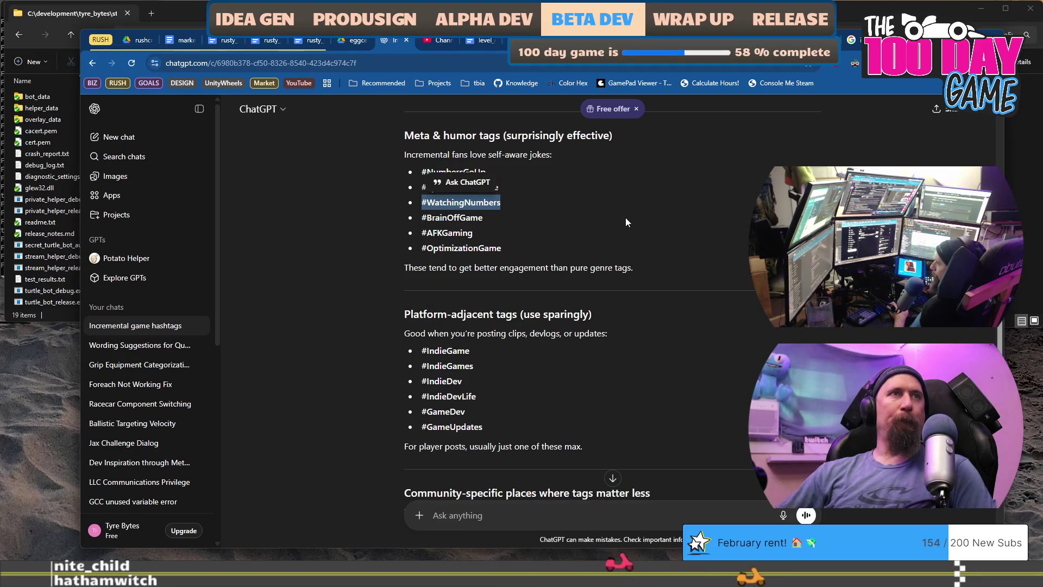
pyautogui.press('ctrl+super+Right')
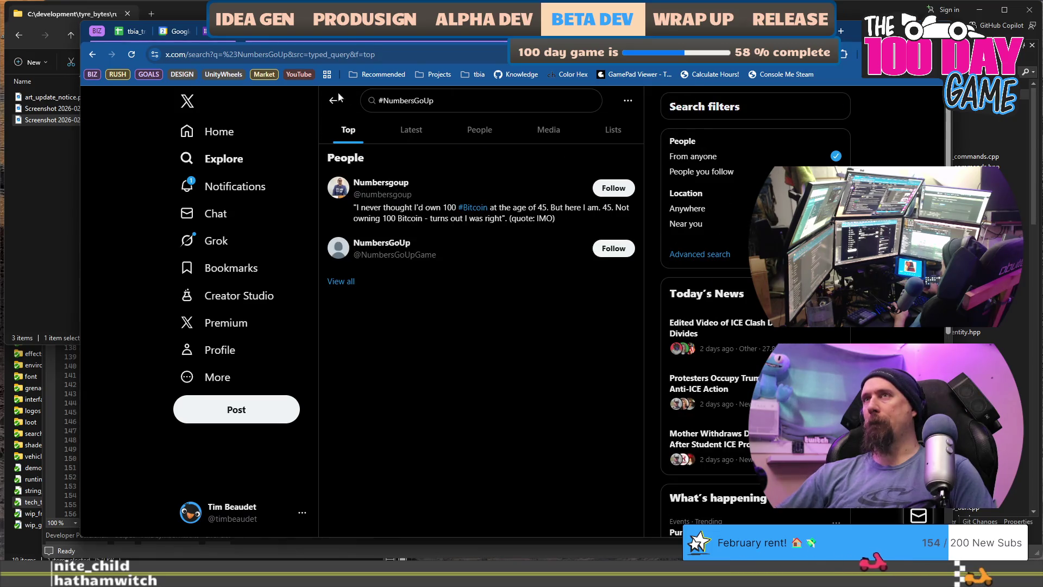
# Step: Search X for #WatchingNumbers
pyautogui.click(503, 102)
pyautogui.hotkey('ctrl', 'a')
pyautogui.hotkey('ctrl', 'v')
pyautogui.press('Return')
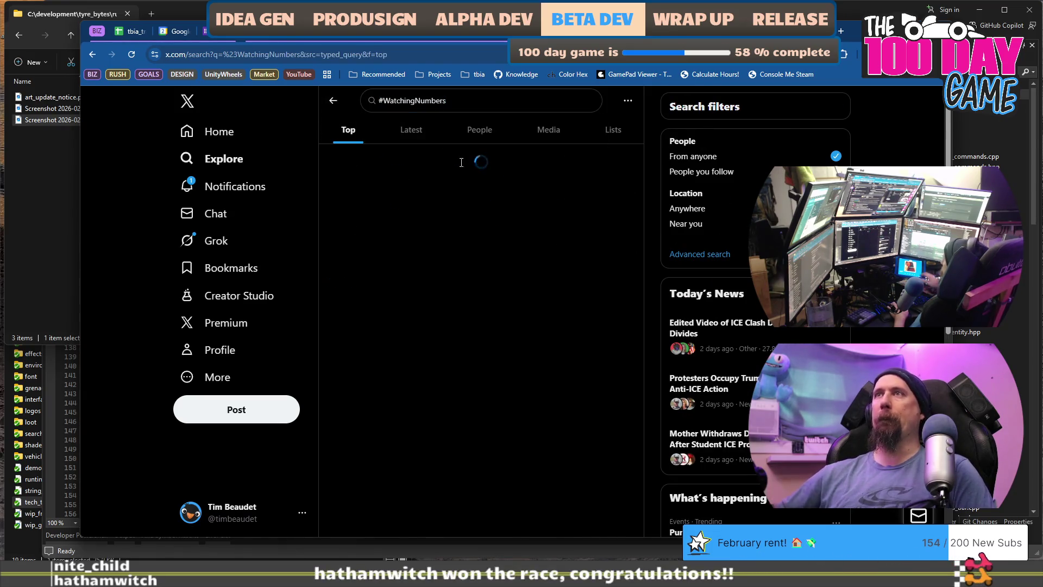
# Step: Copy #IncrementalGame from ChatGPT's list and search X for it
pyautogui.press('ctrl+super+Left')
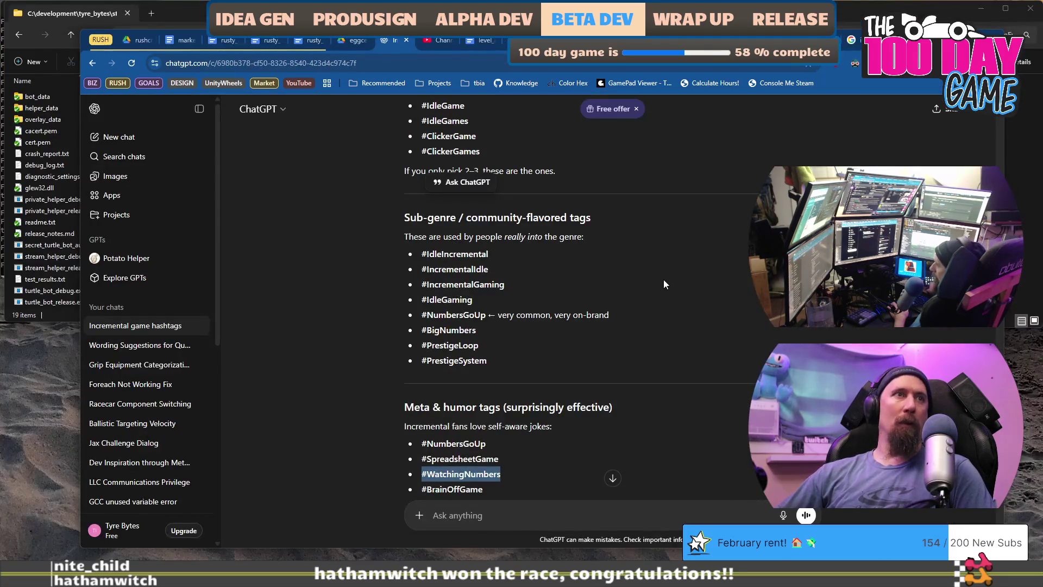
pyautogui.moveTo(498, 255); pyautogui.dragTo(418, 257)
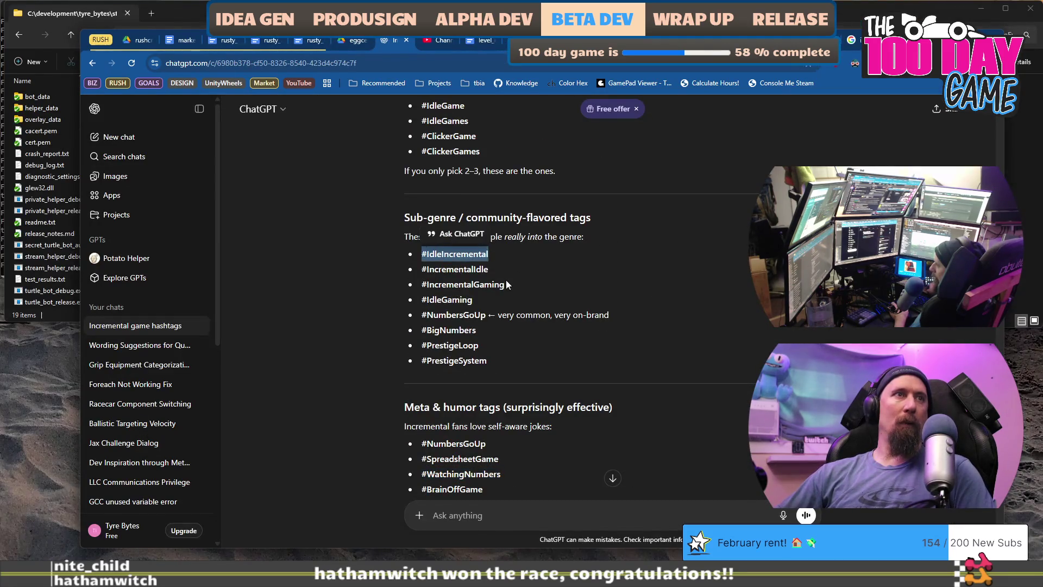
pyautogui.scroll(5, 505, 288)
pyautogui.moveTo(498, 327); pyautogui.dragTo(418, 327)
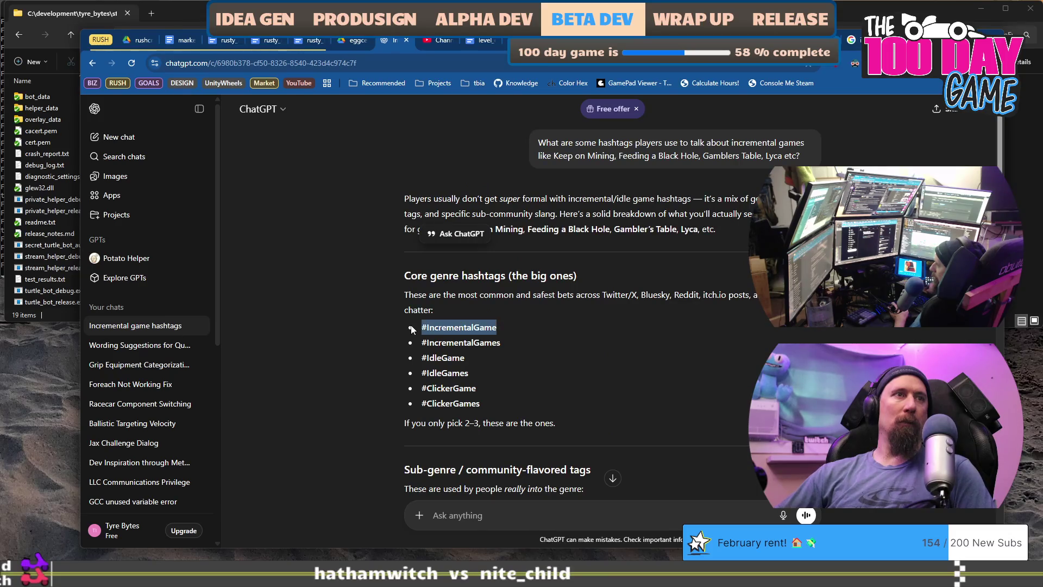
pyautogui.hotkey('ctrl', 'c')
pyautogui.press('ctrl+super+Right')
pyautogui.click(523, 103)
pyautogui.hotkey('ctrl', 'a')
pyautogui.hotkey('ctrl', 'v')
pyautogui.press('Return')
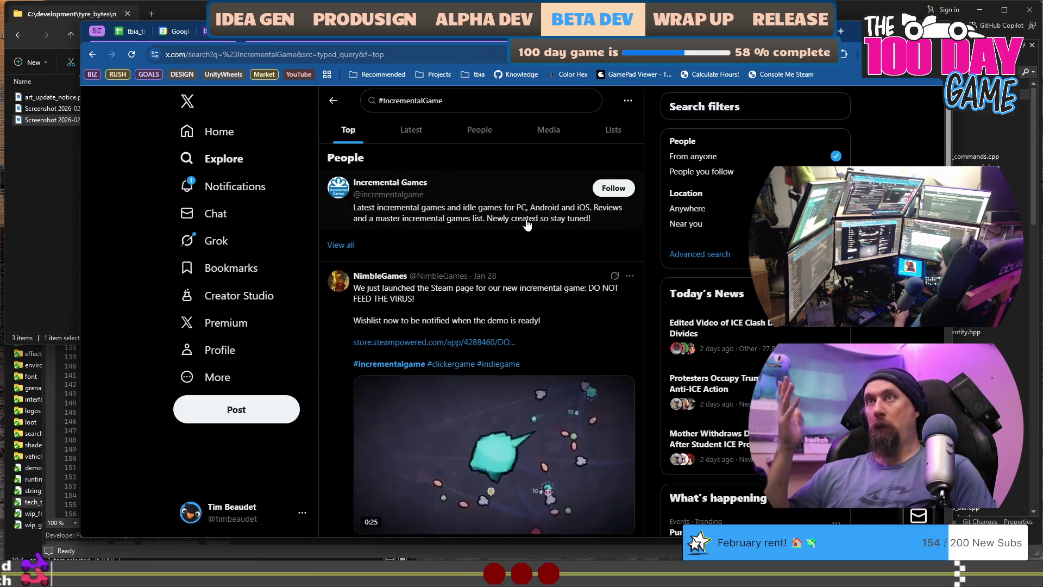
# Step: Copy #BrainOffGame from ChatGPT's list and search X for it
pyautogui.press('ctrl+super+Left')
pyautogui.scroll(-2, 681, 292)
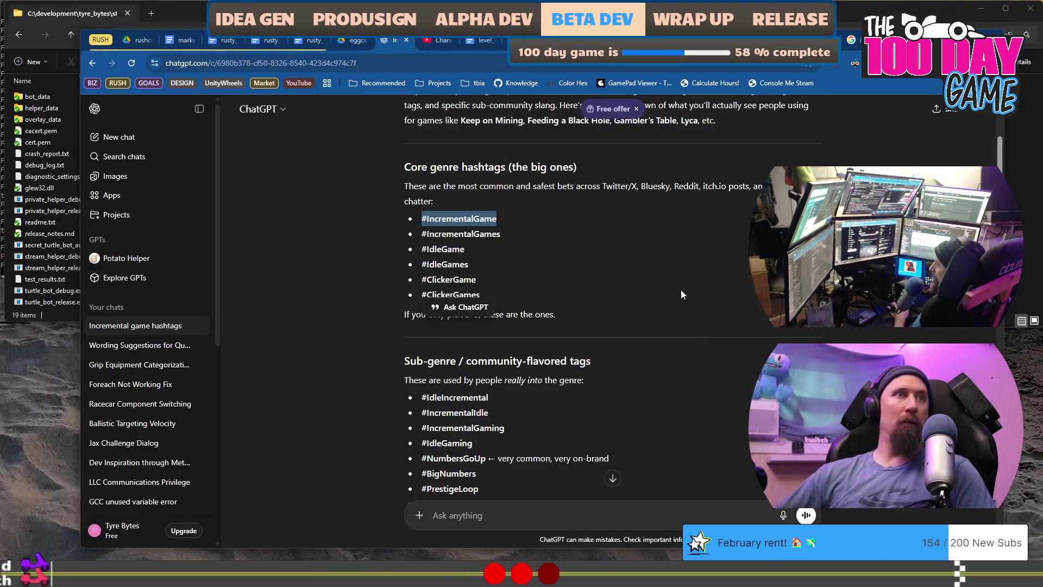
pyautogui.click(609, 273)
pyautogui.scroll(-2, 499, 314)
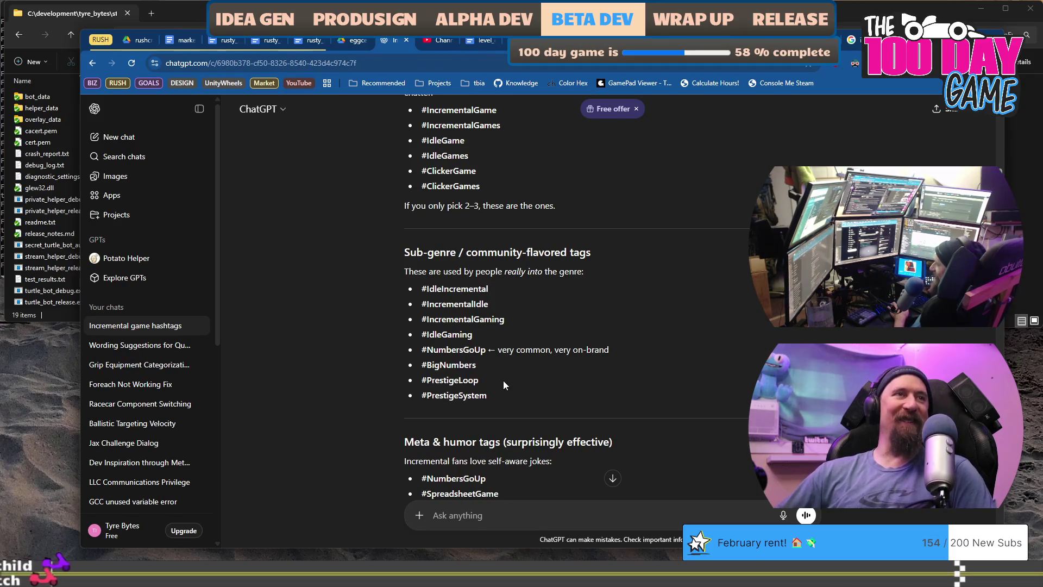
pyautogui.moveTo(505, 320); pyautogui.dragTo(383, 318)
pyautogui.scroll(-2, 357, 361)
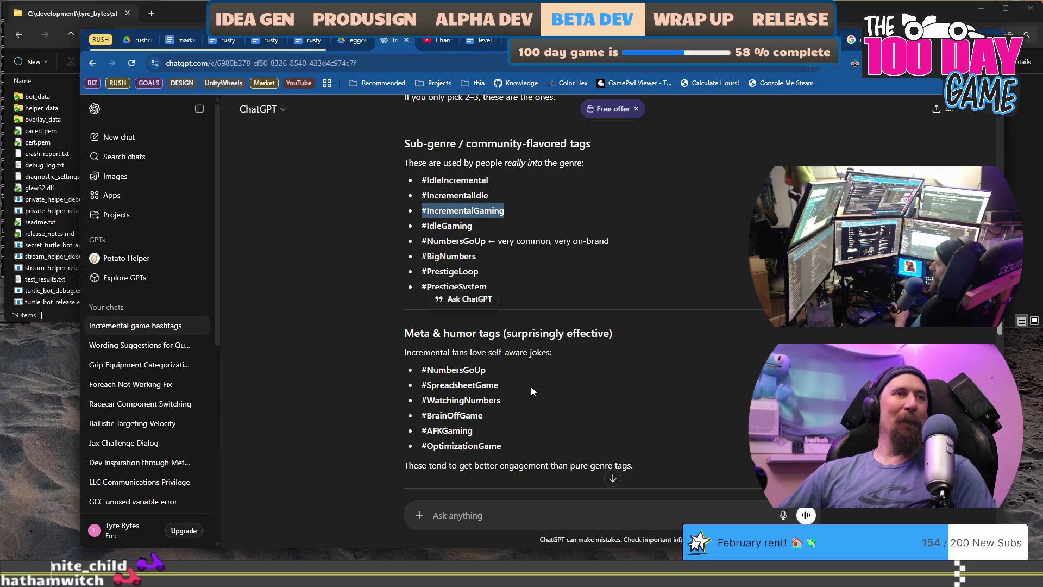
pyautogui.moveTo(519, 399); pyautogui.dragTo(420, 400)
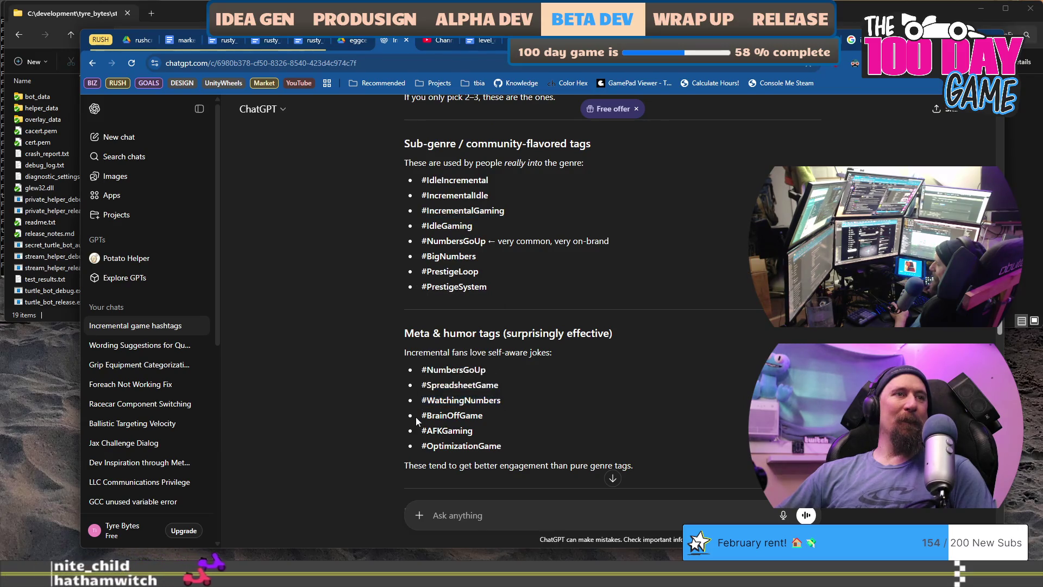
pyautogui.moveTo(505, 416); pyautogui.dragTo(420, 416)
pyautogui.hotkey('ctrl', 'c')
pyautogui.hotkey('alt', 'Tab')
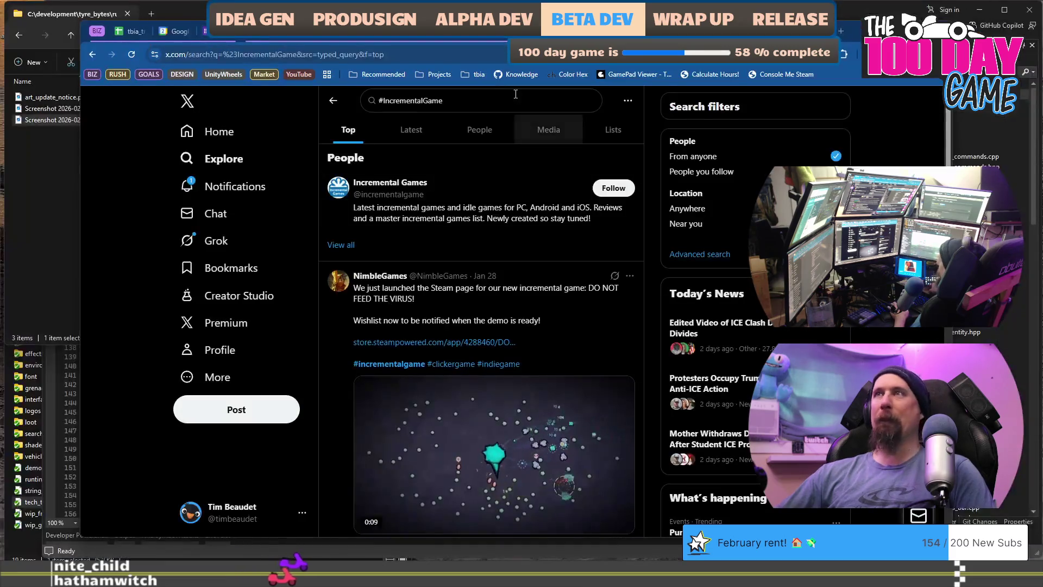
pyautogui.tripleClick(419, 102)
pyautogui.hotkey('ctrl', 'v')
pyautogui.press('Return')
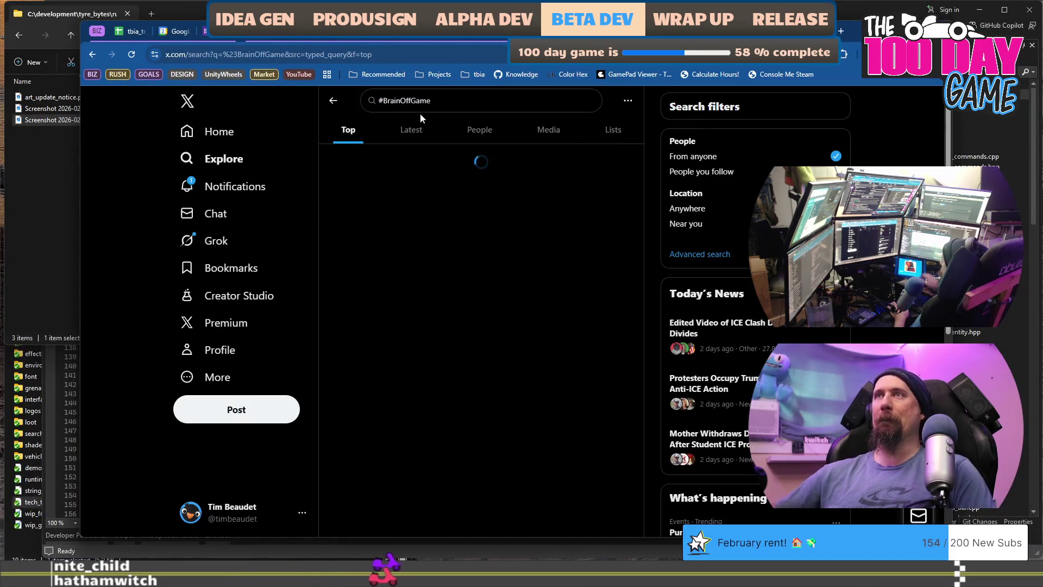
# Step: Close the X search tab and move the ChatGPT window to uncover the browser behind
pyautogui.scroll(3, 543, 299)
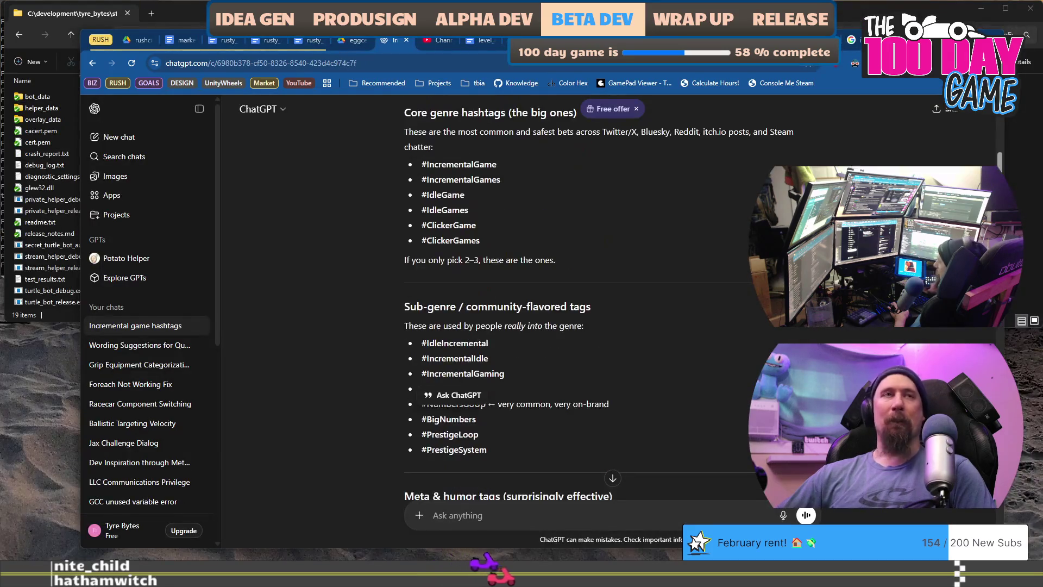
pyautogui.scroll(2, 543, 299)
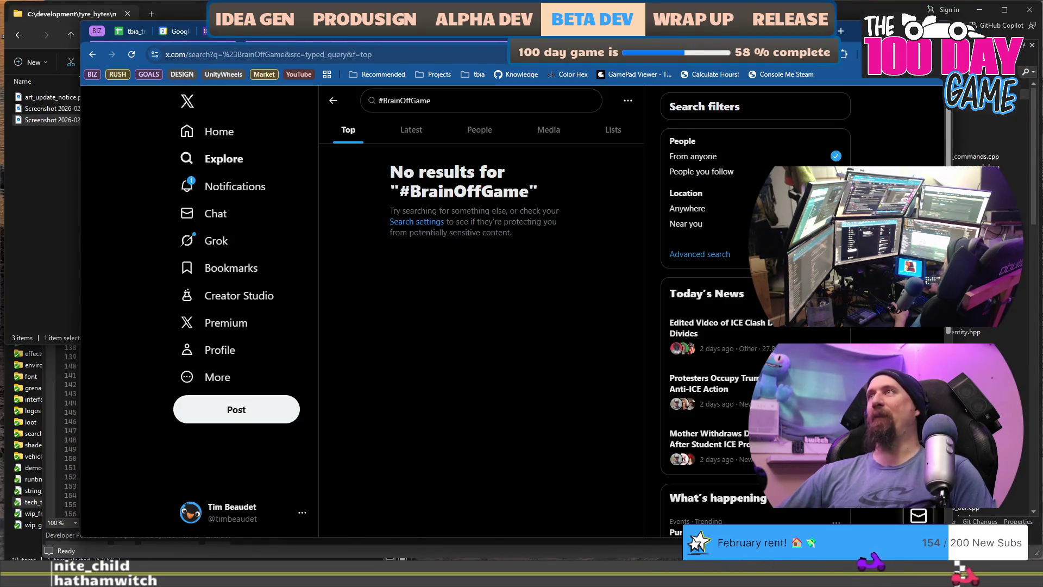
pyautogui.hotkey('ctrl', 'w')
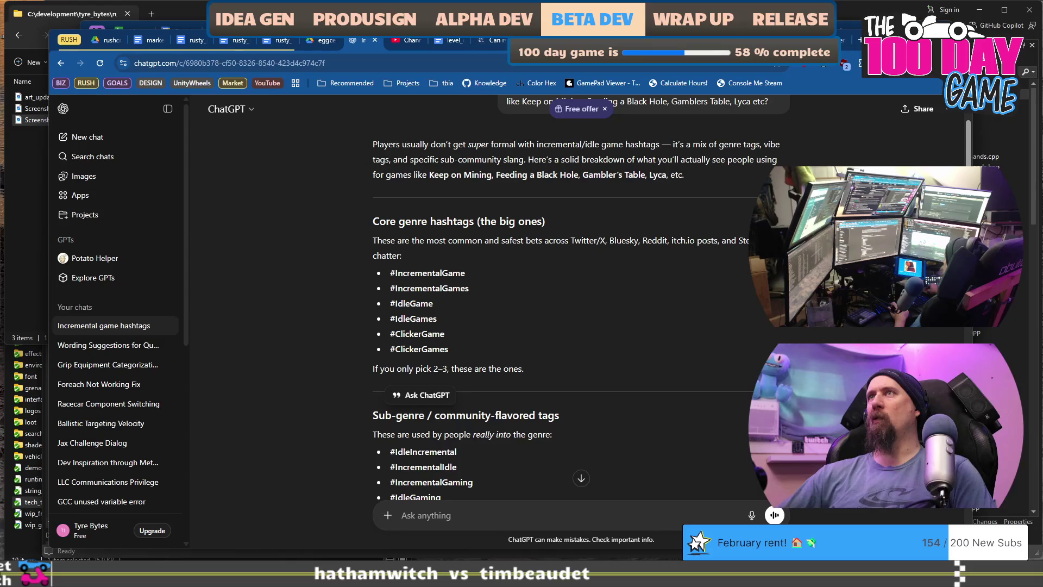
pyautogui.moveTo(888, 51); pyautogui.dragTo(888, 84)
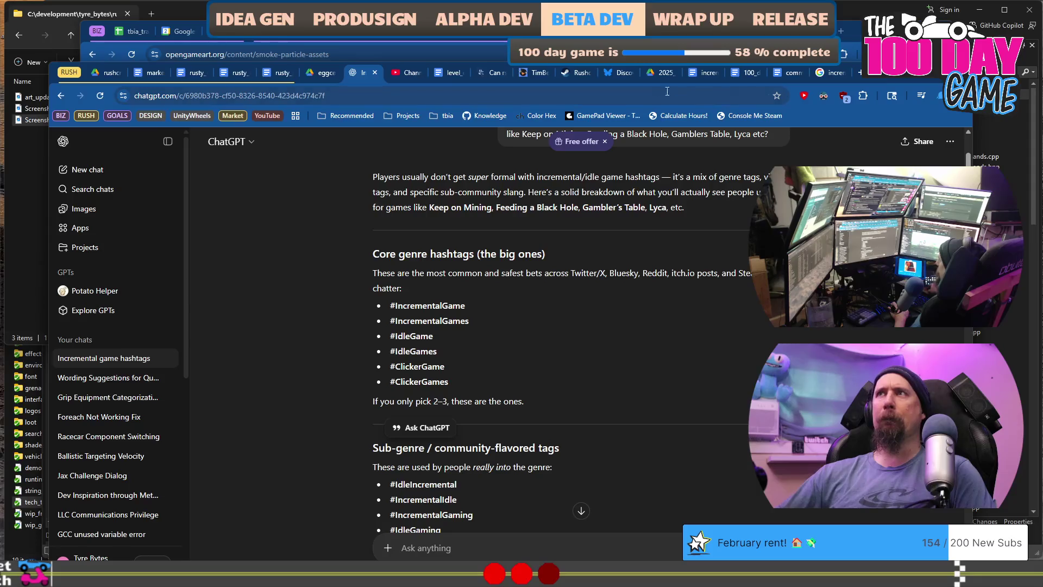
pyautogui.moveTo(561, 73)
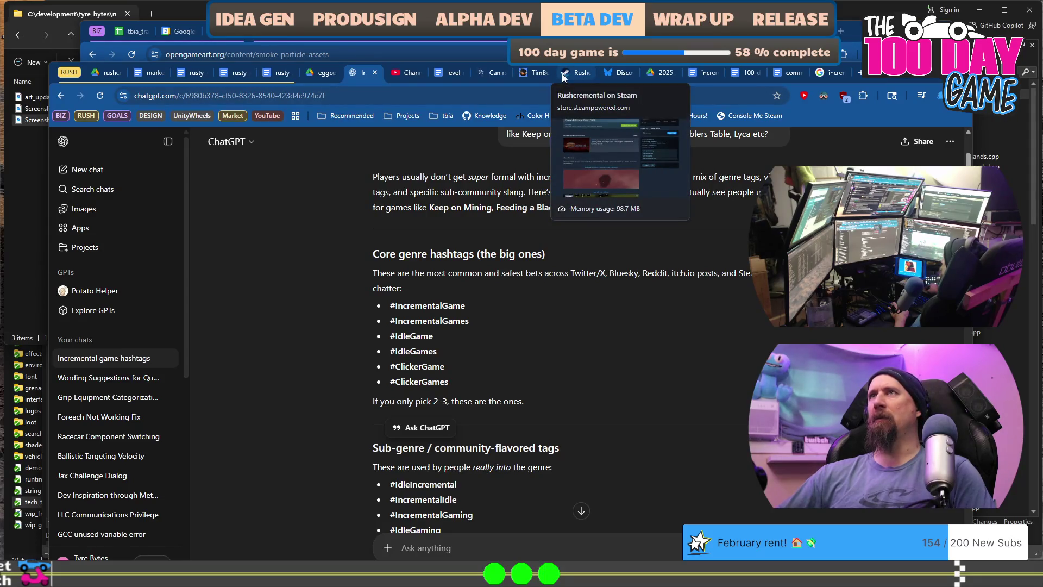
# Step: Capitalize the draft's first hashtag to #IncrementalGame in the Bluesky post
pyautogui.click(624, 76)
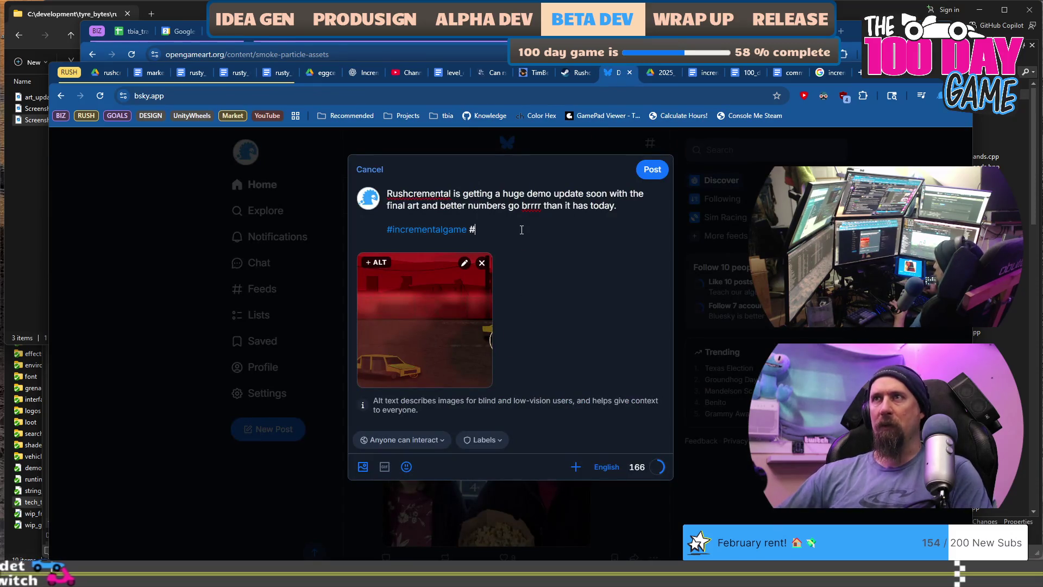
pyautogui.hotkey('ctrl', 'Left')
pyautogui.hotkey('ctrl', 'Left')
pyautogui.press('Delete')
pyautogui.write('I')
pyautogui.press('Right')
pyautogui.press('Right')
pyautogui.press('Right')
pyautogui.press('Delete')
pyautogui.write('G')
# Step: Append indiegame and the remaining hashtag text to the end of the post
pyautogui.press('End')
pyautogui.write('indiegame')
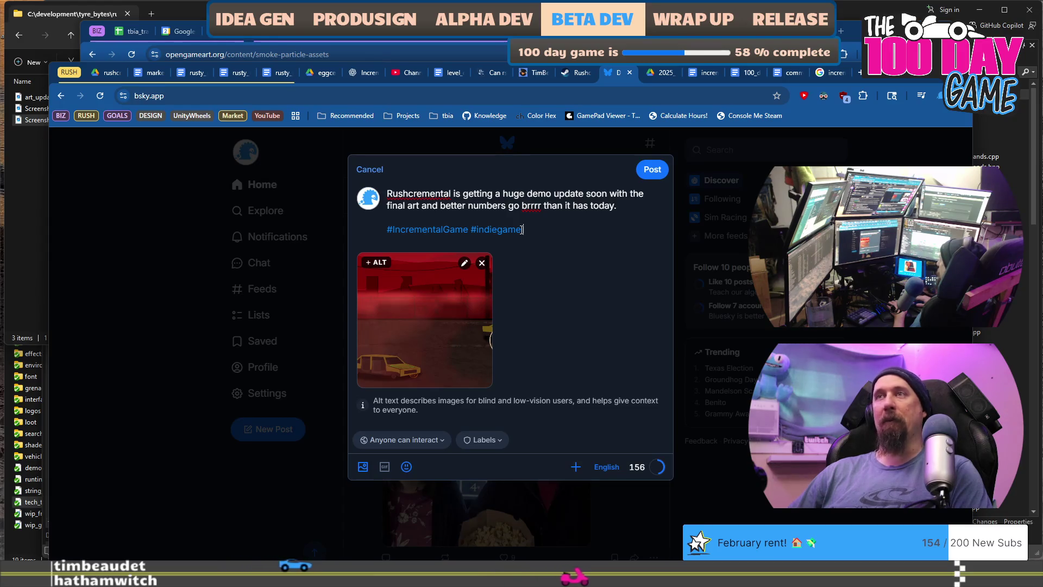
pyautogui.write('a')
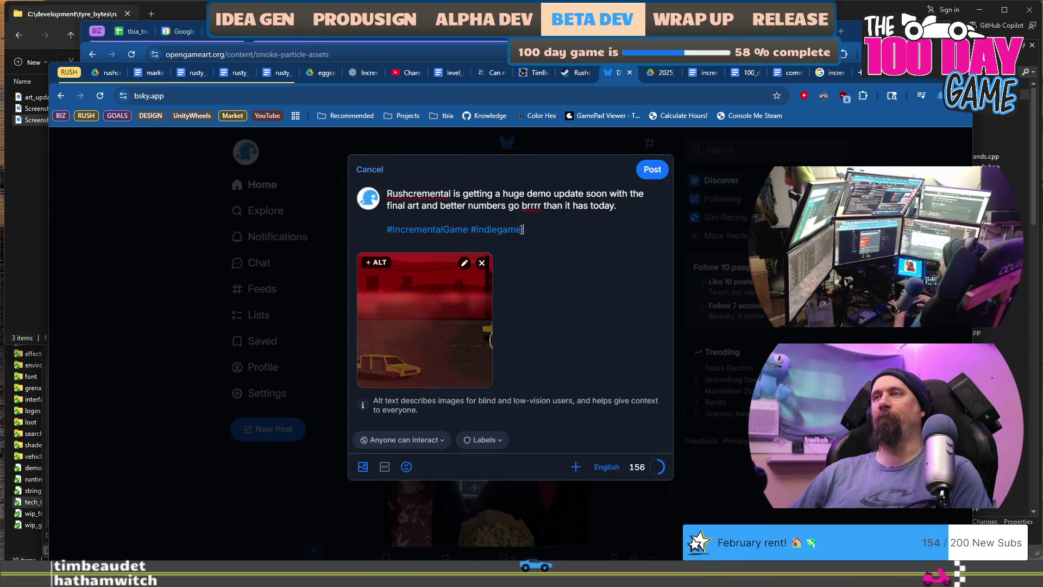
pyautogui.write('#')
pyautogui.write('NumbersGo')
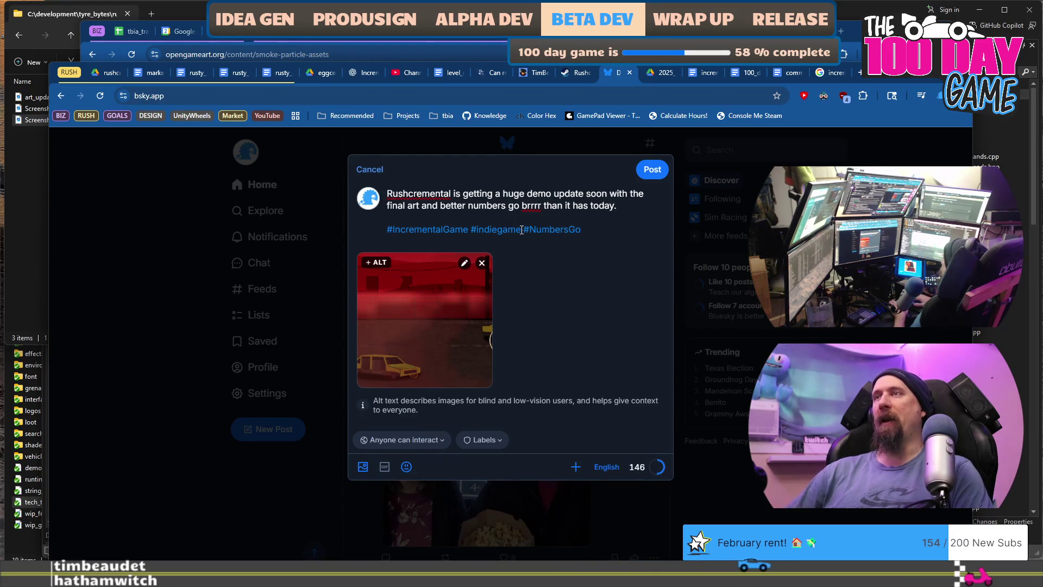
pyautogui.write('p')
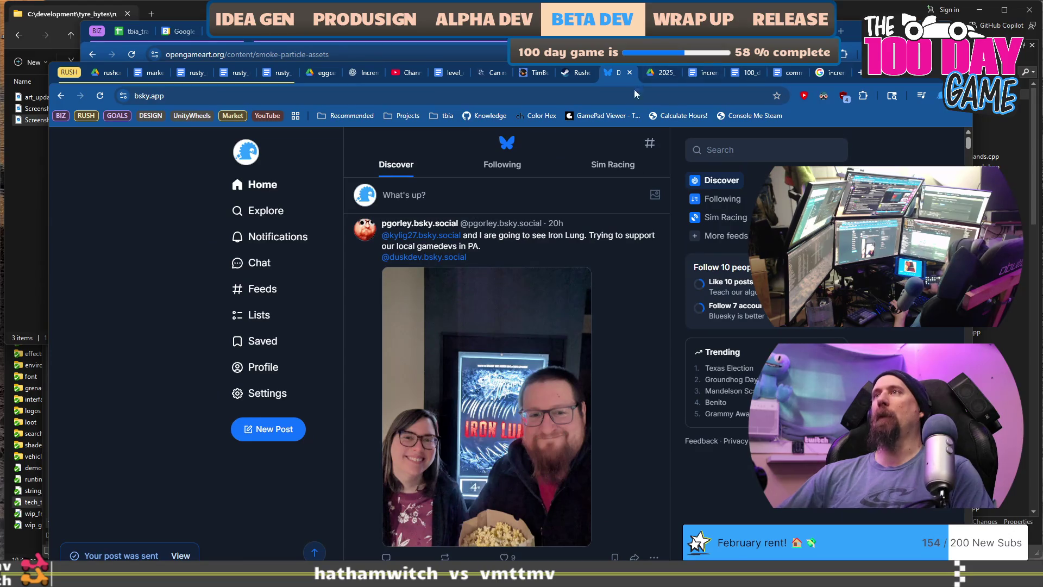
pyautogui.click(885, 76)
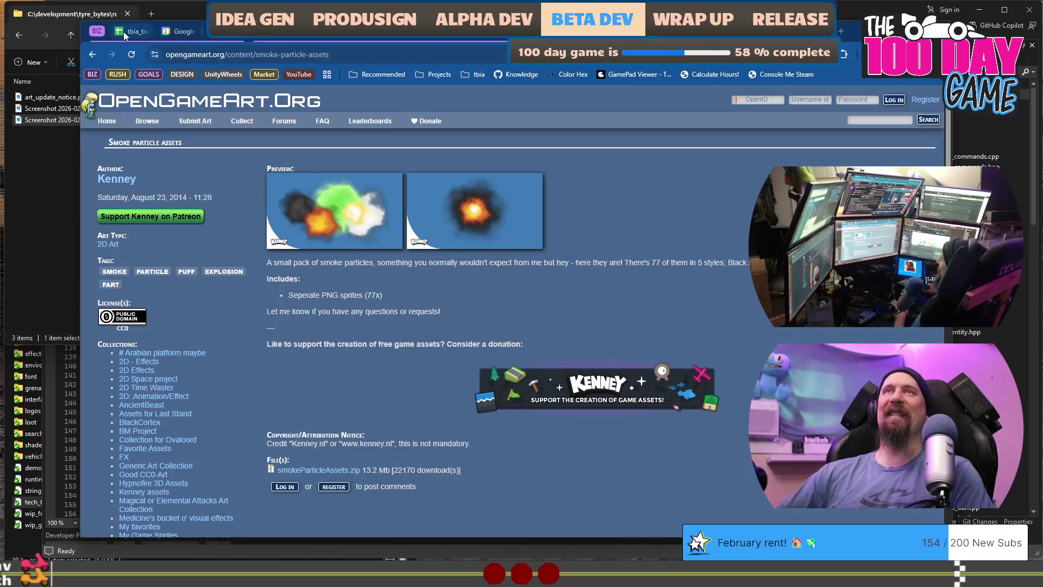
# Step: Review the tbia_tracker hours sheet, including the 0.75-hour Rushcremental Demo Update entry
pyautogui.click(124, 31)
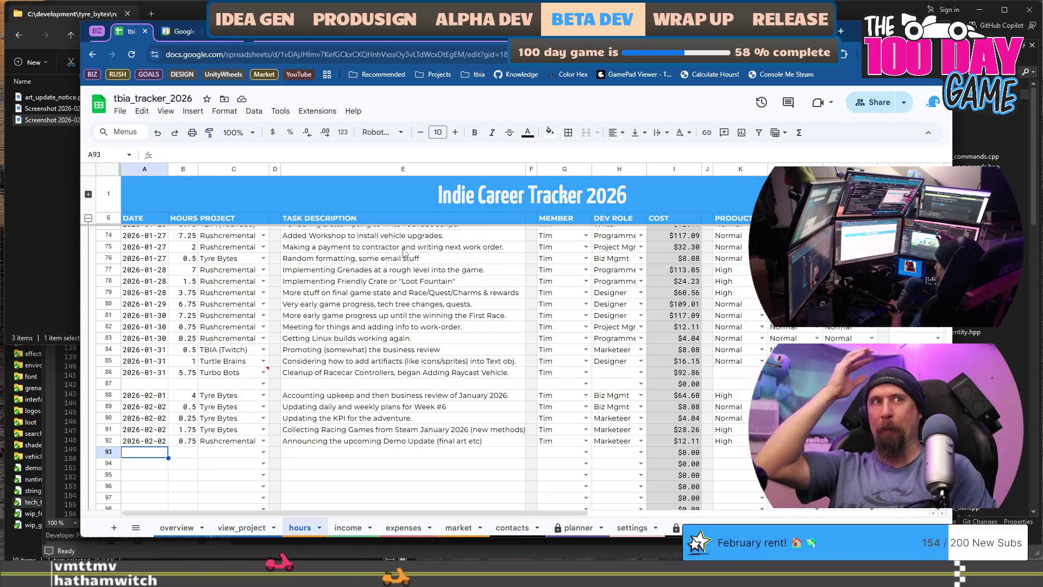
pyautogui.scroll(-3, 480, 273)
pyautogui.scroll(2, 494, 344)
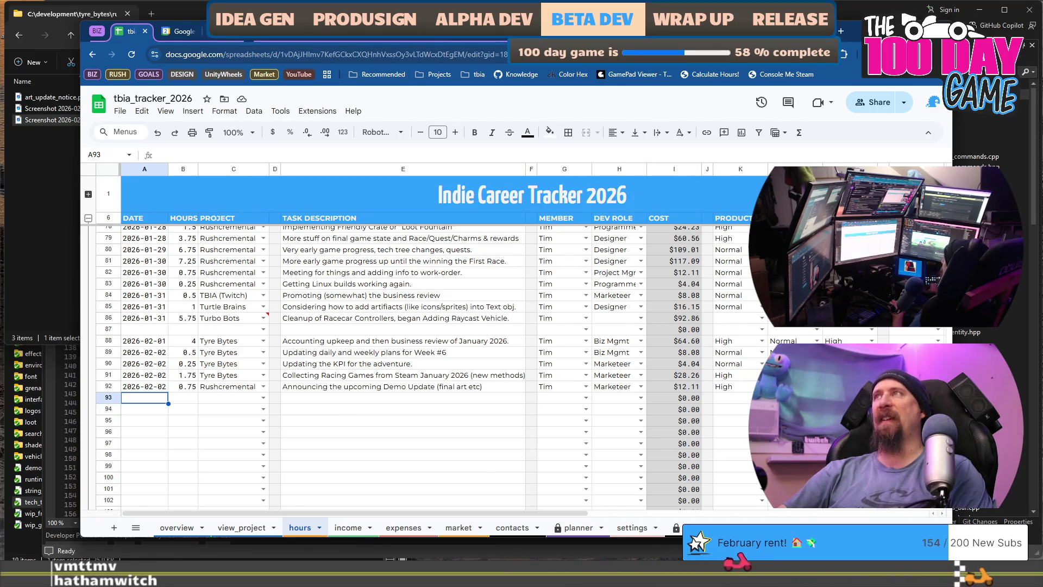
pyautogui.hotkey('ctrl', 'Tab')
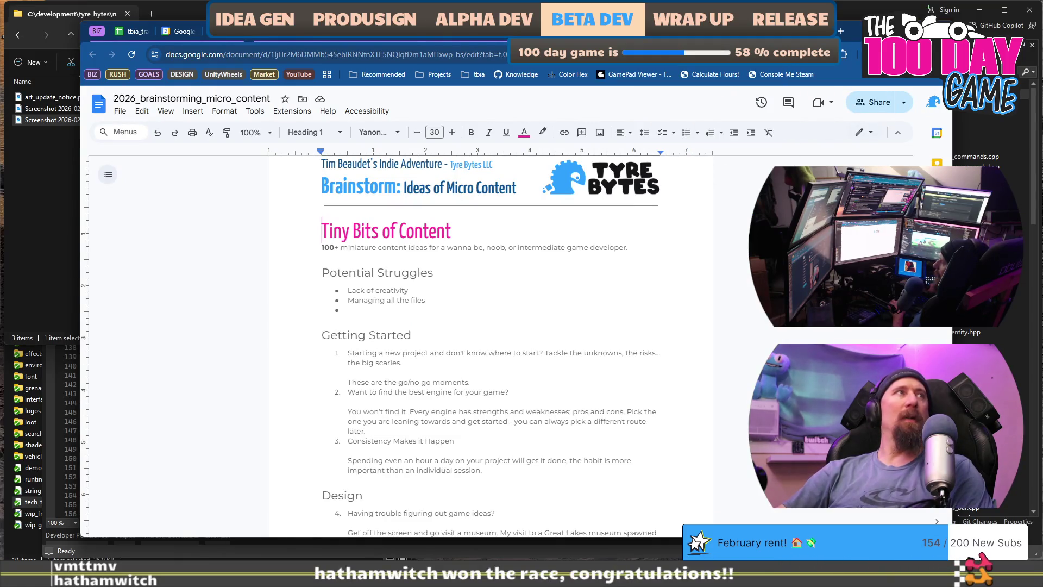
# Step: Bring up marketing_campaign_rushcremental and read through its Major Demo Updates Soon! post
pyautogui.hotkey('alt', 'Tab')
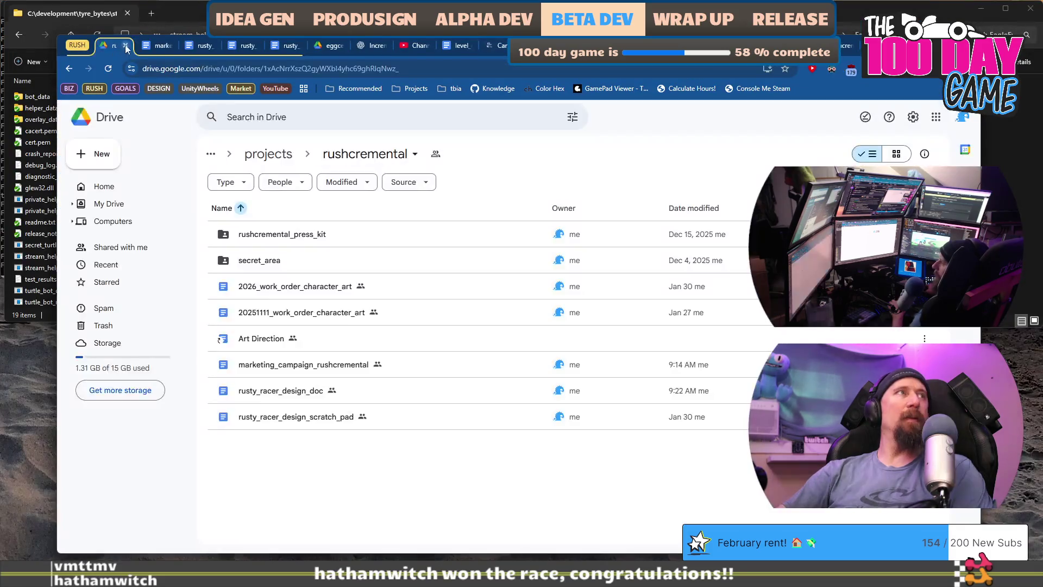
pyautogui.hotkey('ctrl', 'Tab')
pyautogui.hotkey('alt', 'Tab')
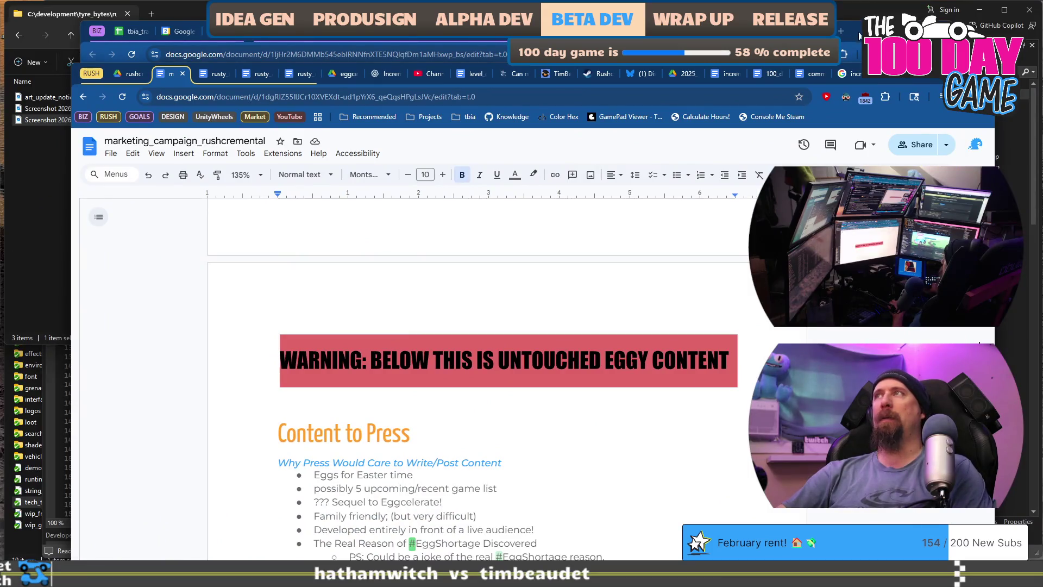
pyautogui.hotkey('alt', 'Tab')
pyautogui.hotkey('alt', 'Tab')
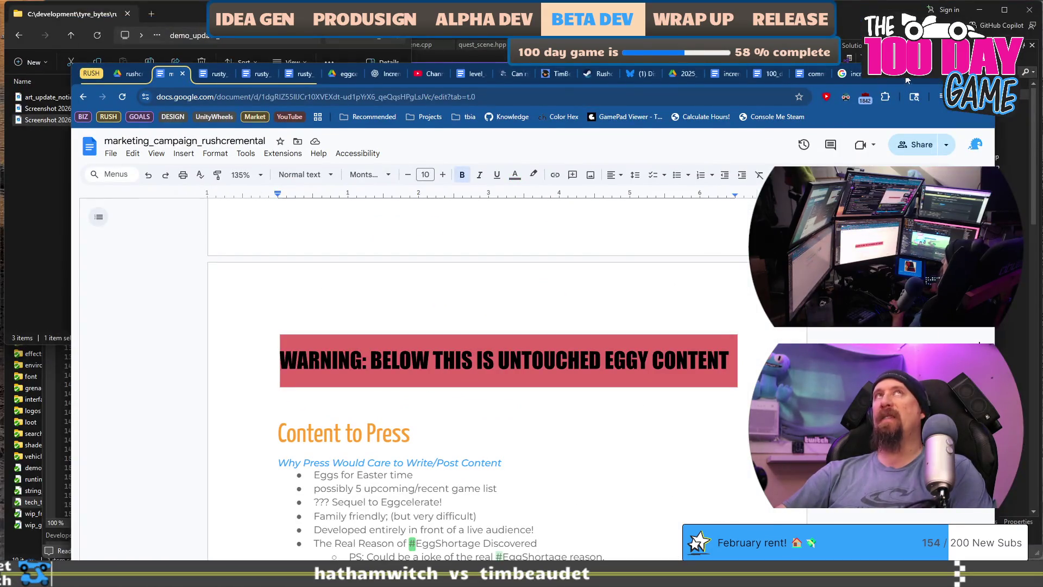
pyautogui.hotkey('alt', 'Tab')
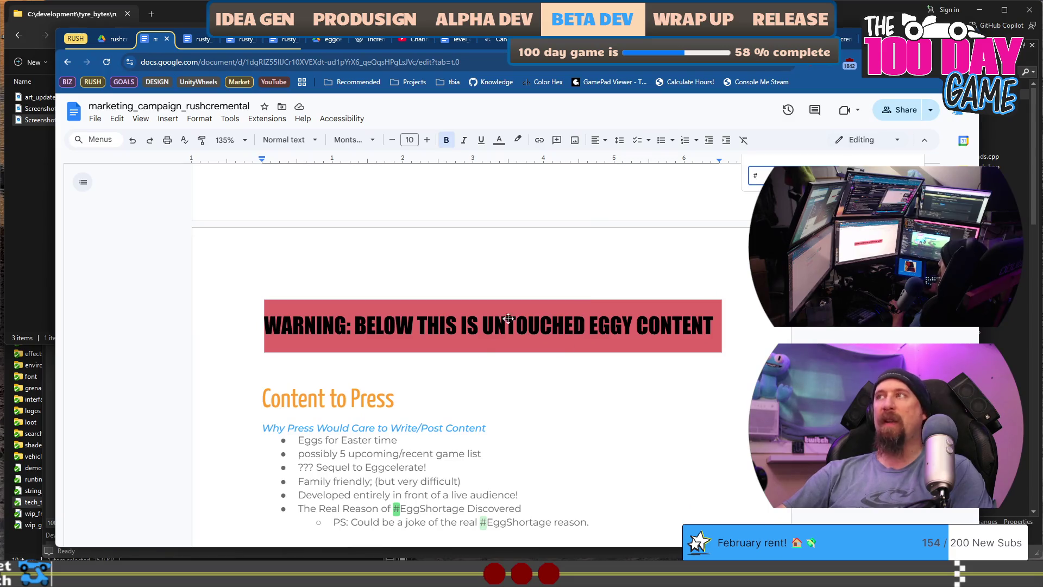
pyautogui.scroll(15, 495, 328)
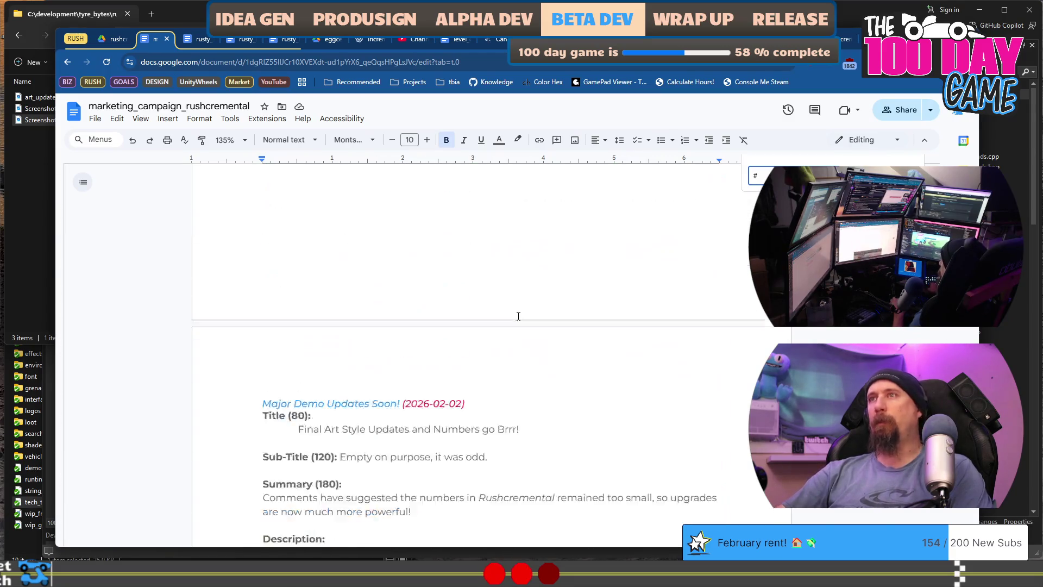
pyautogui.scroll(-10, 518, 316)
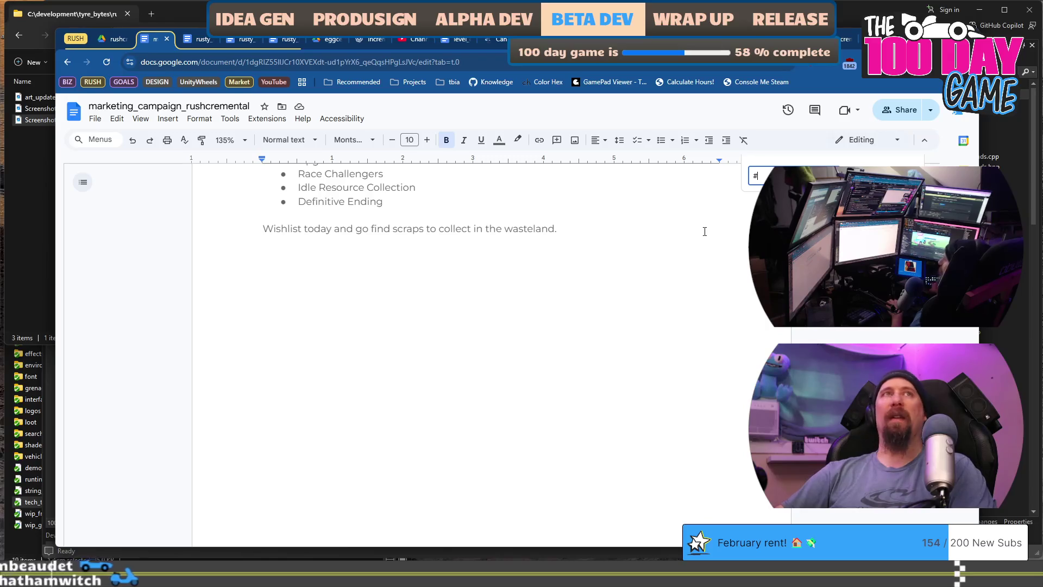
pyautogui.click(831, 39)
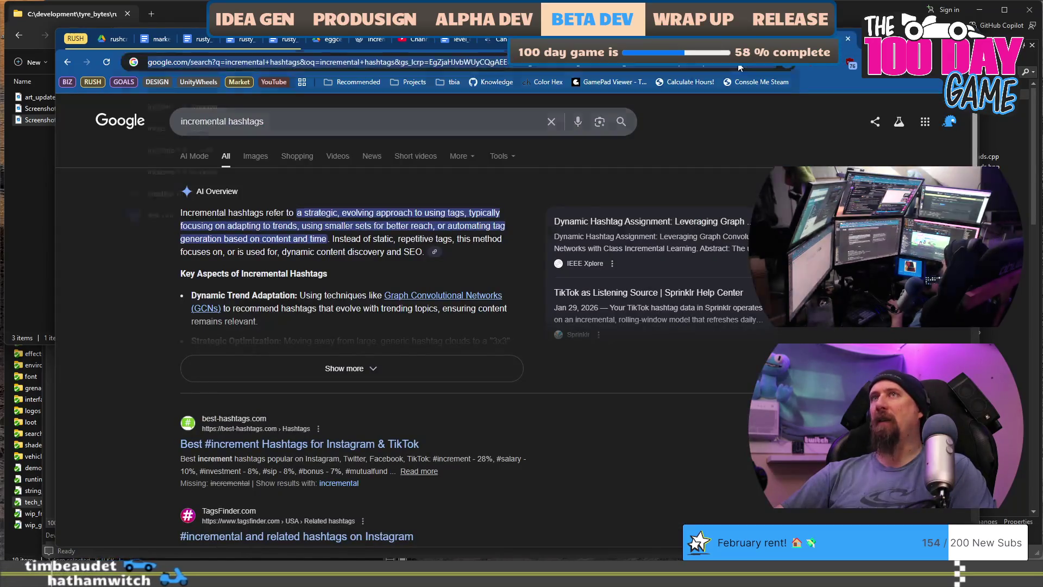
# Step: Open Google Drive and search #incr, briefly visiting the 2025_100_day_incremental_game folder
pyautogui.click(738, 62)
pyautogui.write('drive')
pyautogui.press('Return')
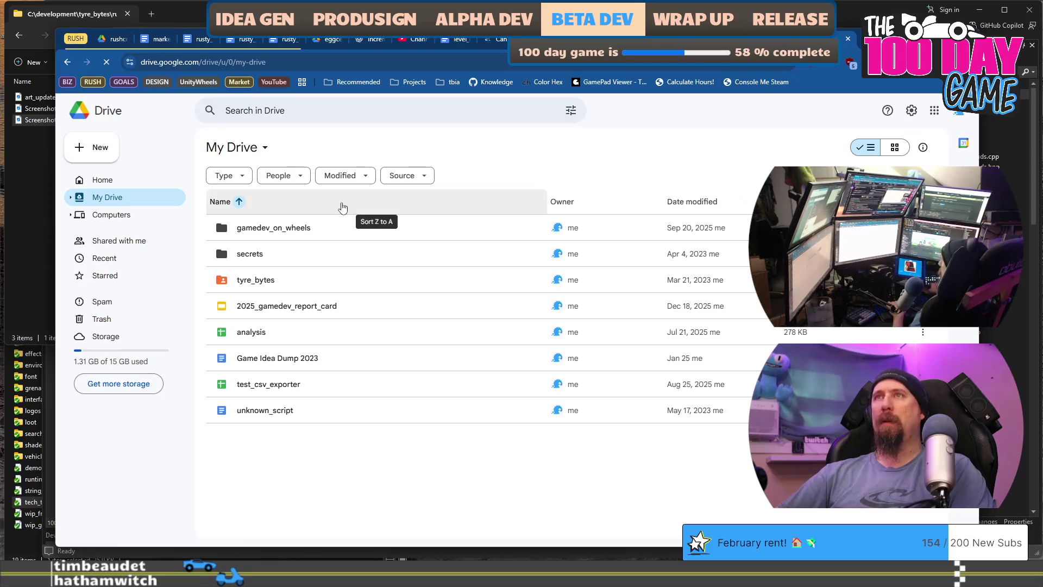
pyautogui.click(379, 108)
pyautogui.write('#incr')
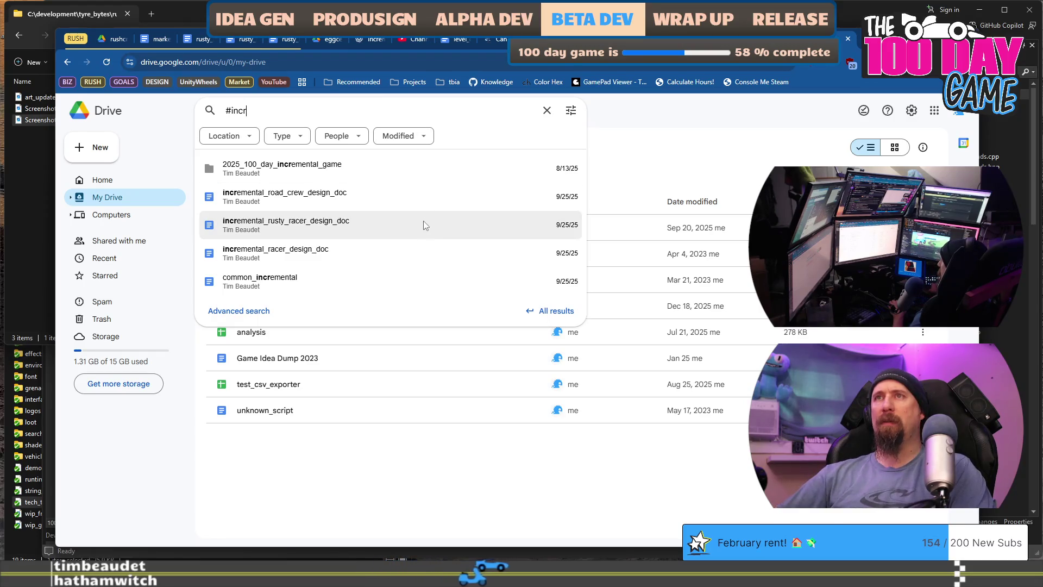
pyautogui.click(369, 173)
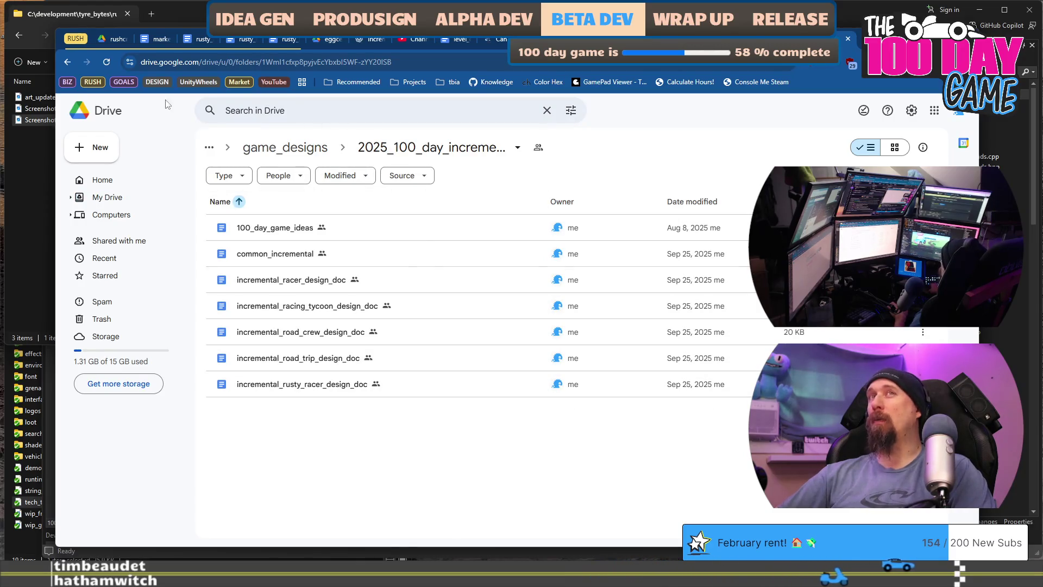
pyautogui.click(68, 60)
# Step: Run the #incre search across Drive from advanced search and scroll the matching files
pyautogui.click(334, 109)
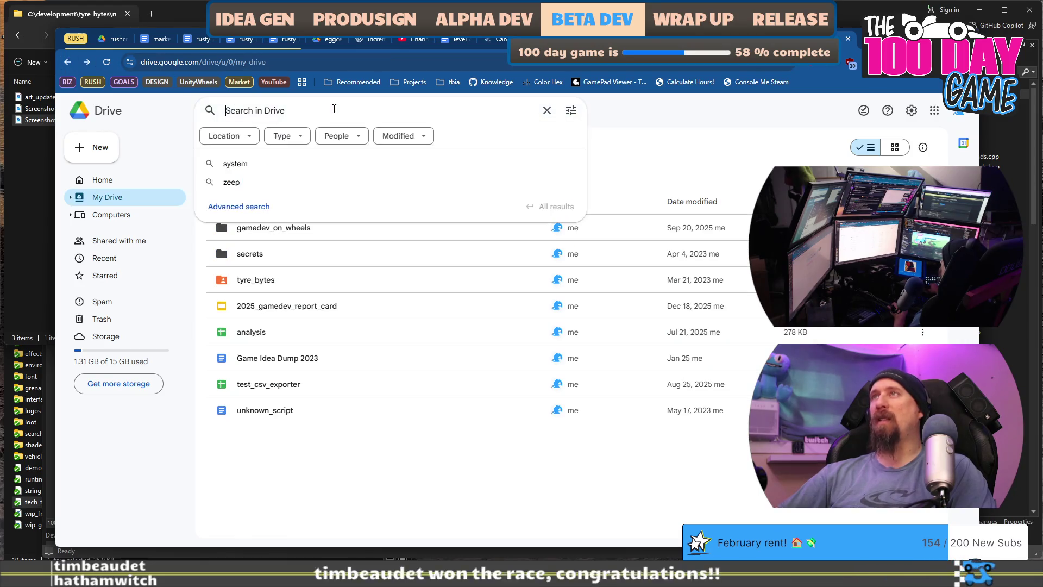
pyautogui.click(228, 208)
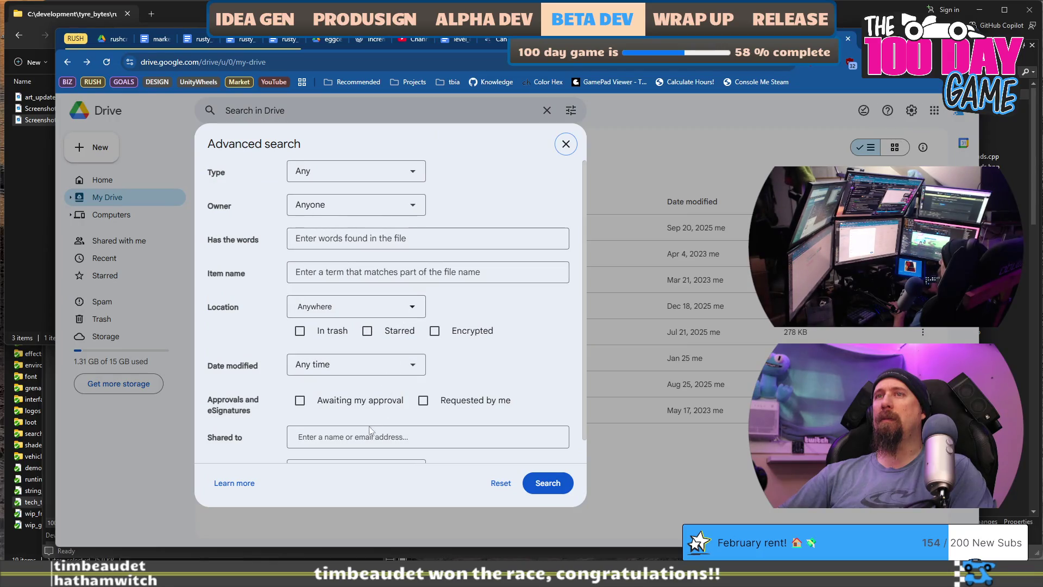
pyautogui.scroll(-1, 416, 386)
pyautogui.scroll(1, 498, 336)
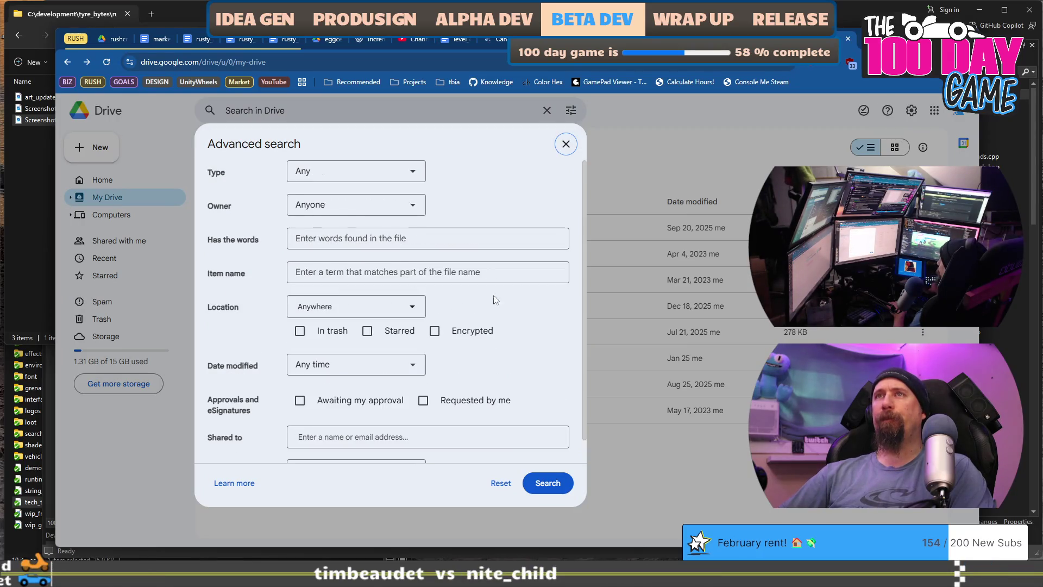
pyautogui.click(435, 237)
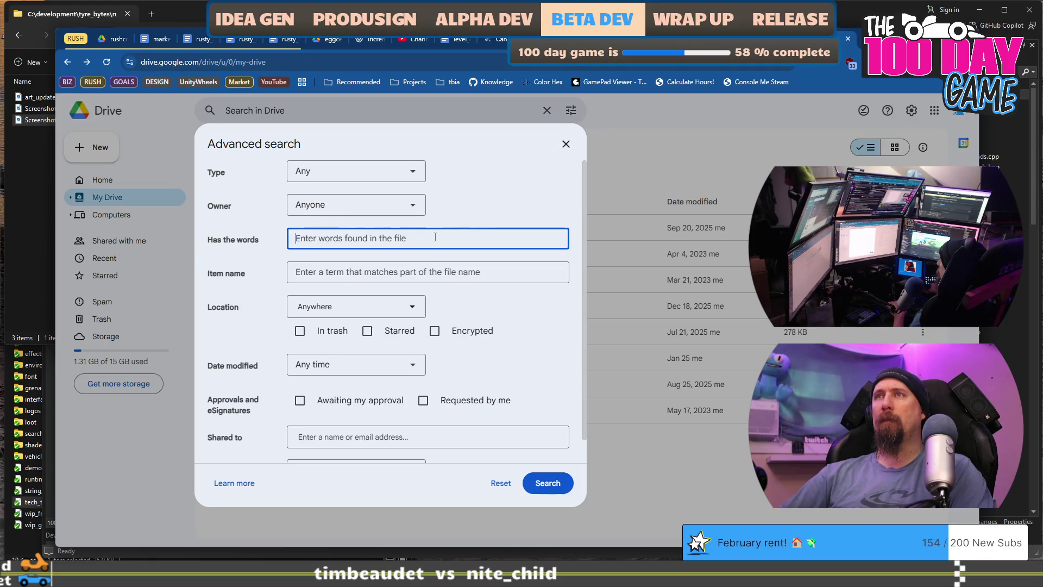
pyautogui.write('#incre')
pyautogui.press('Return')
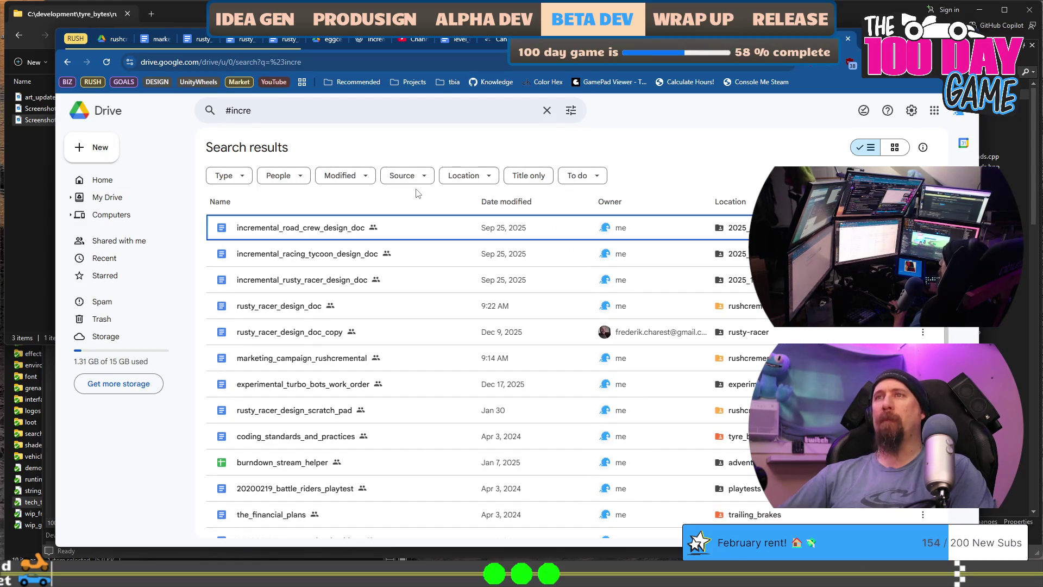
pyautogui.scroll(-2, 412, 281)
pyautogui.scroll(2, 413, 281)
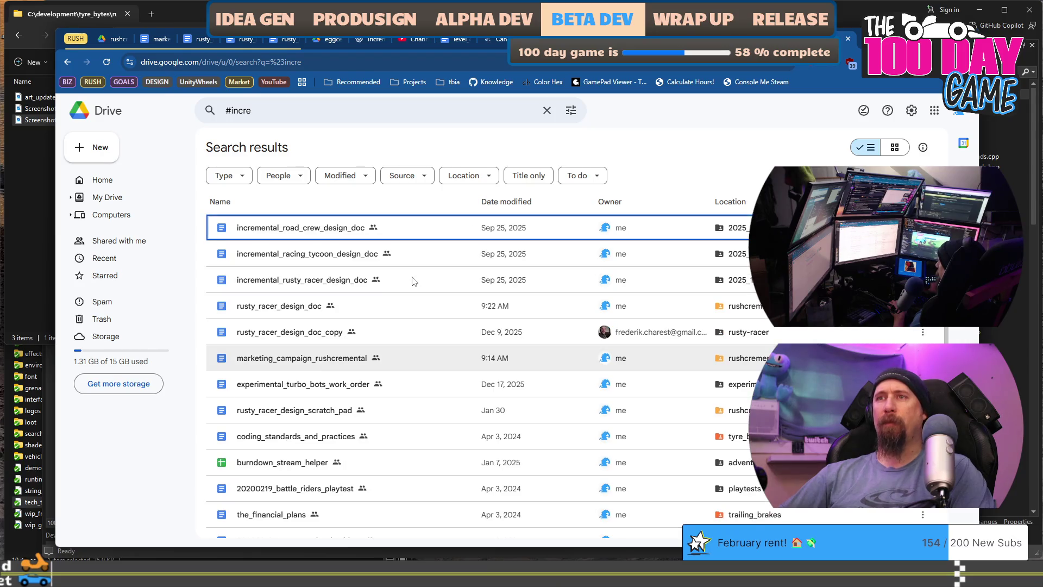
pyautogui.scroll(-2, 413, 281)
pyautogui.scroll(2, 364, 434)
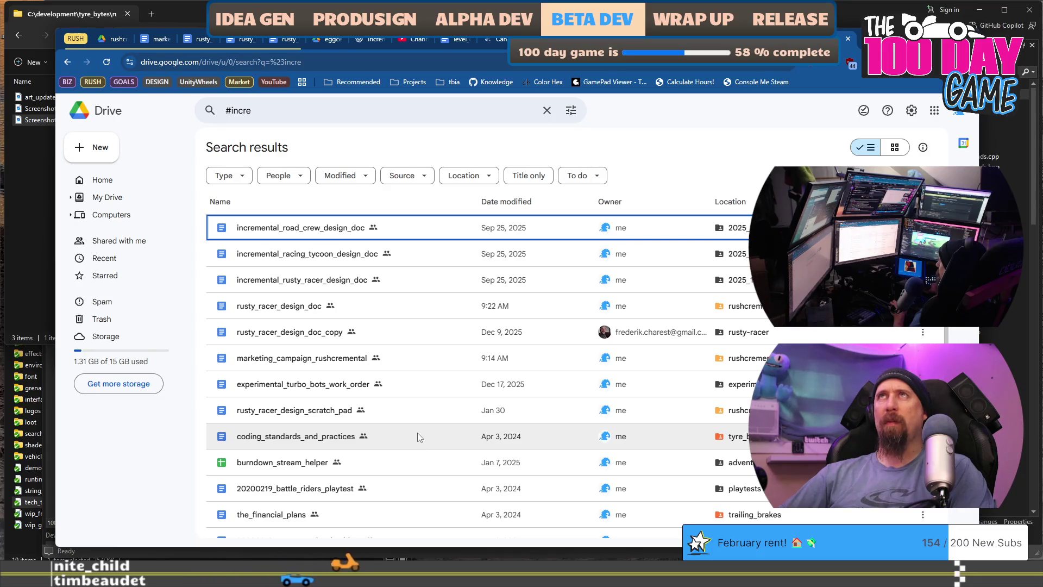
pyautogui.scroll(-2, 417, 432)
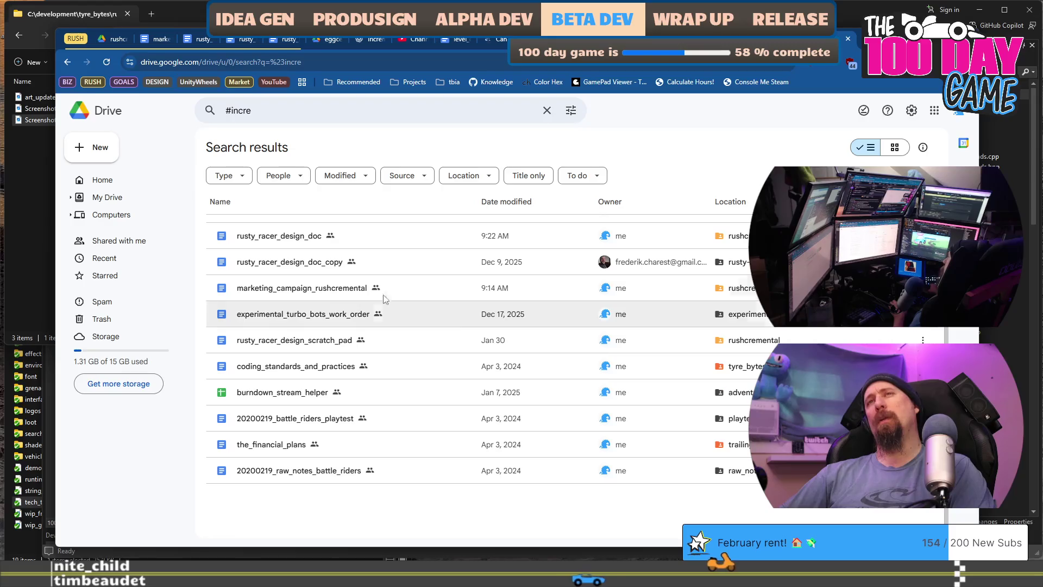
pyautogui.scroll(2, 380, 326)
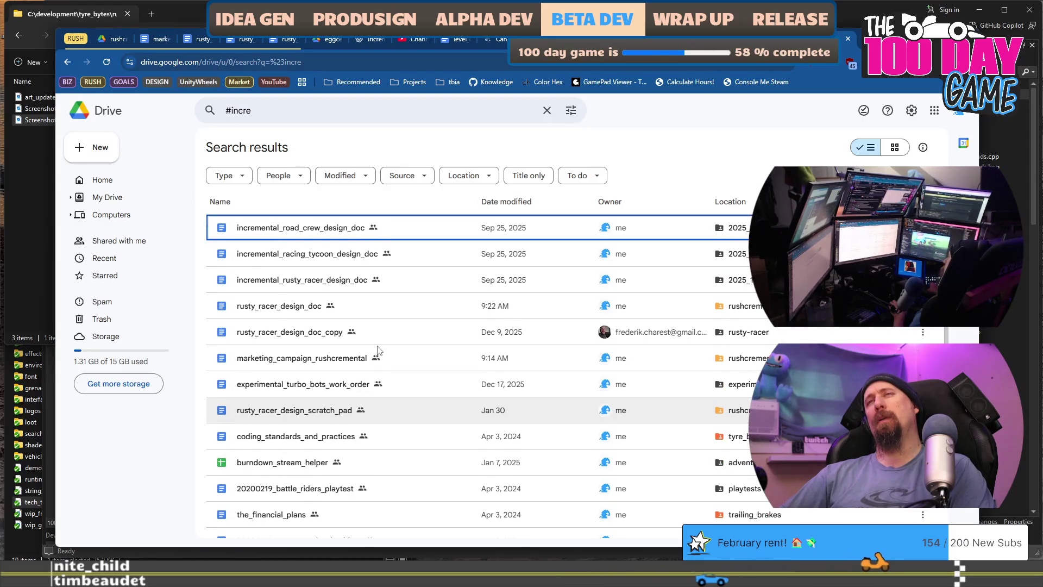